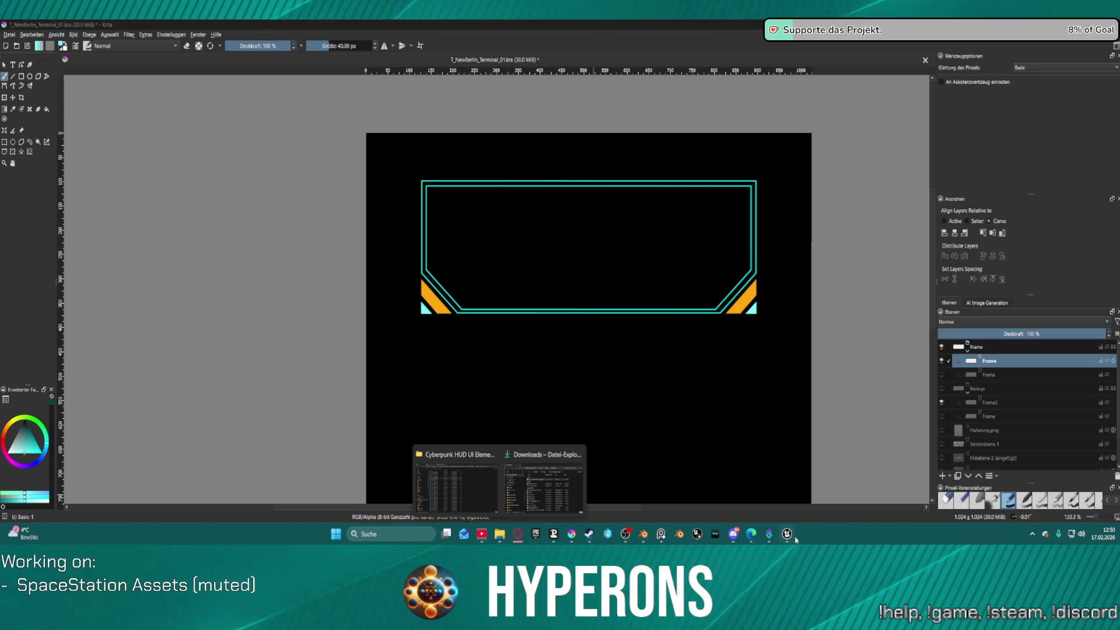
- Switch to the Unreal Engine editor showing the space station level
click(787, 533)
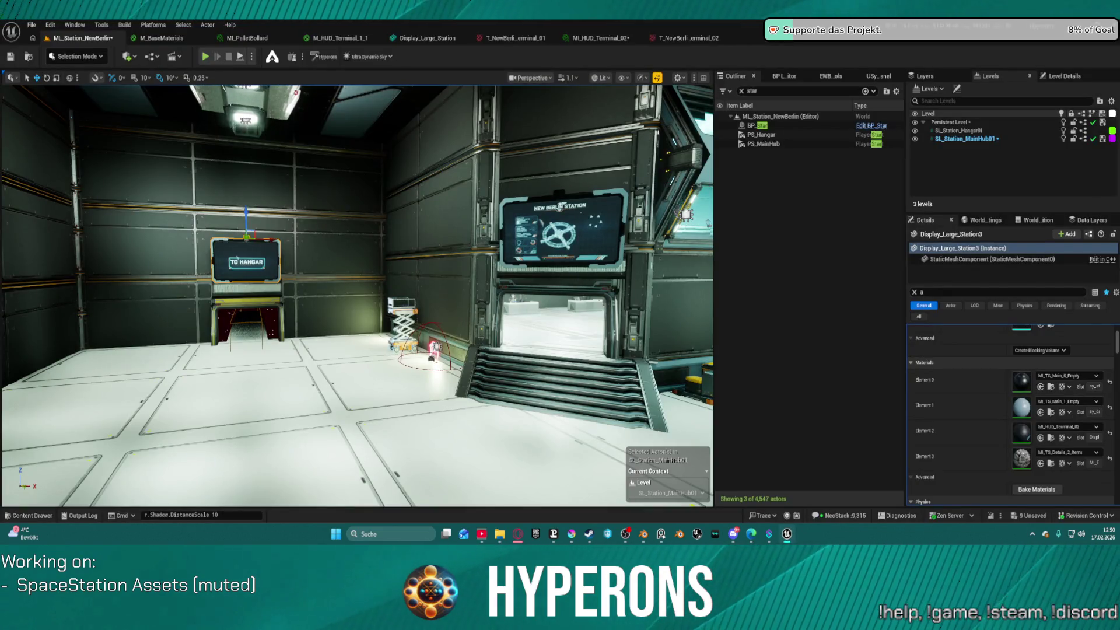
scroll(355, 292, down, 3)
key(f)
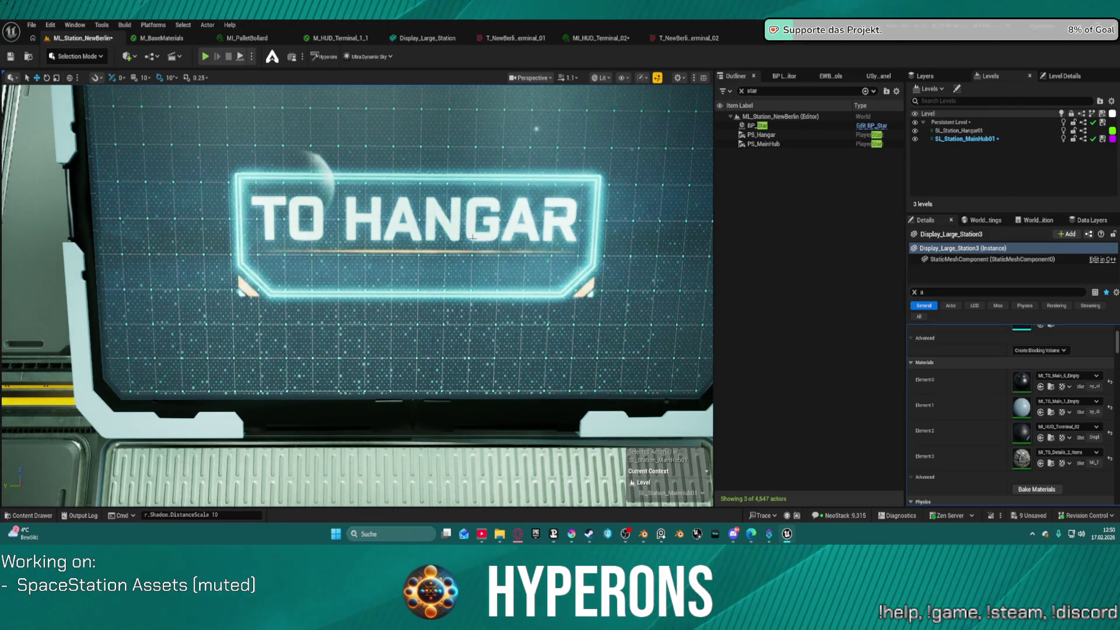
drag(289, 275, 327, 338)
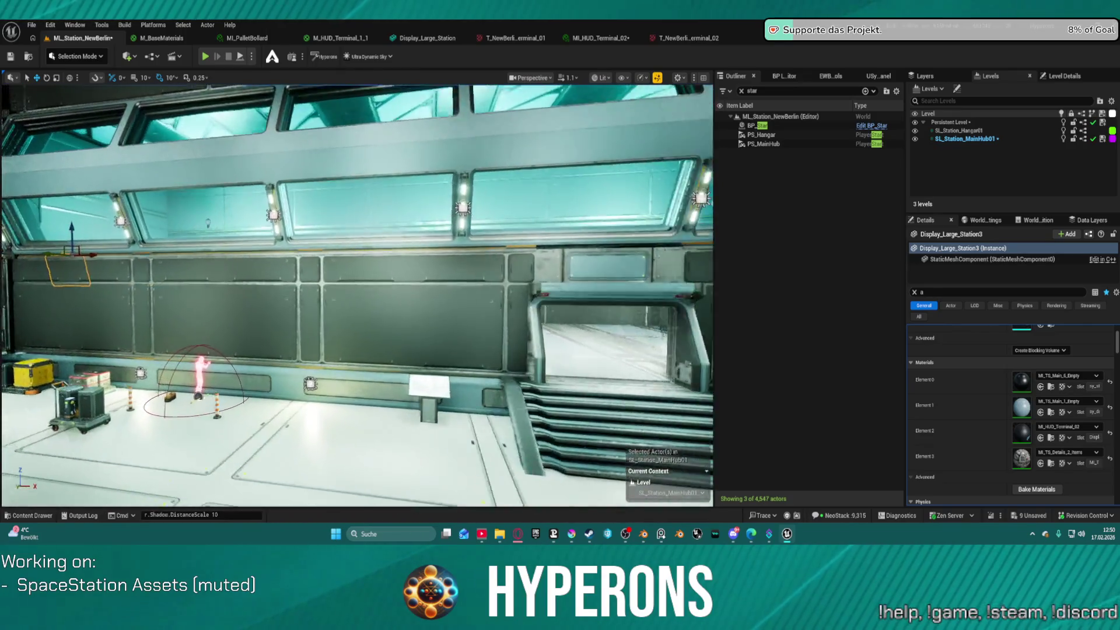
key(f)
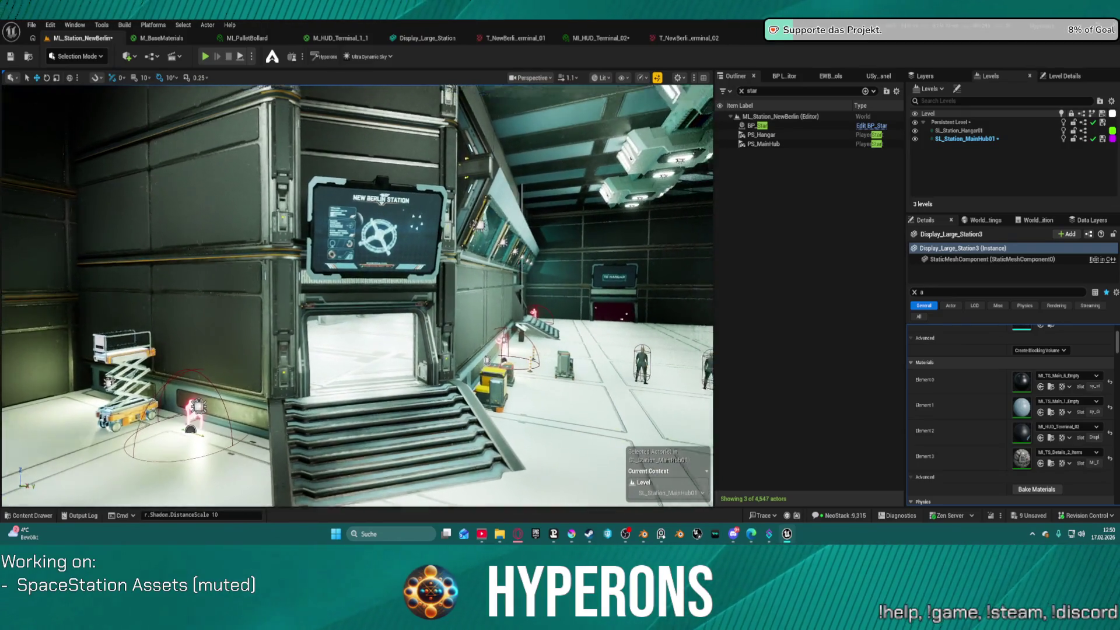
key(f)
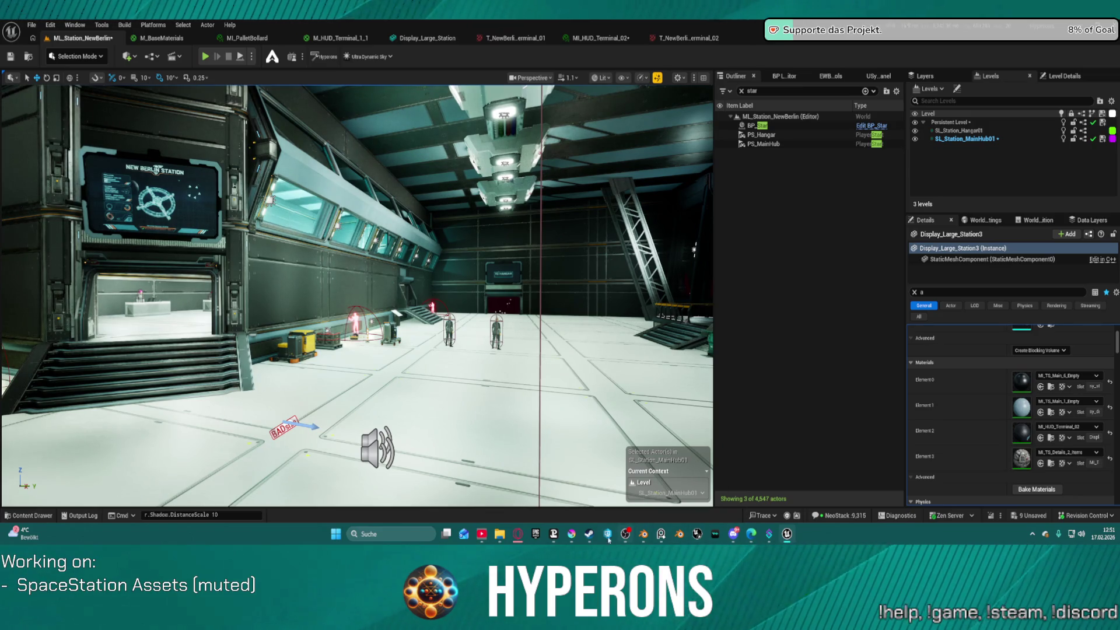
- Return to the Krita sign document and duplicate the Frame layer as 'Kopie von Frame'
mouse_move(572, 534)
click(531, 492)
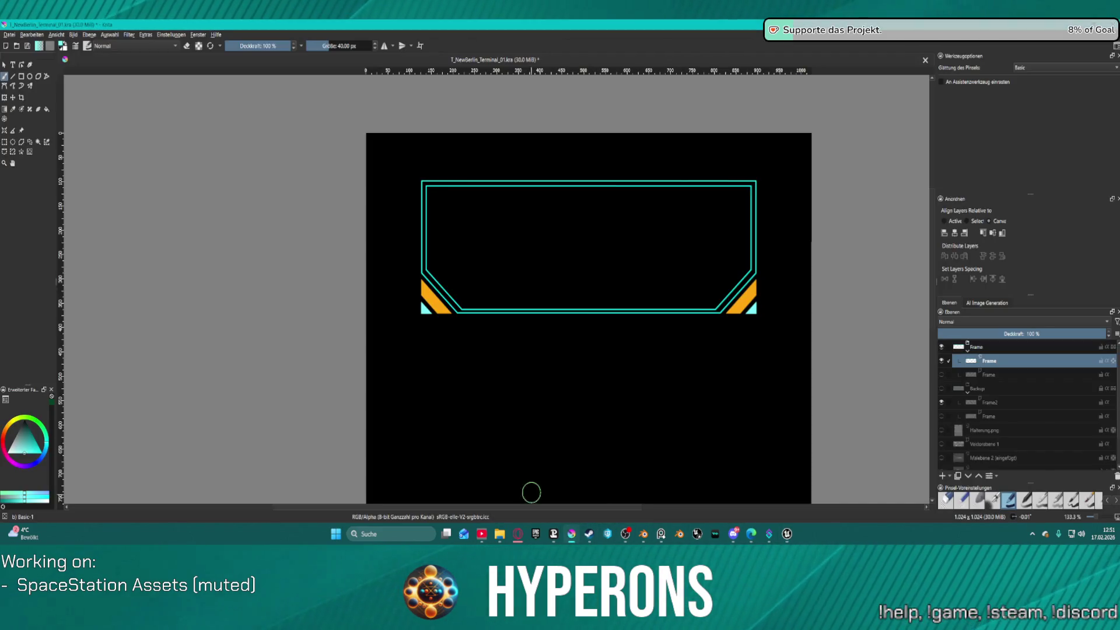
scroll(640, 303, up, 2)
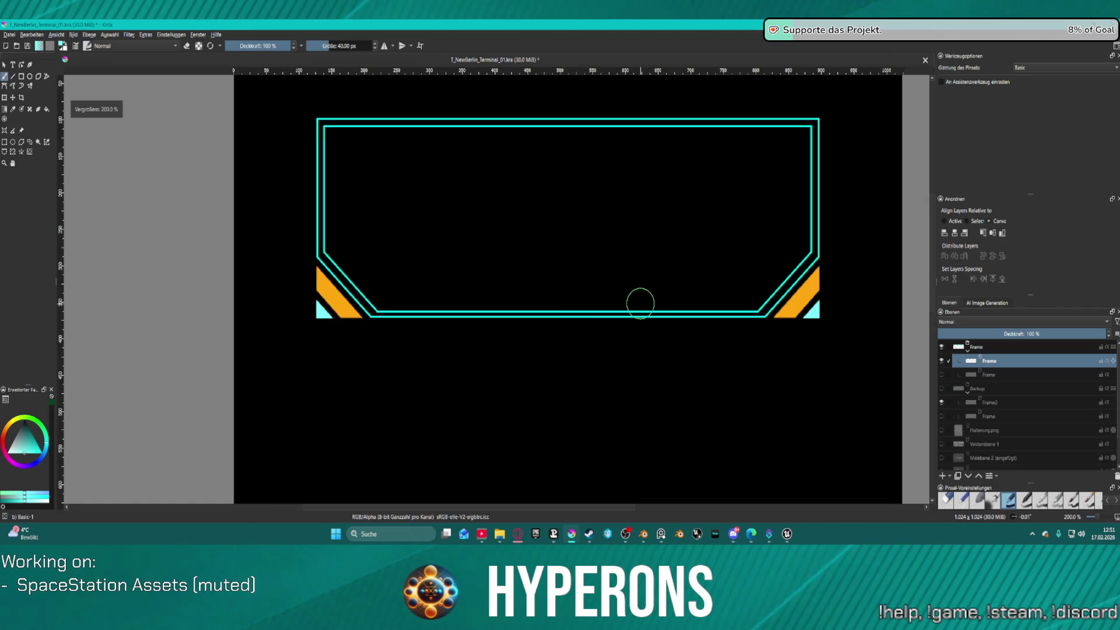
scroll(640, 304, down, 2)
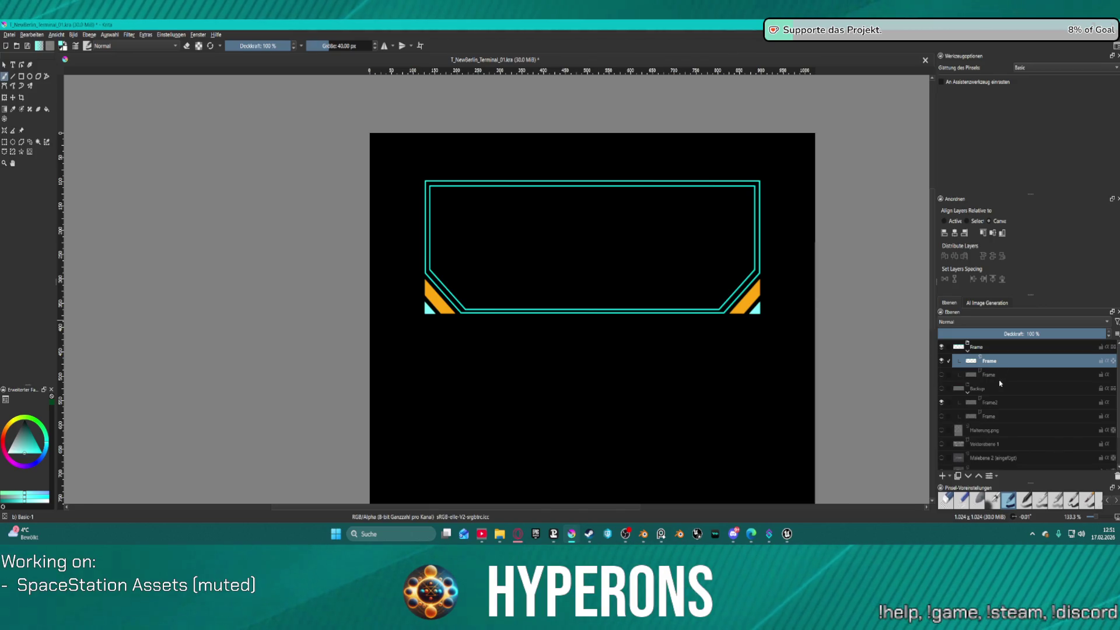
key(ctrl+j)
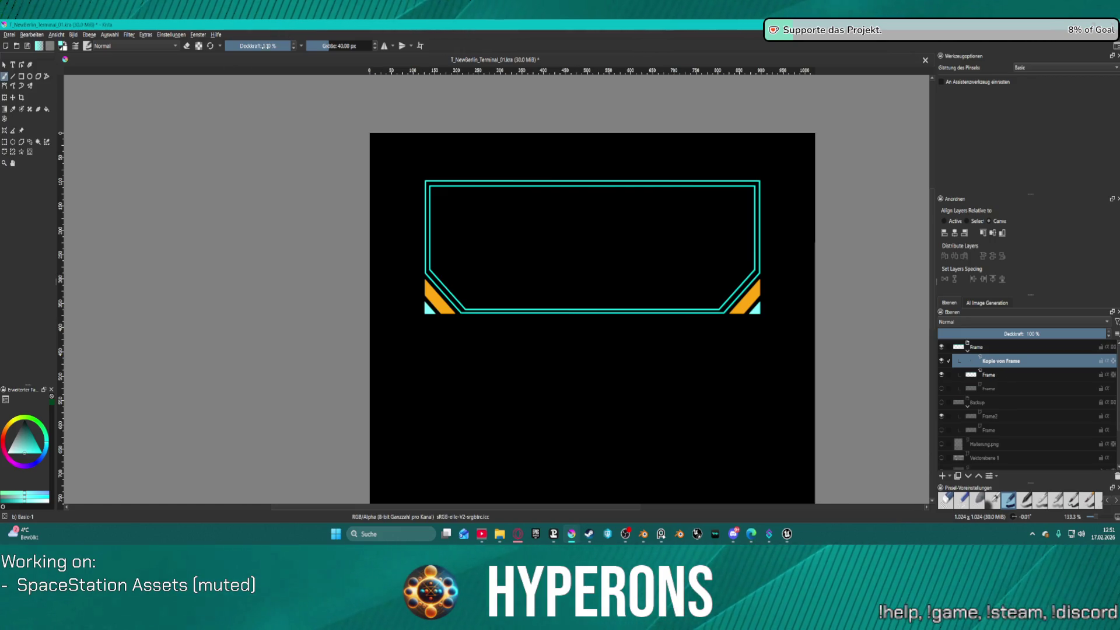
- Apply an 18.32 px Gaussian blur to the Kopie von Frame layer for a glow
click(128, 34)
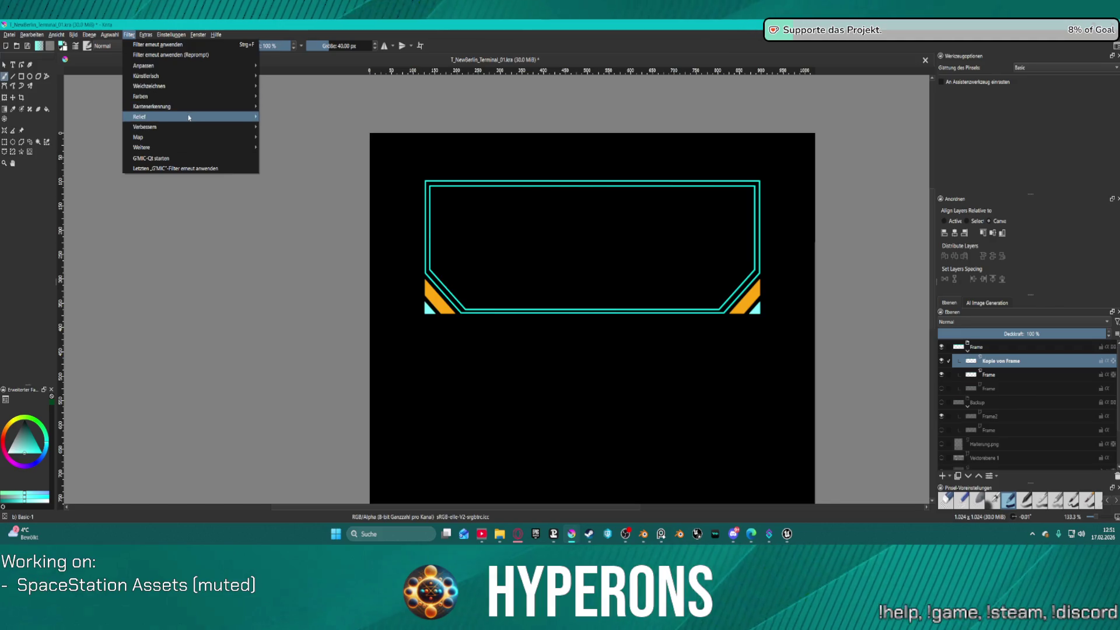
mouse_move(224, 139)
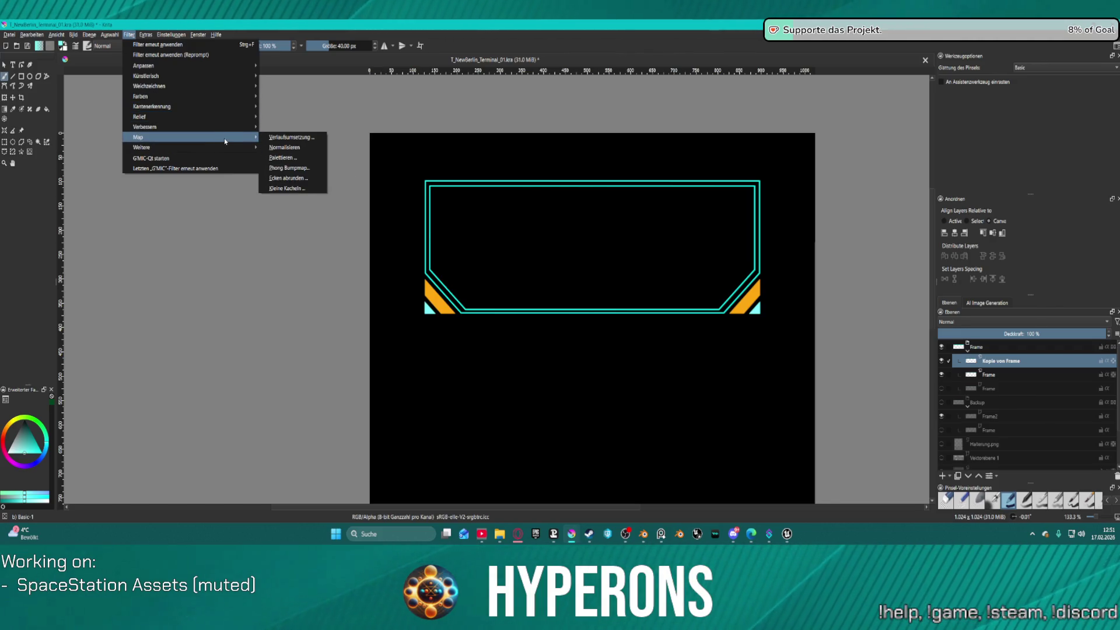
mouse_move(230, 76)
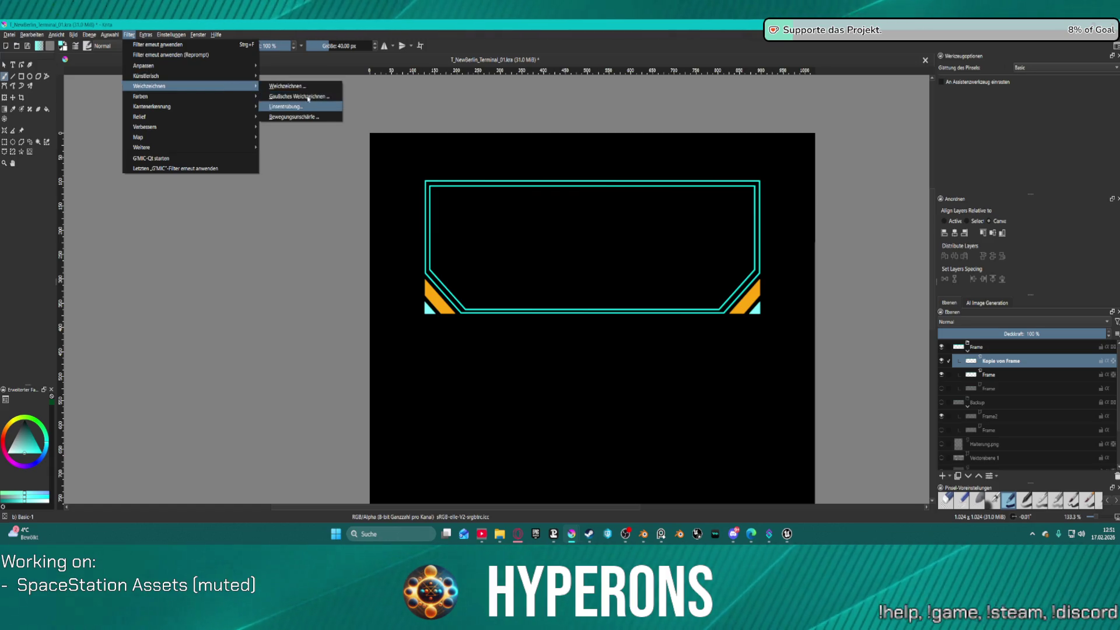
click(297, 97)
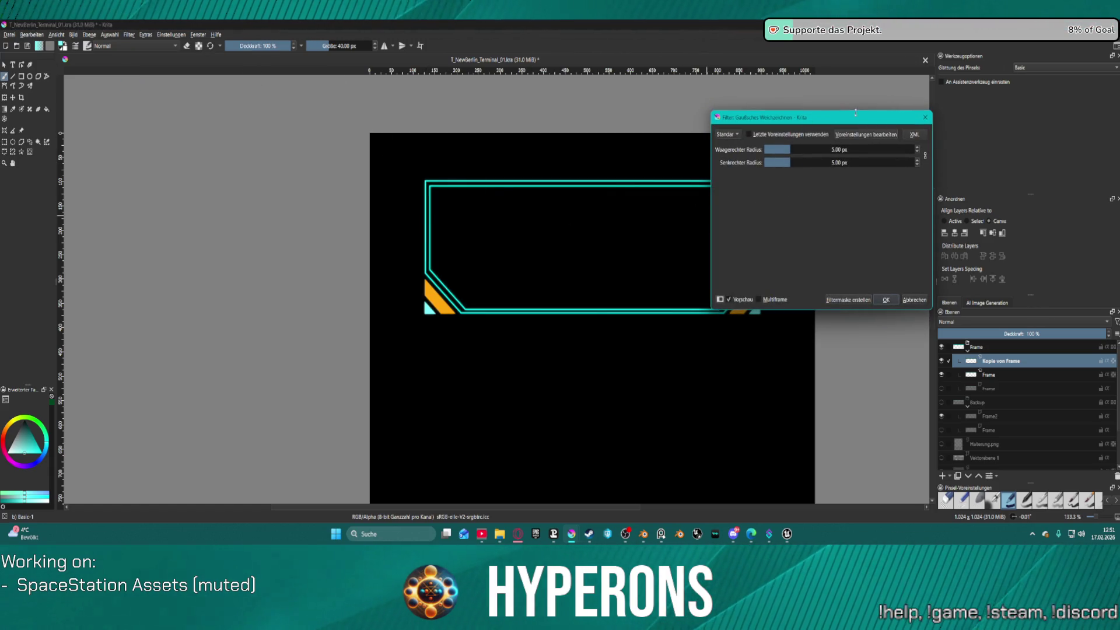
mouse_move(855, 112)
mouse_down()
mouse_move(292, 135)
mouse_move(263, 148)
mouse_up()
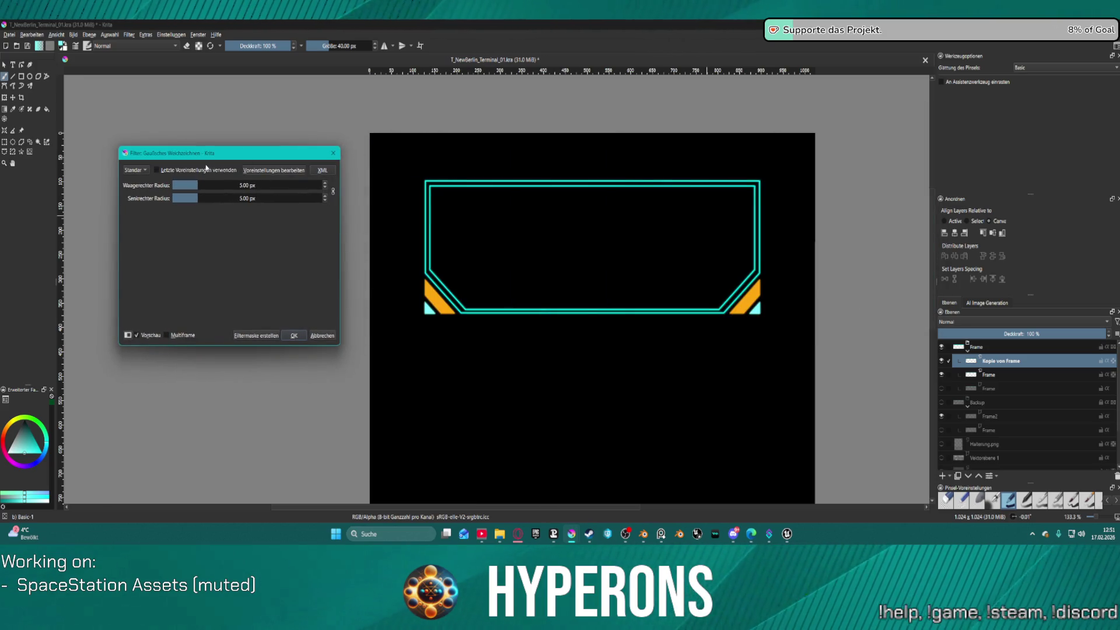
drag(196, 185, 207, 187)
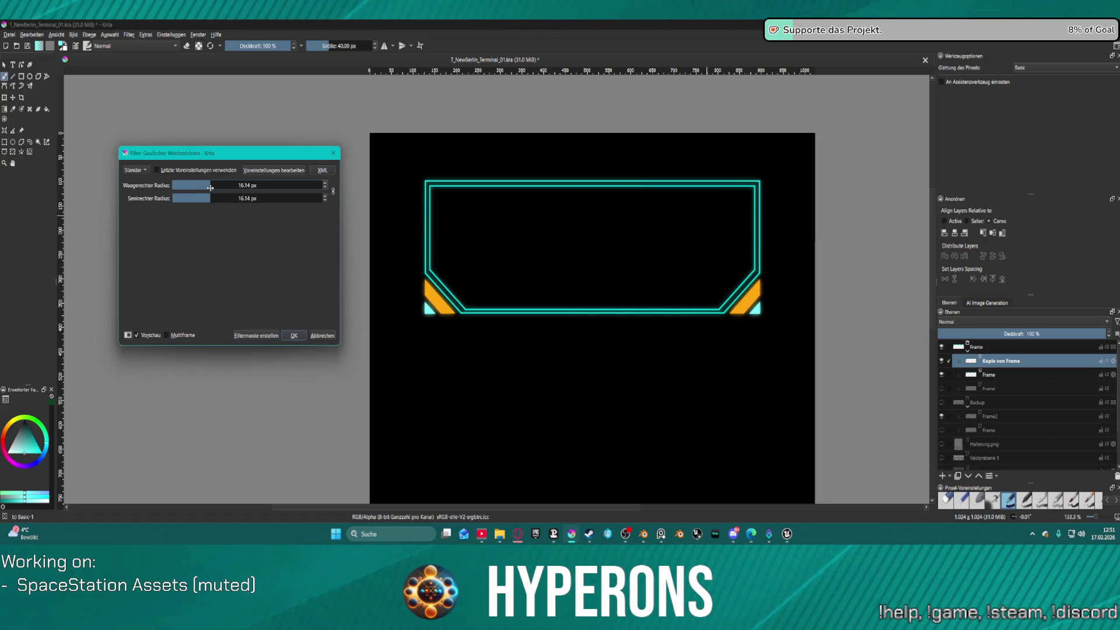
drag(209, 187, 211, 194)
scroll(943, 432, down, 2)
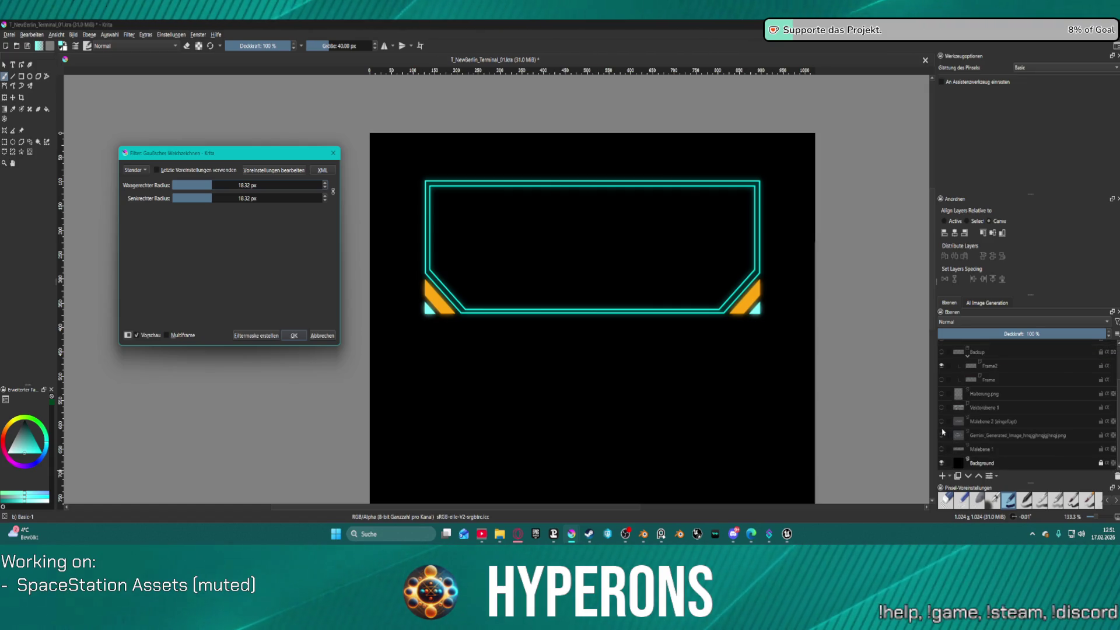
click(941, 435)
- Toggle the TO HANGAR panel layer's visibility to compare it with the frame
click(941, 435)
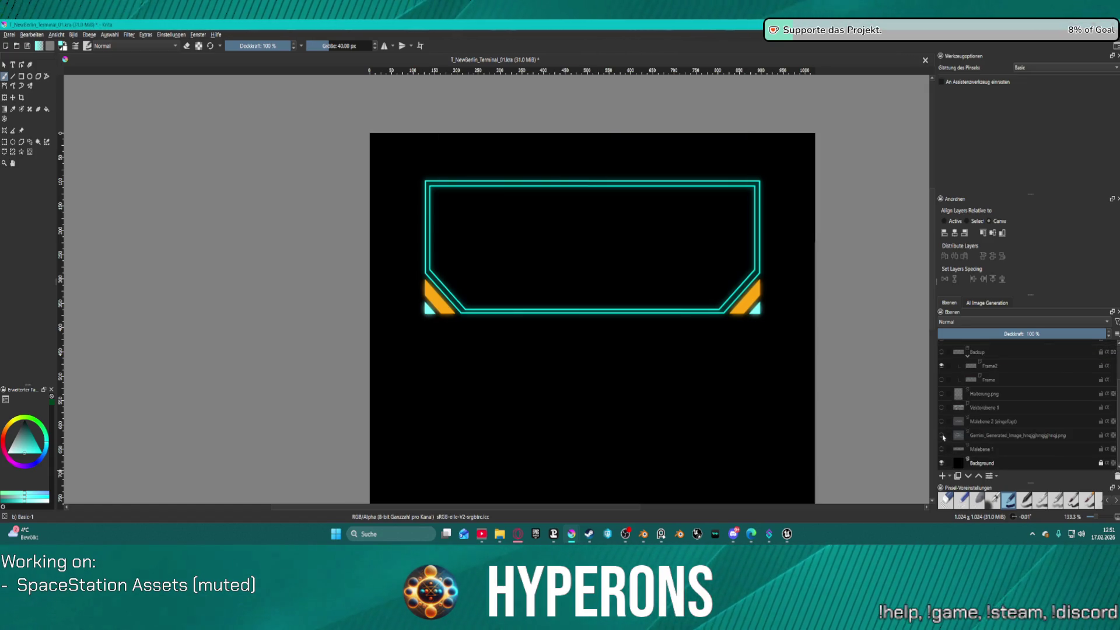
click(941, 421)
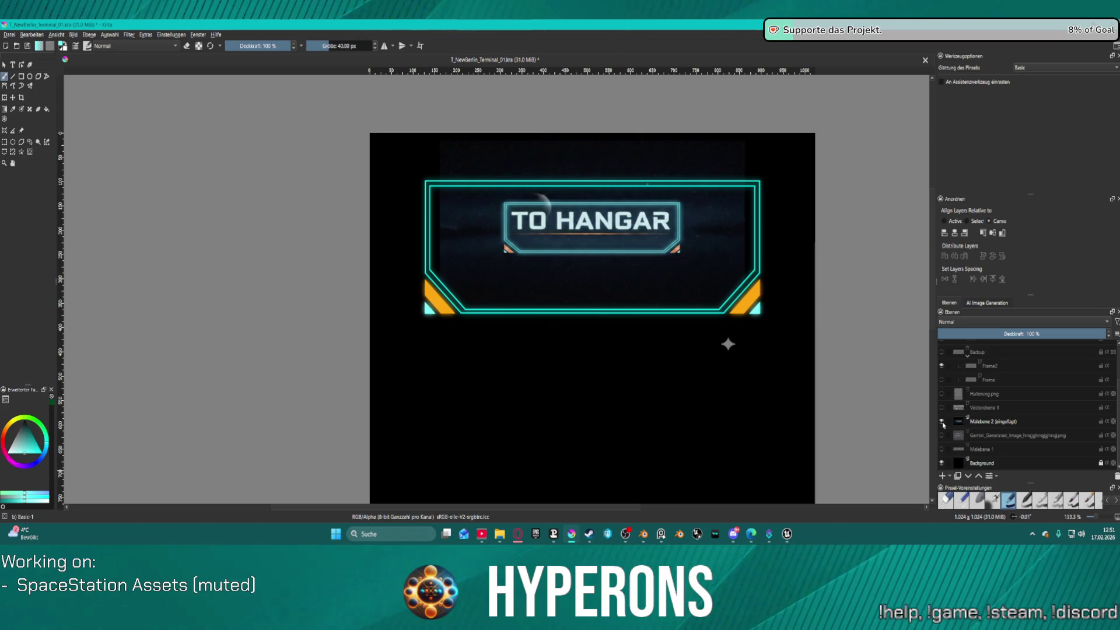
click(941, 421)
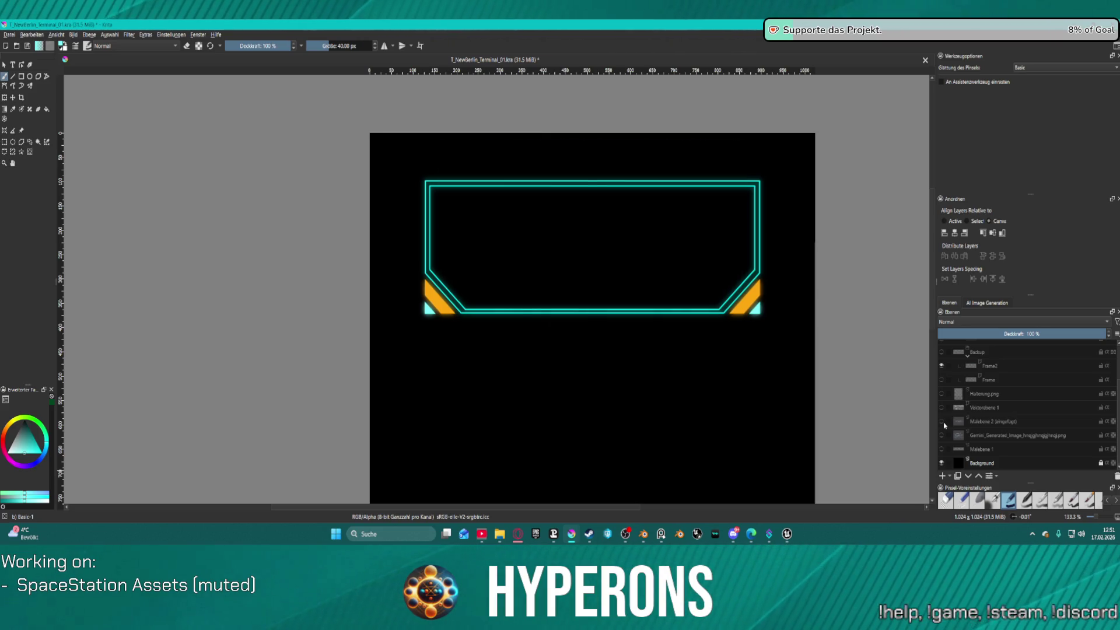
scroll(811, 268, up, 2)
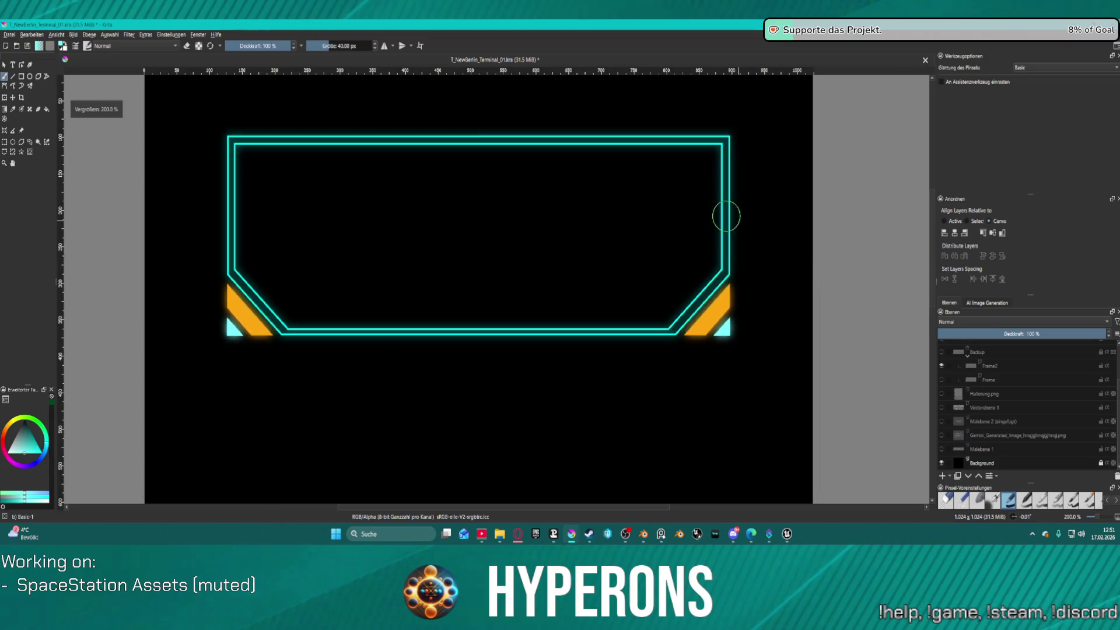
scroll(647, 185, down, 2)
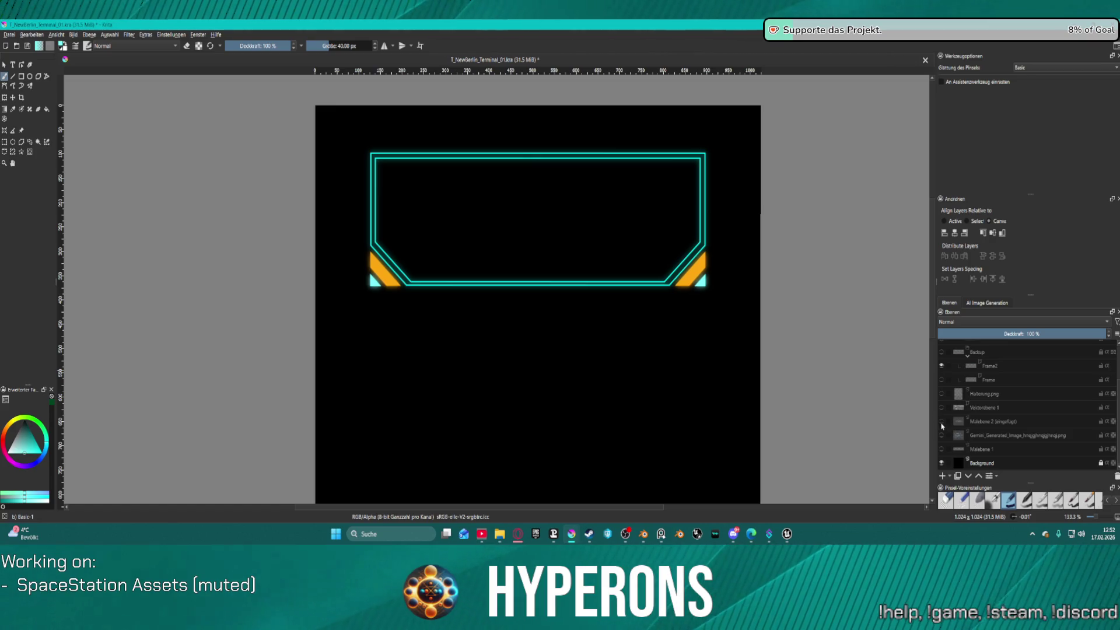
click(942, 422)
click(942, 421)
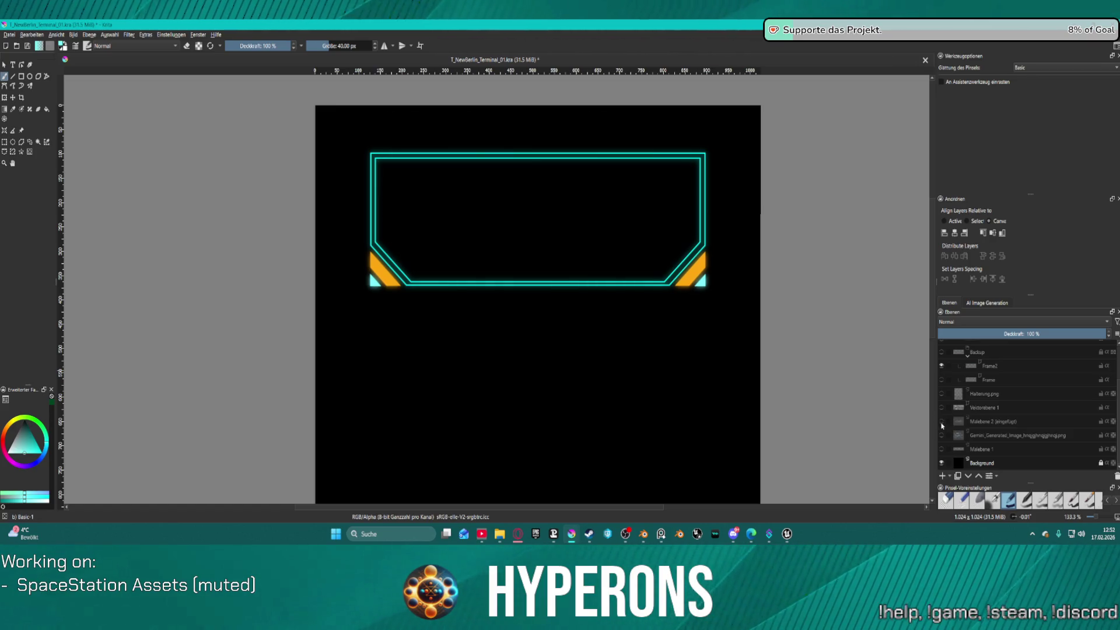
click(941, 422)
click(941, 422)
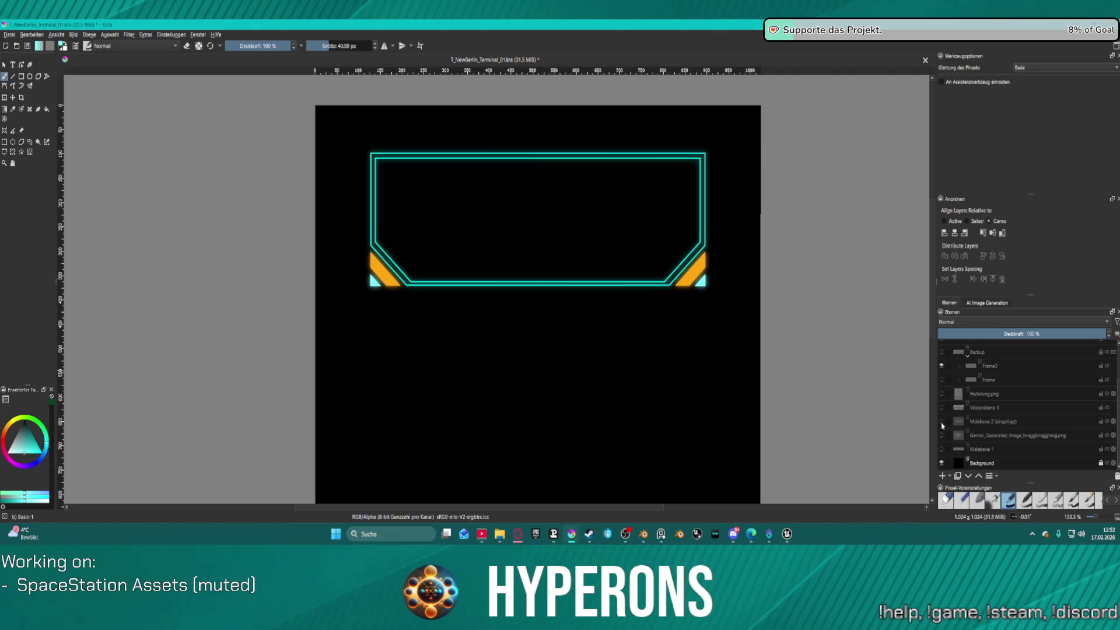
scroll(530, 158, up, 1)
scroll(525, 165, down, 1)
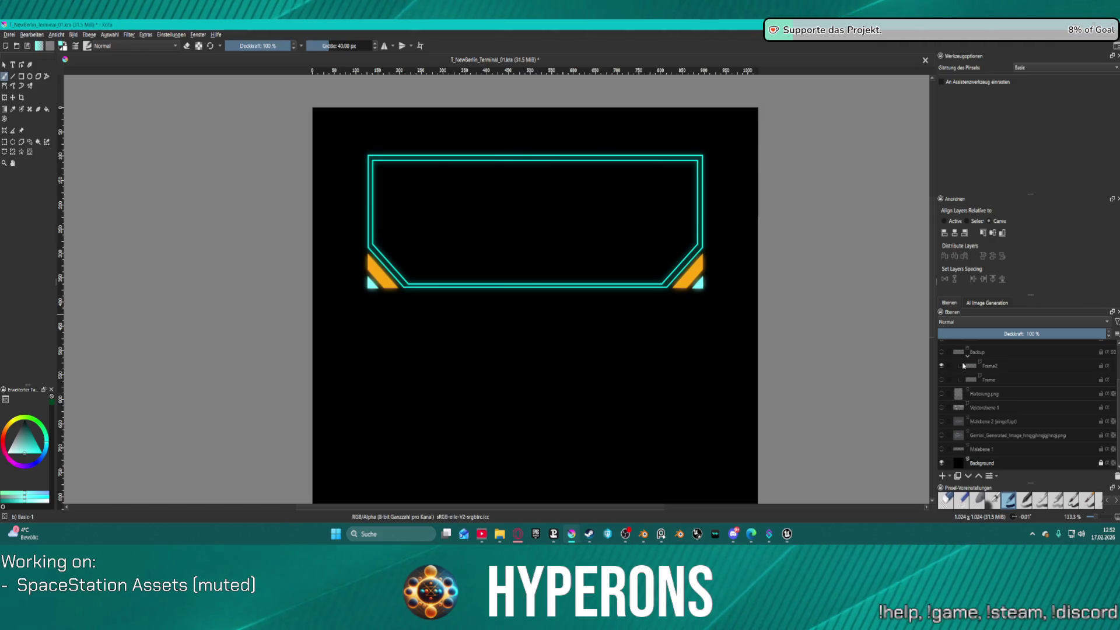
click(941, 421)
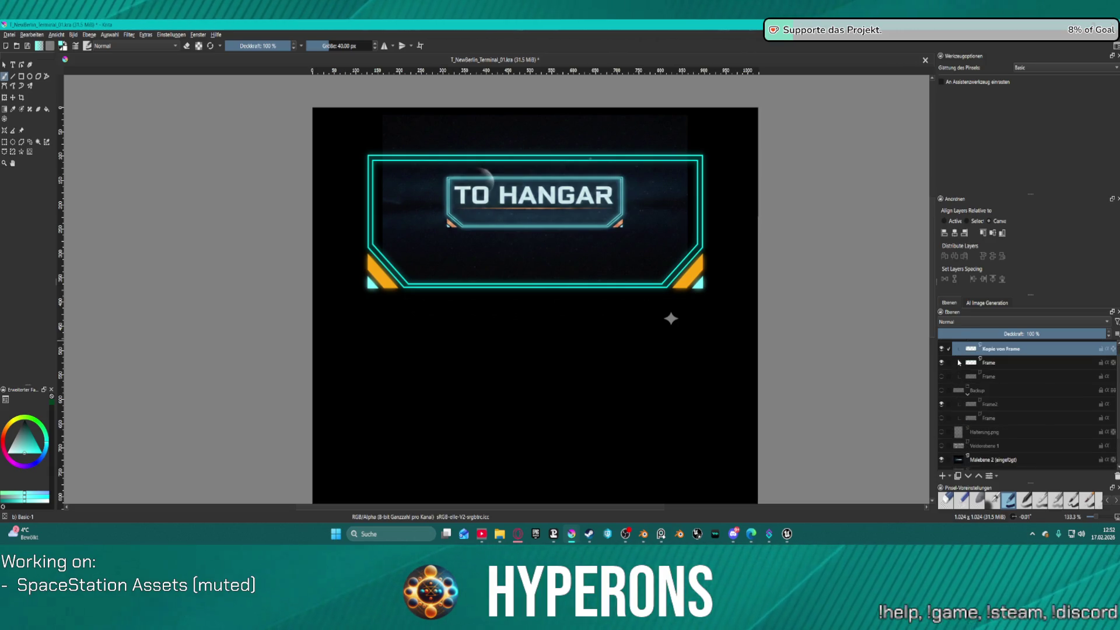
scroll(957, 369, up, 1)
- Delete the extra frame and blurred Kopie von Frame layers, then show the sharp Frame layer
click(959, 362)
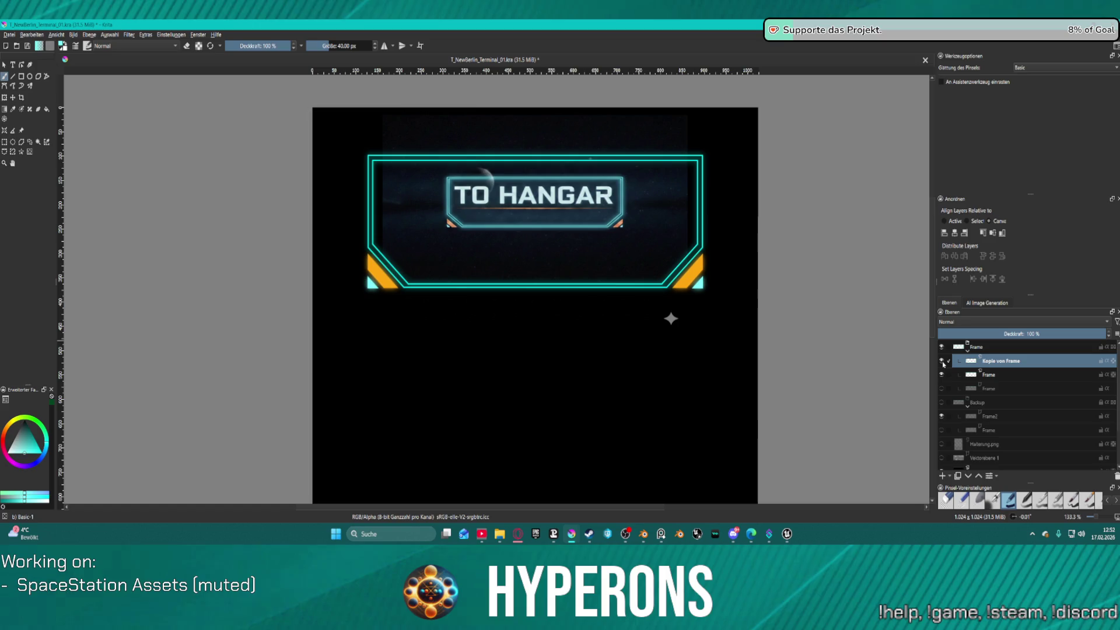
click(1015, 374)
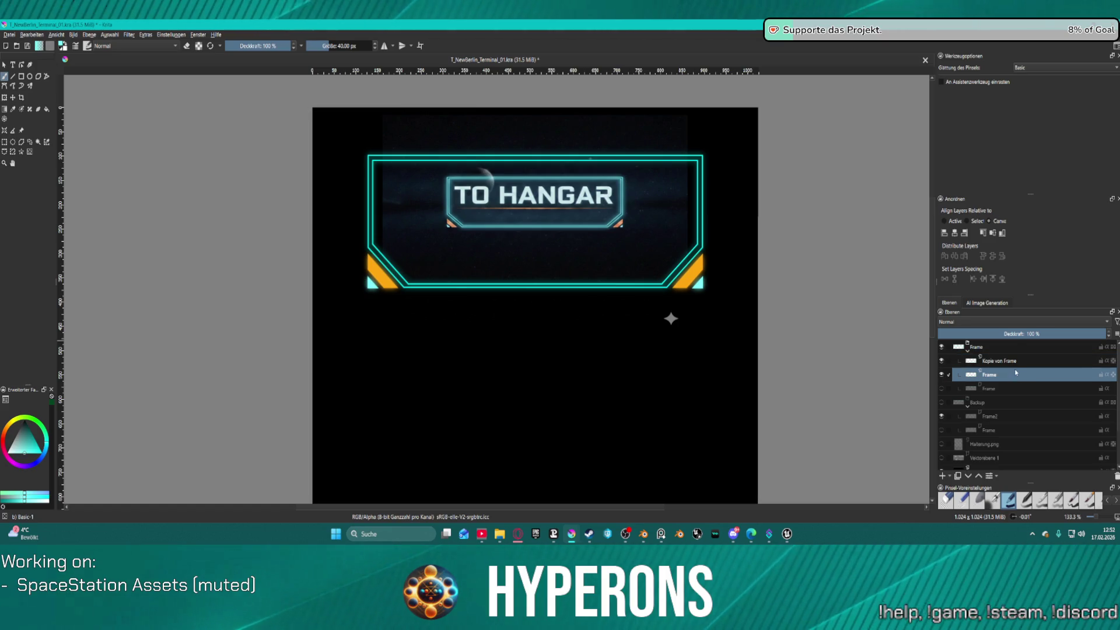
key(ctrl+f)
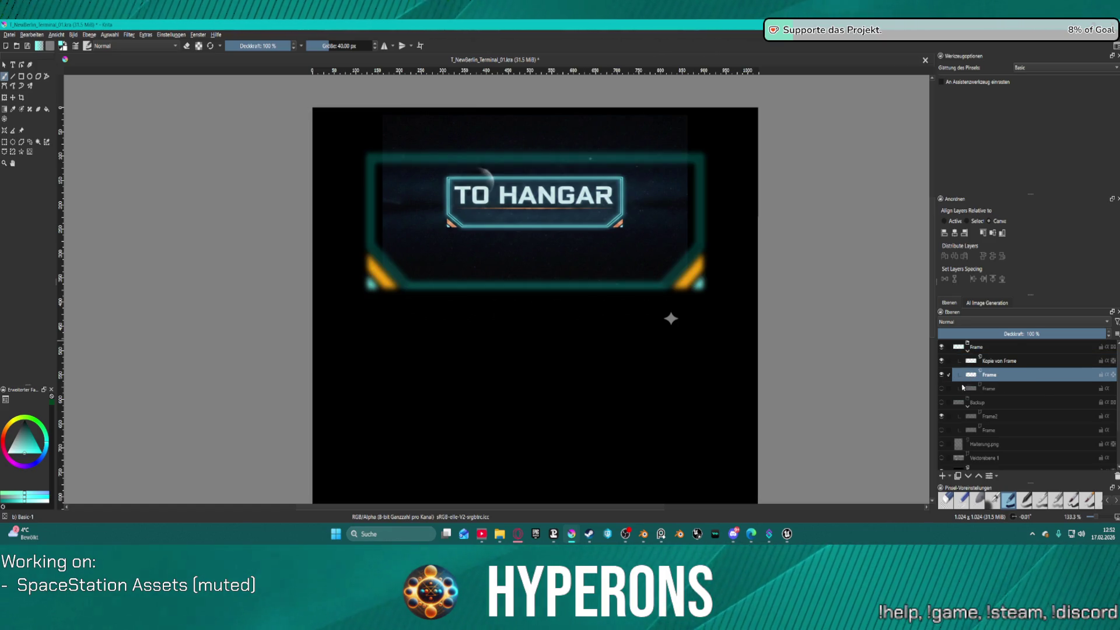
key(shift+Delete)
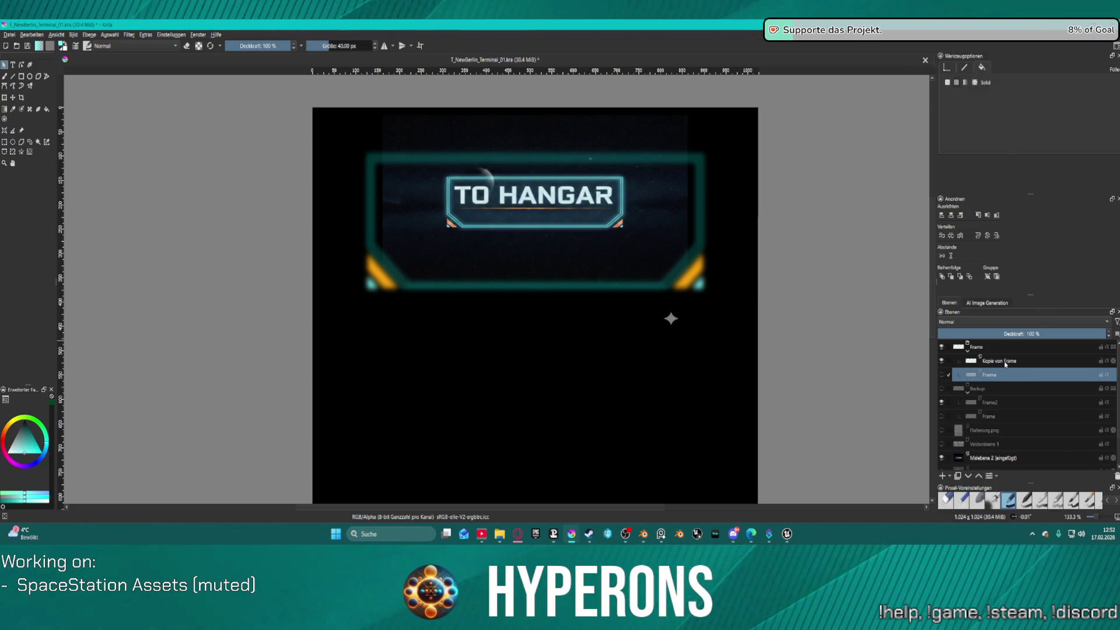
click(1005, 362)
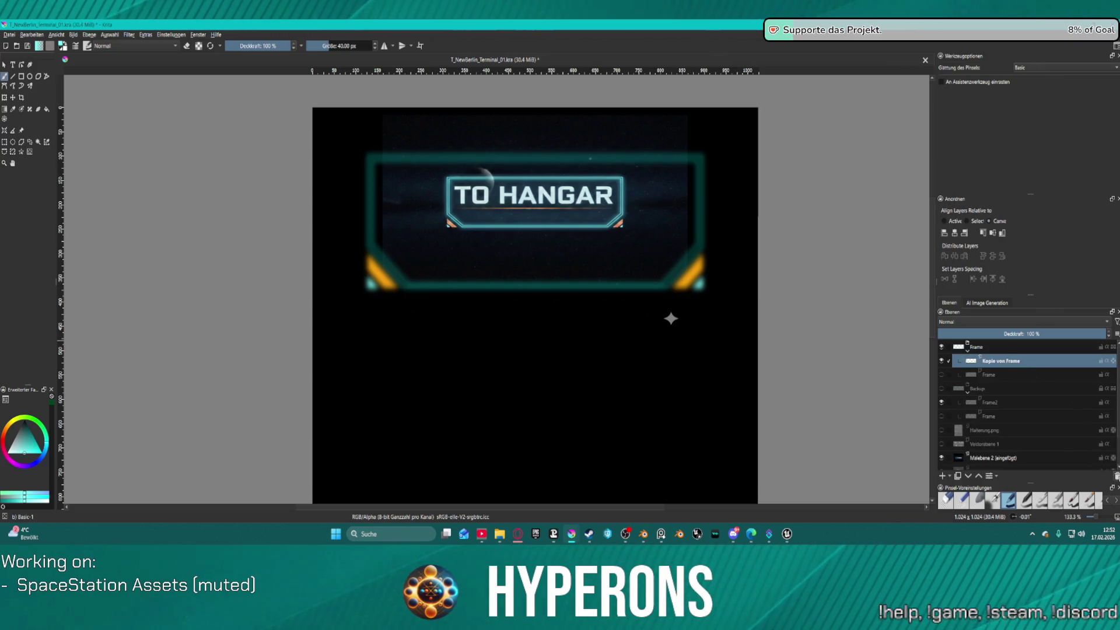
key(shift+Delete)
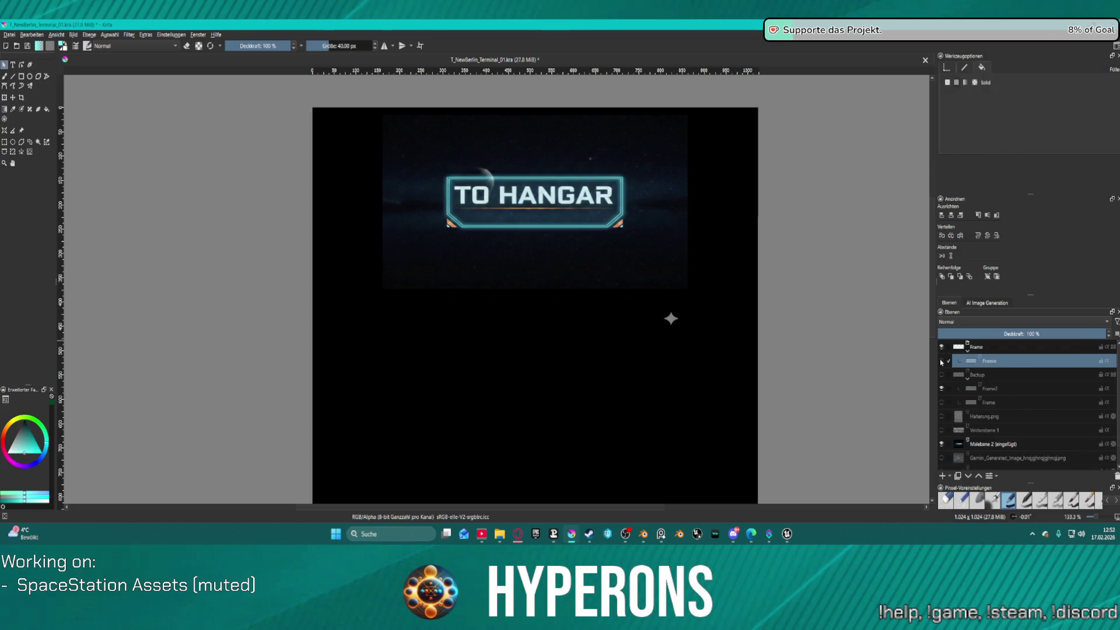
click(940, 362)
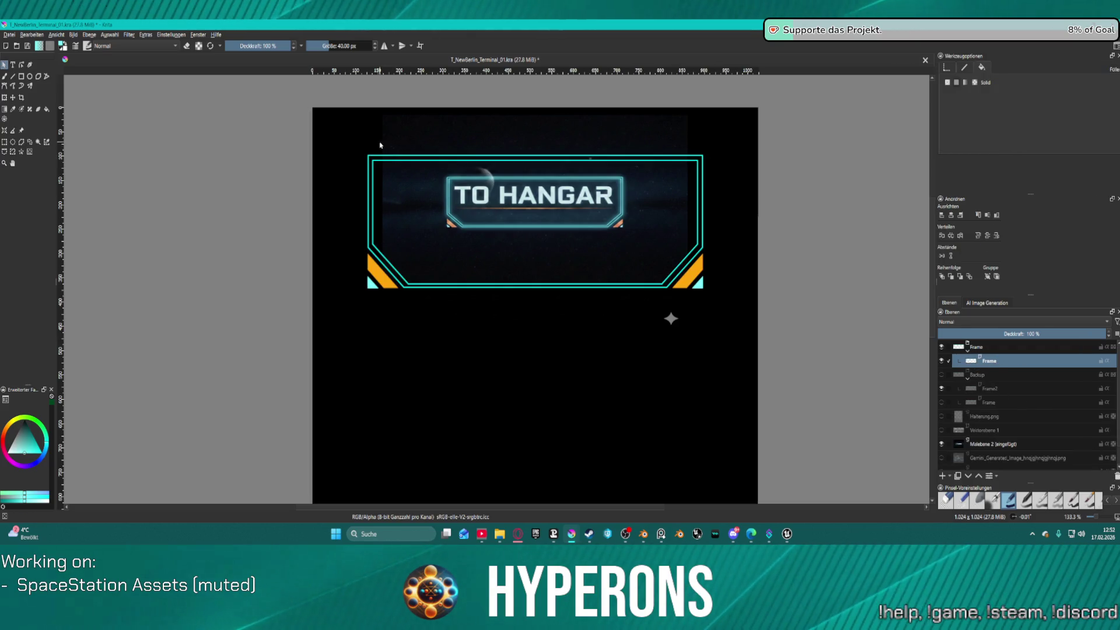
- Select all shapes of the large frame and group them
mouse_move(335, 142)
mouse_down()
mouse_move(545, 317)
mouse_move(771, 360)
mouse_up()
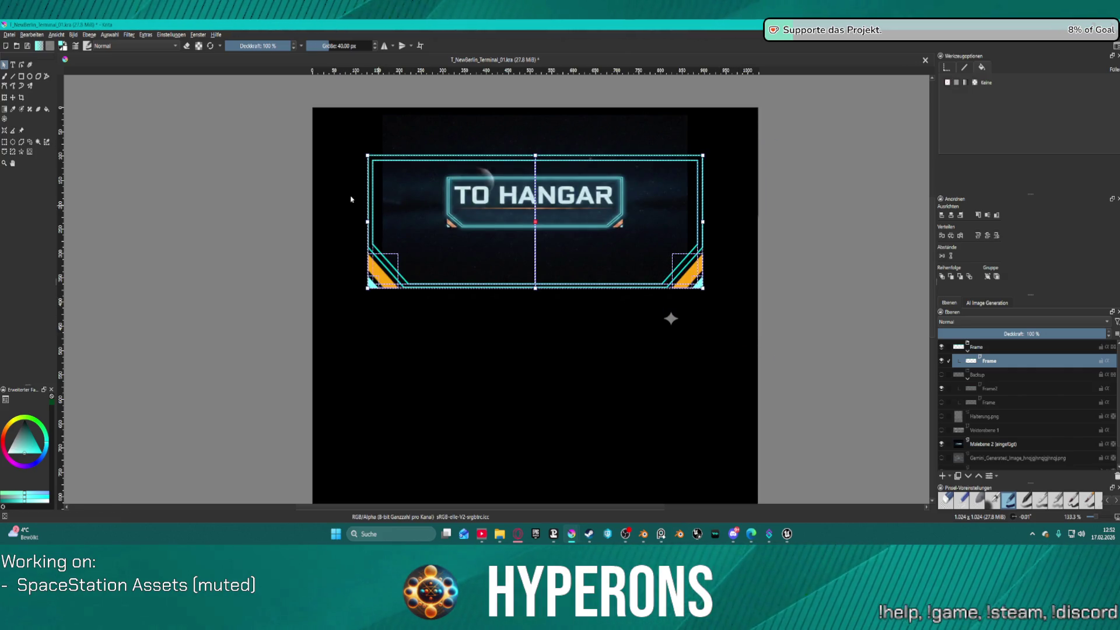
right_click(382, 267)
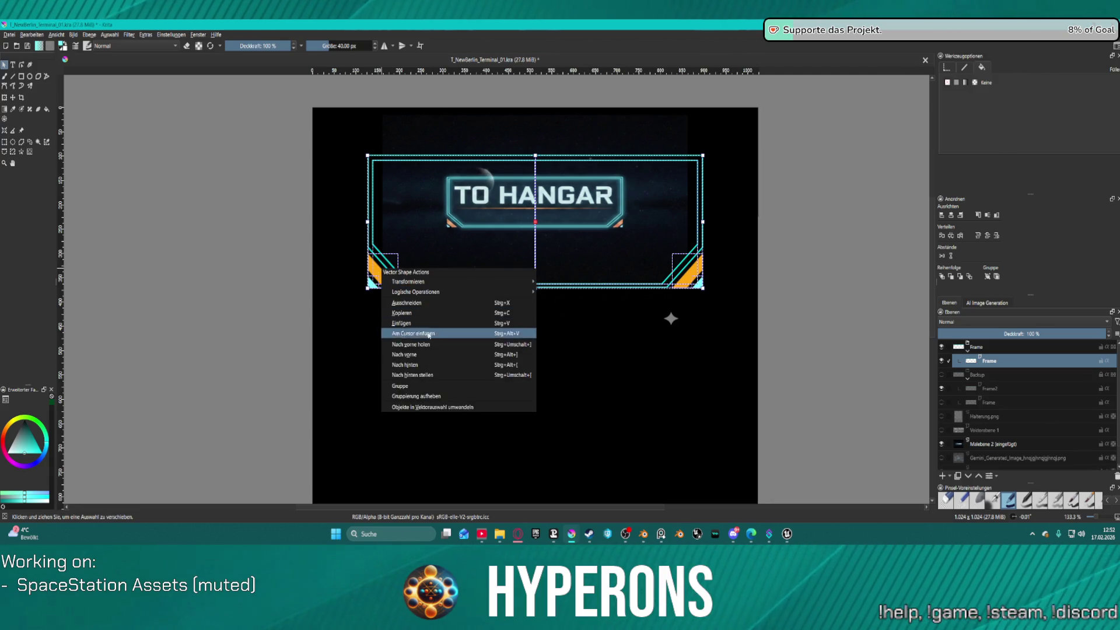
click(432, 387)
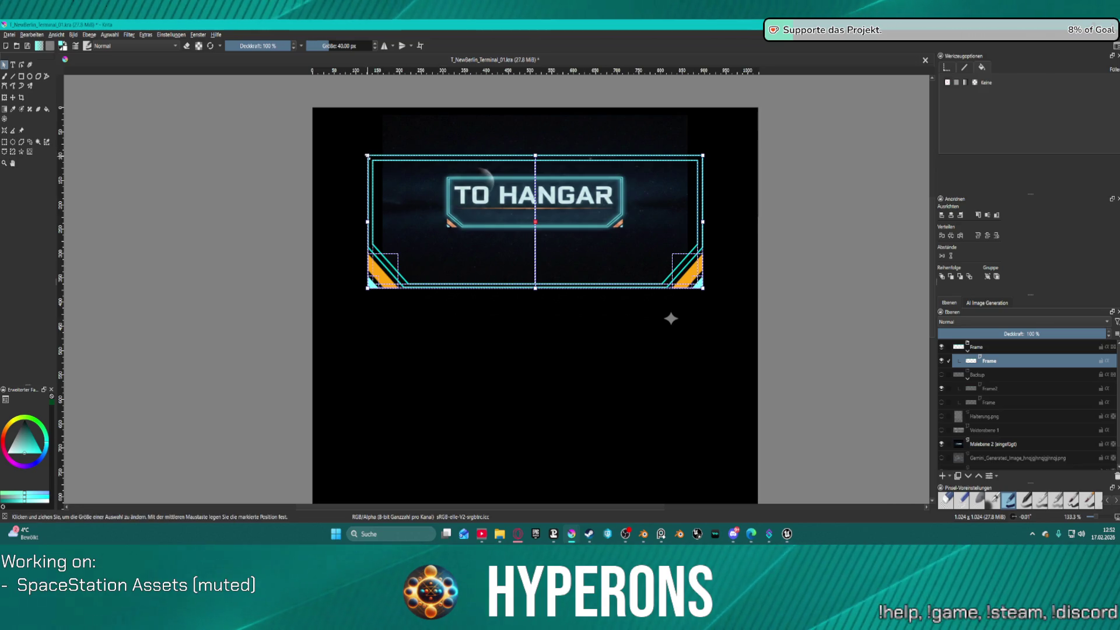
- Resize the frame group around the TO HANGAR title and centre it horizontally
drag(367, 155, 513, 259)
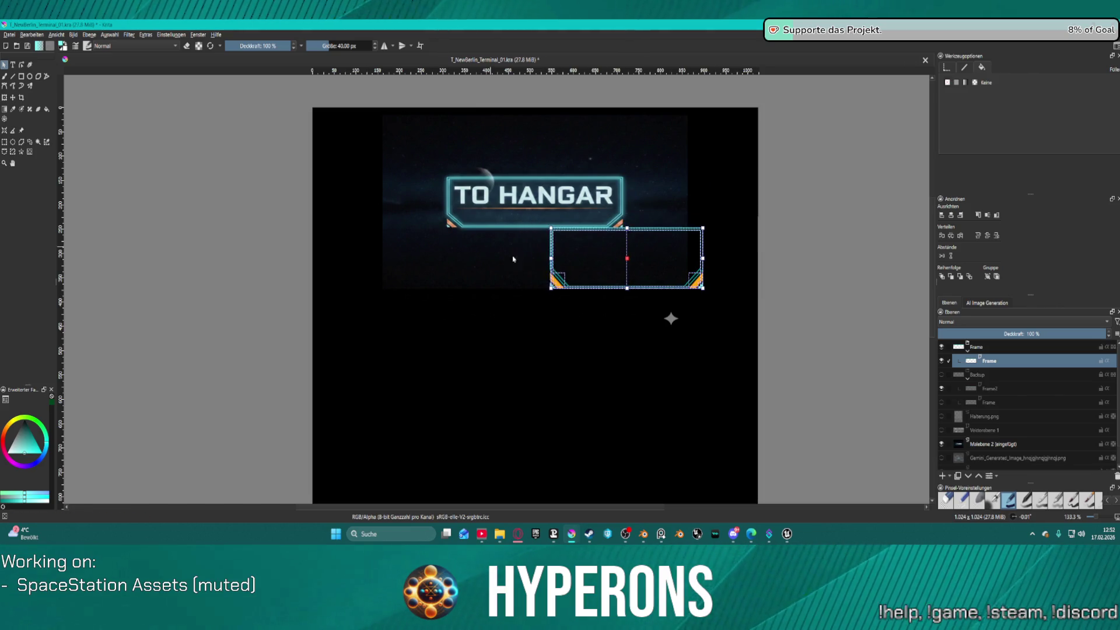
drag(664, 273, 573, 219)
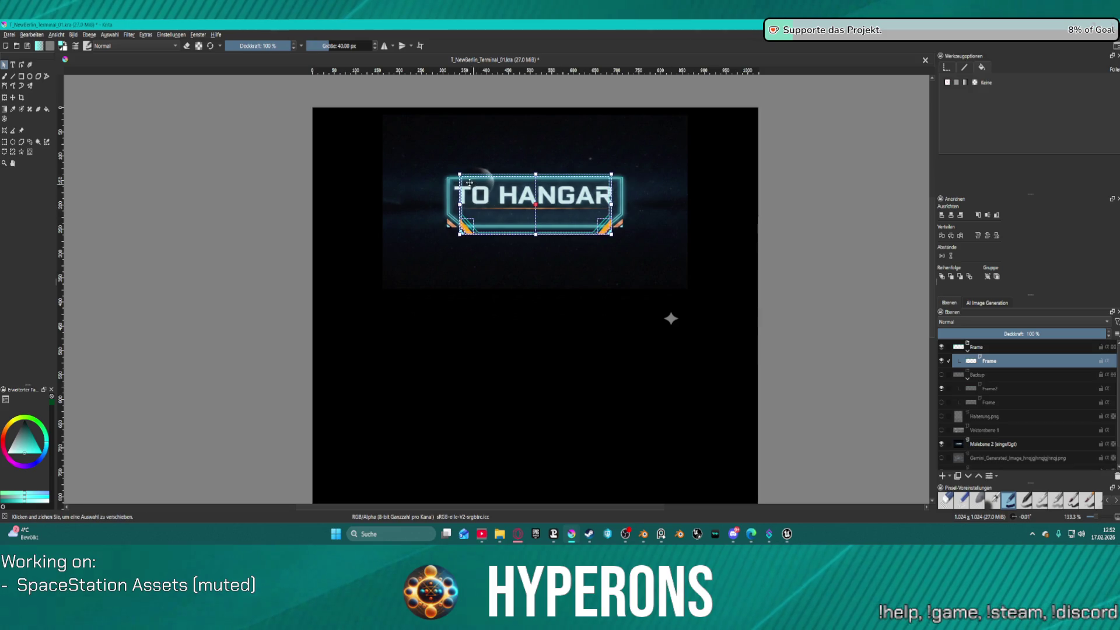
drag(461, 174, 454, 166)
drag(556, 202, 564, 200)
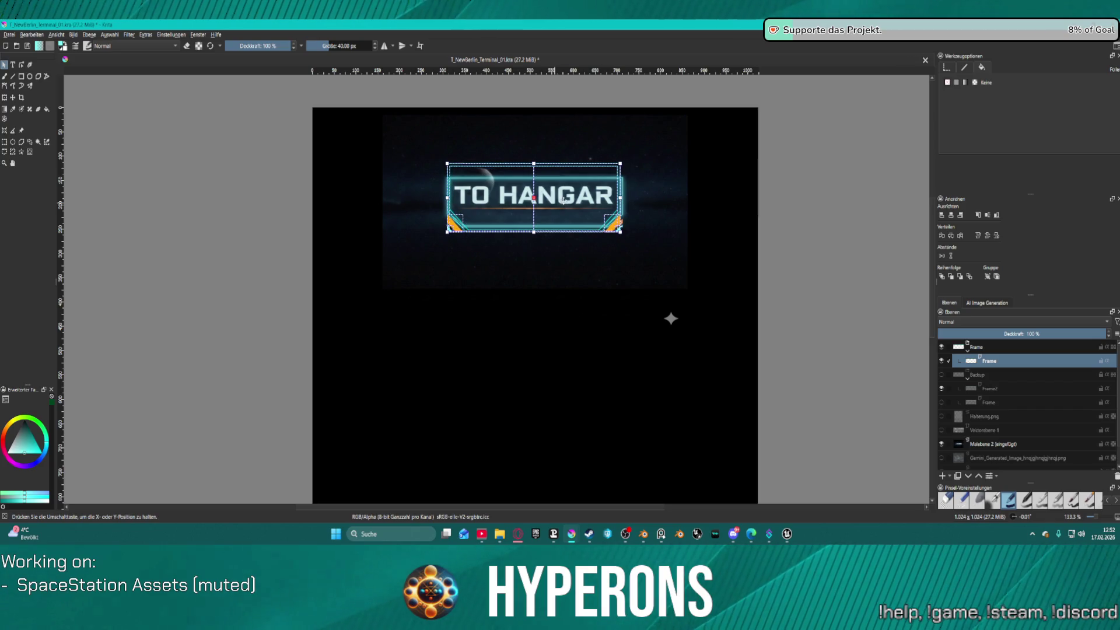
click(950, 215)
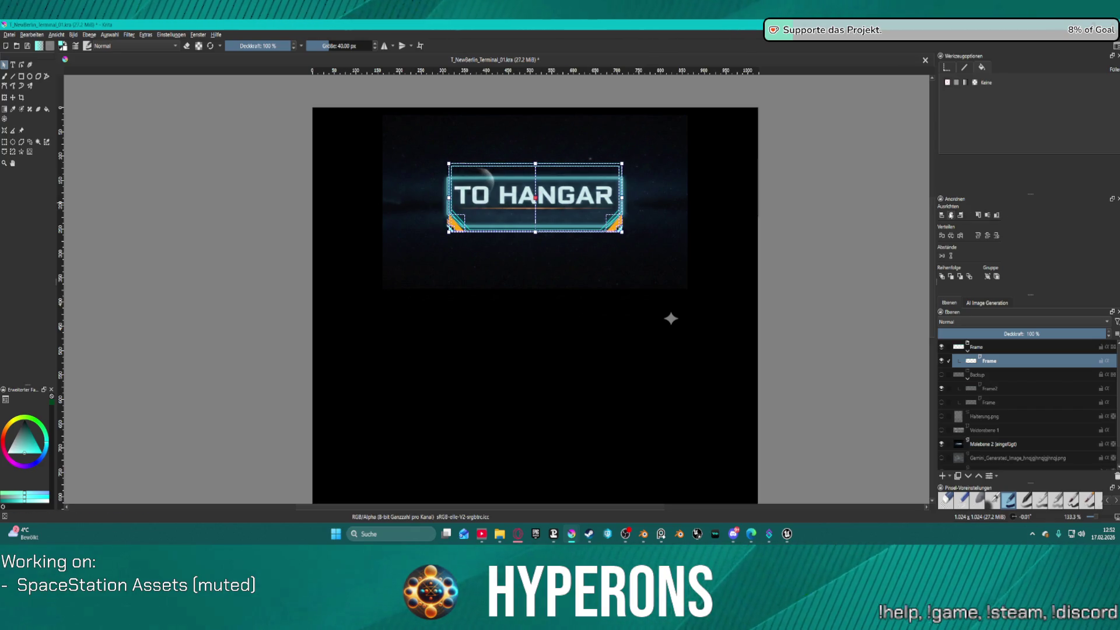
scroll(525, 164, up, 3)
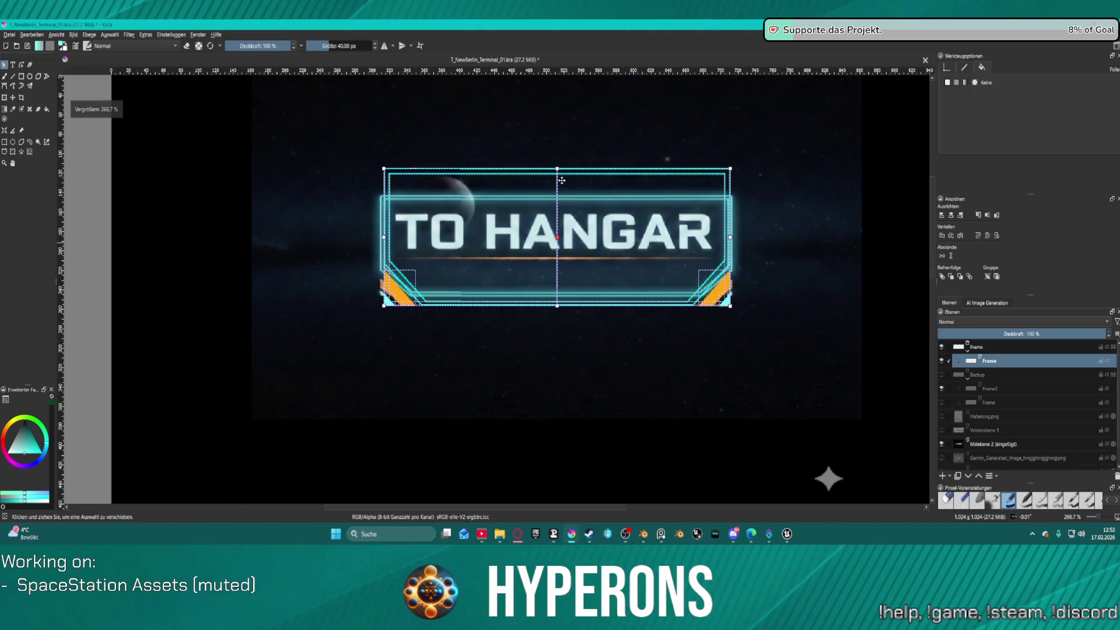
scroll(555, 169, down, 1)
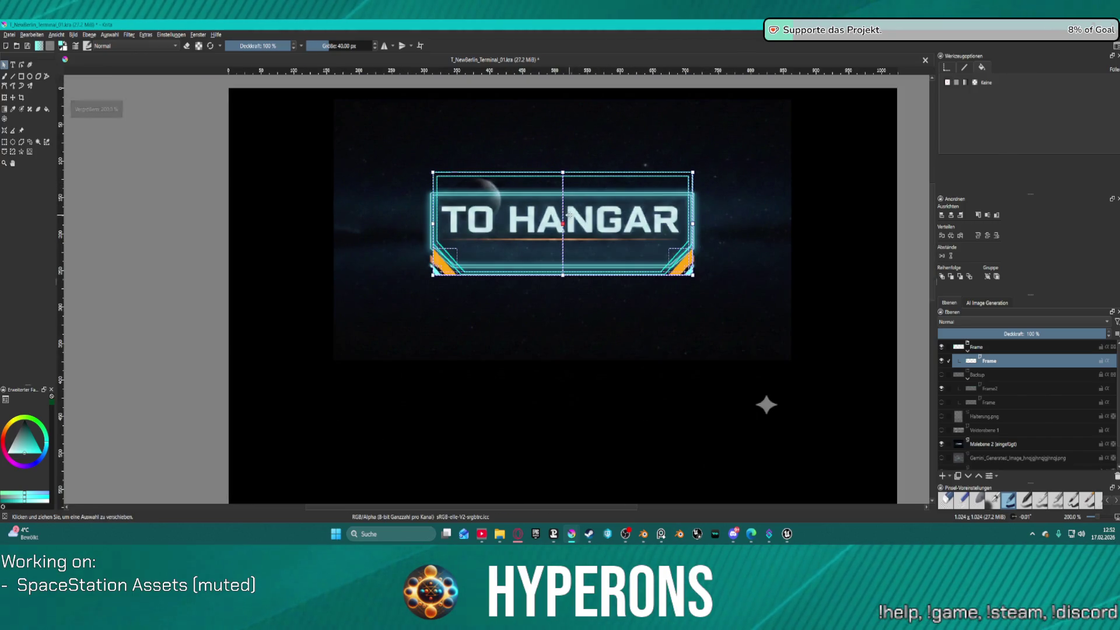
drag(571, 216, 570, 224)
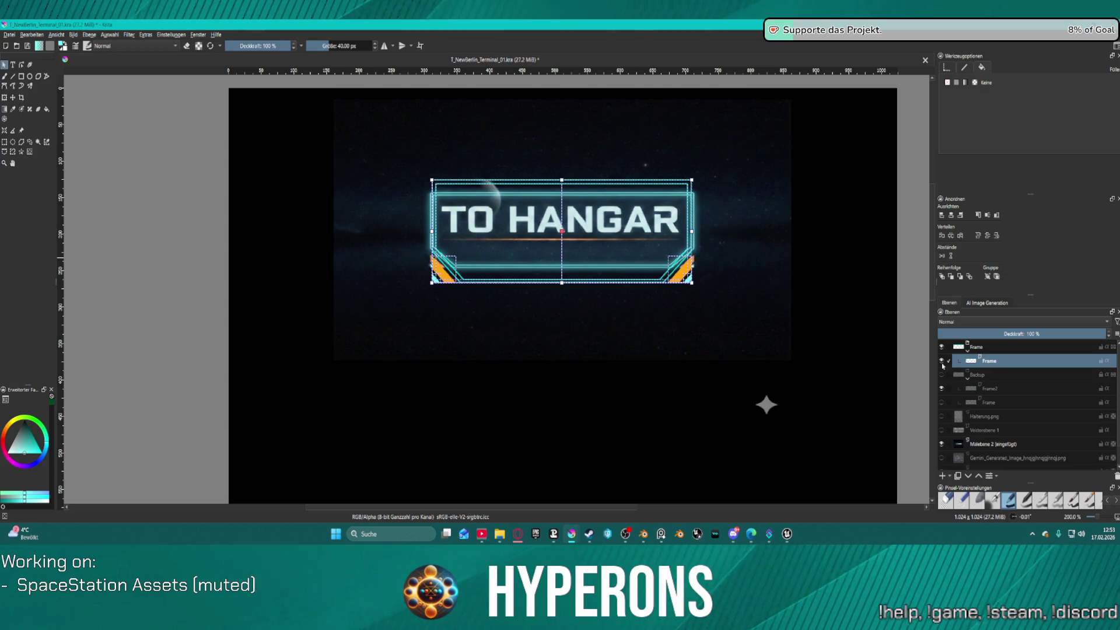
click(952, 214)
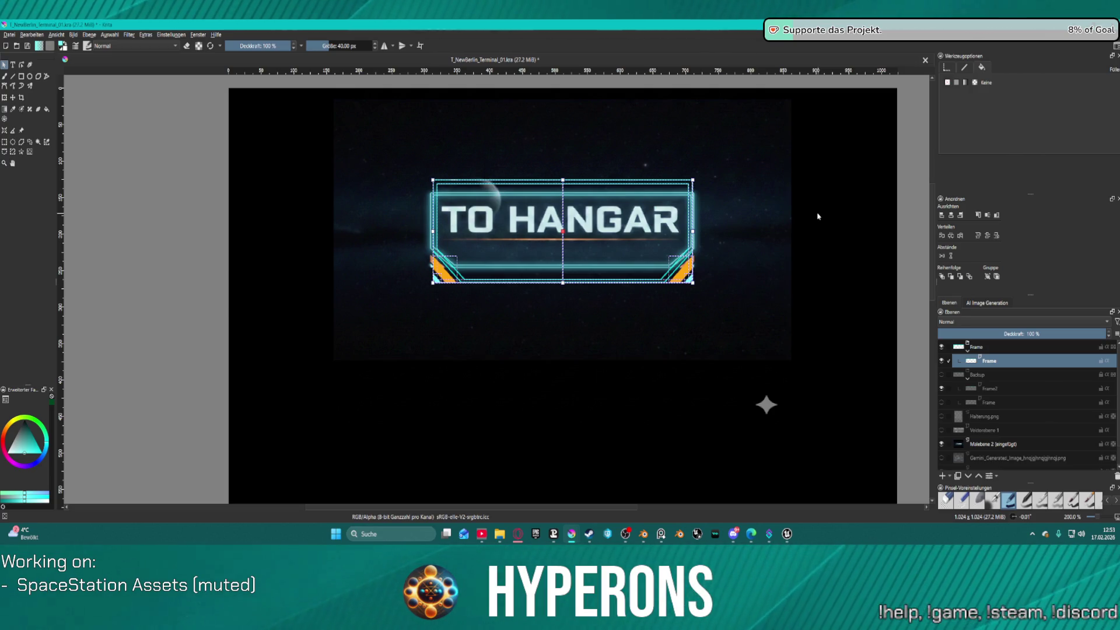
click(165, 35)
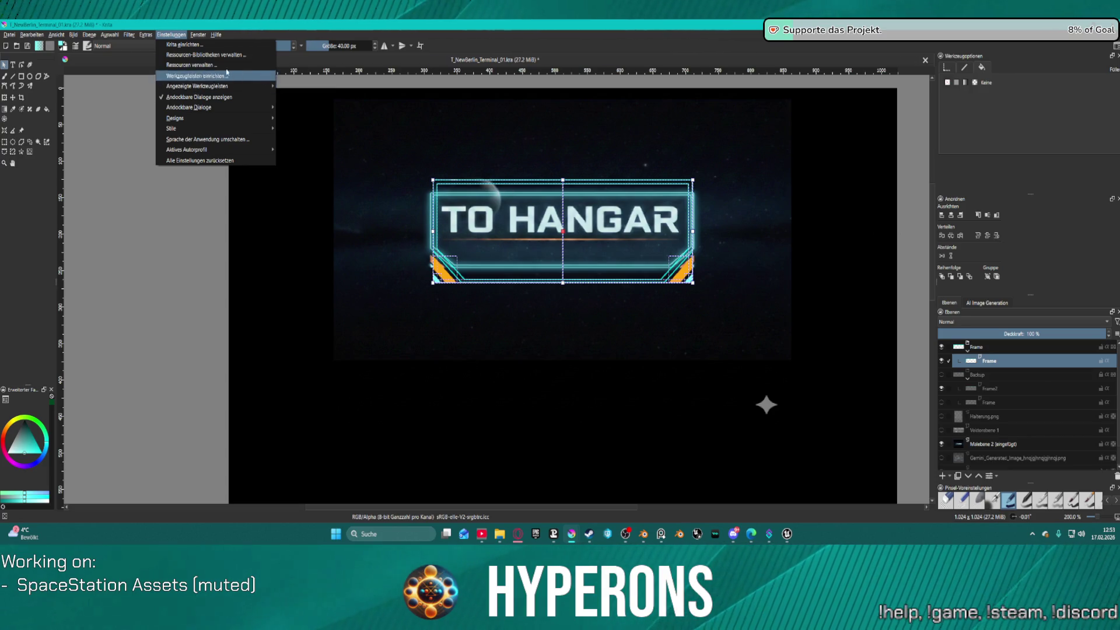
key(Escape)
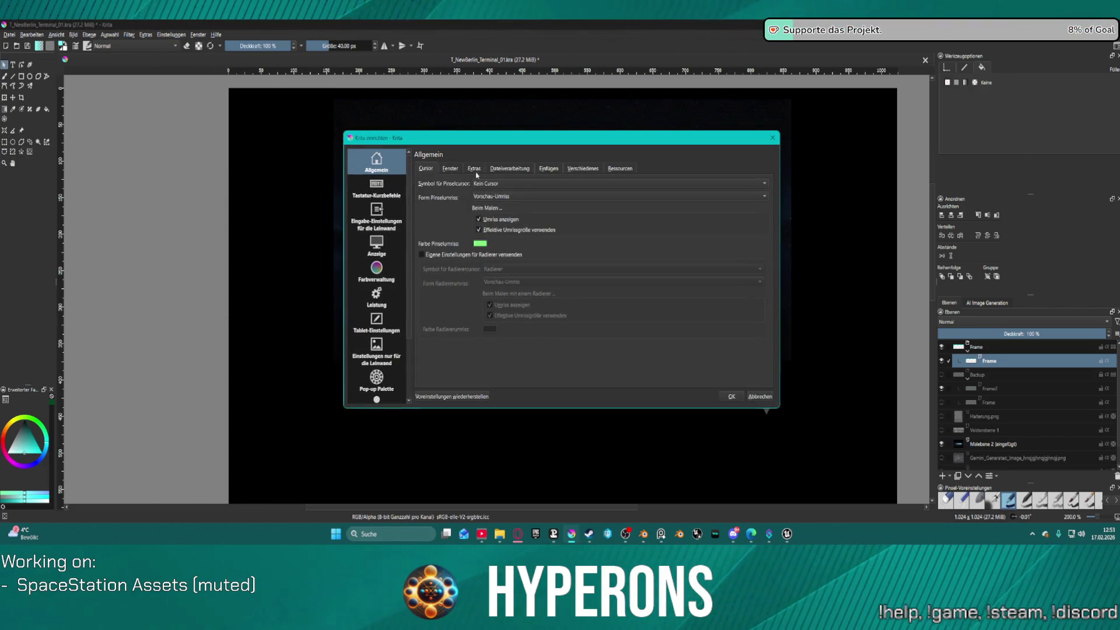
scroll(400, 376, down, 3)
click(393, 398)
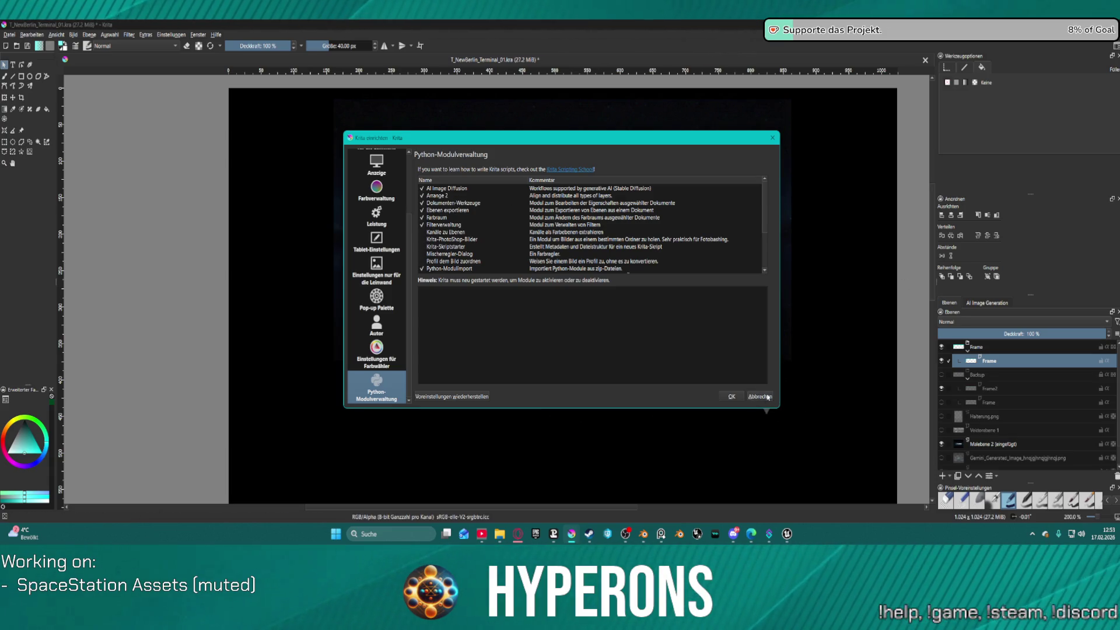
click(760, 396)
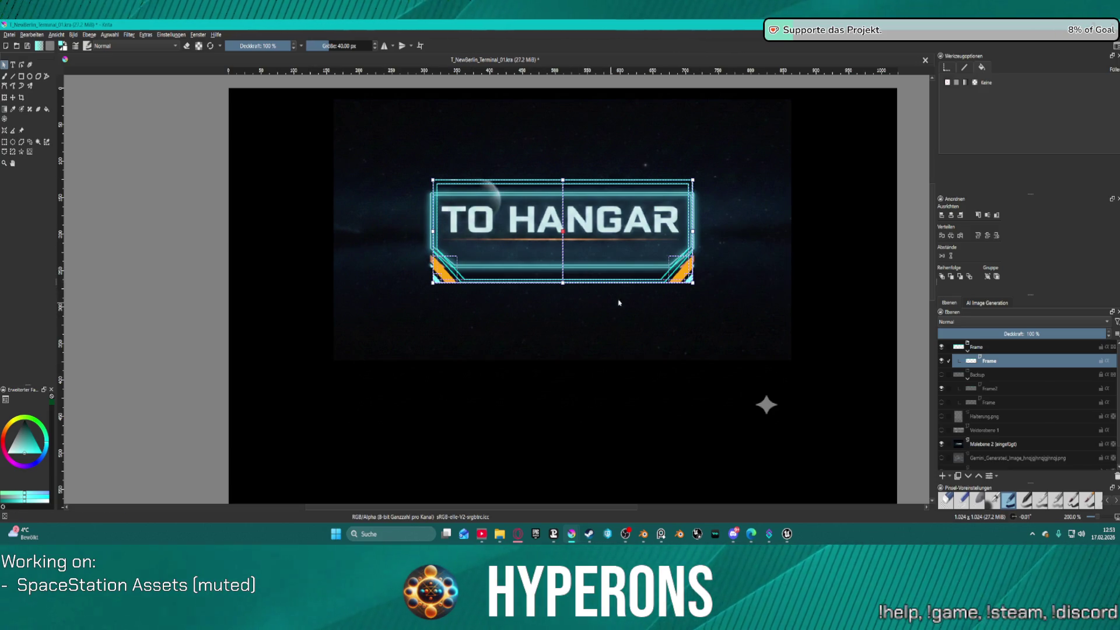
- Hide the space background layer, duplicate the Frame layer, and hide the original
scroll(677, 221, up, 2)
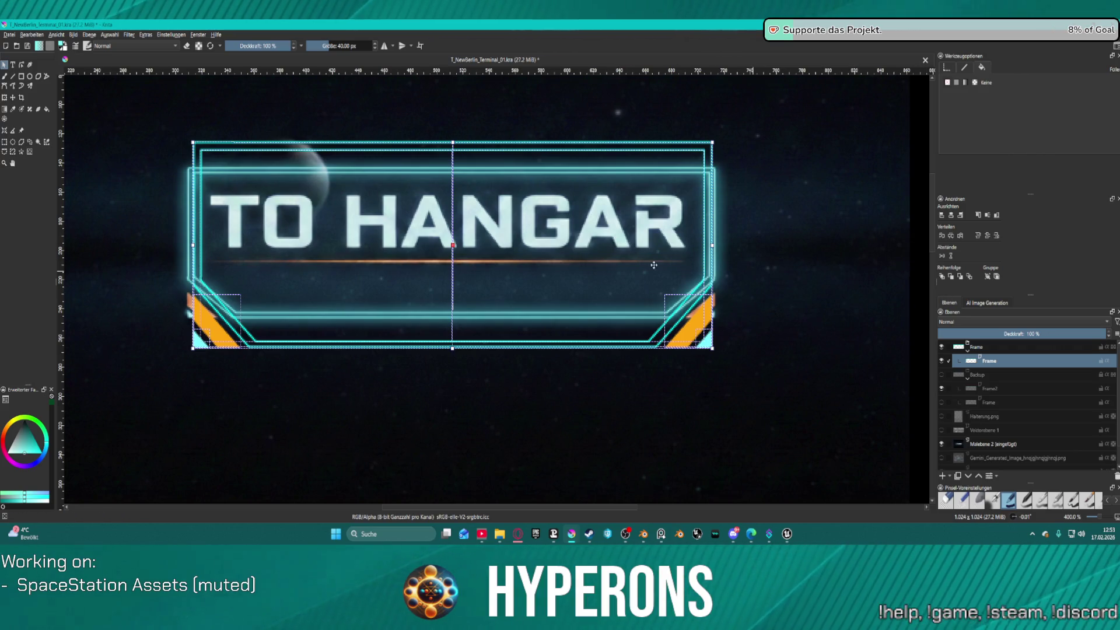
click(942, 444)
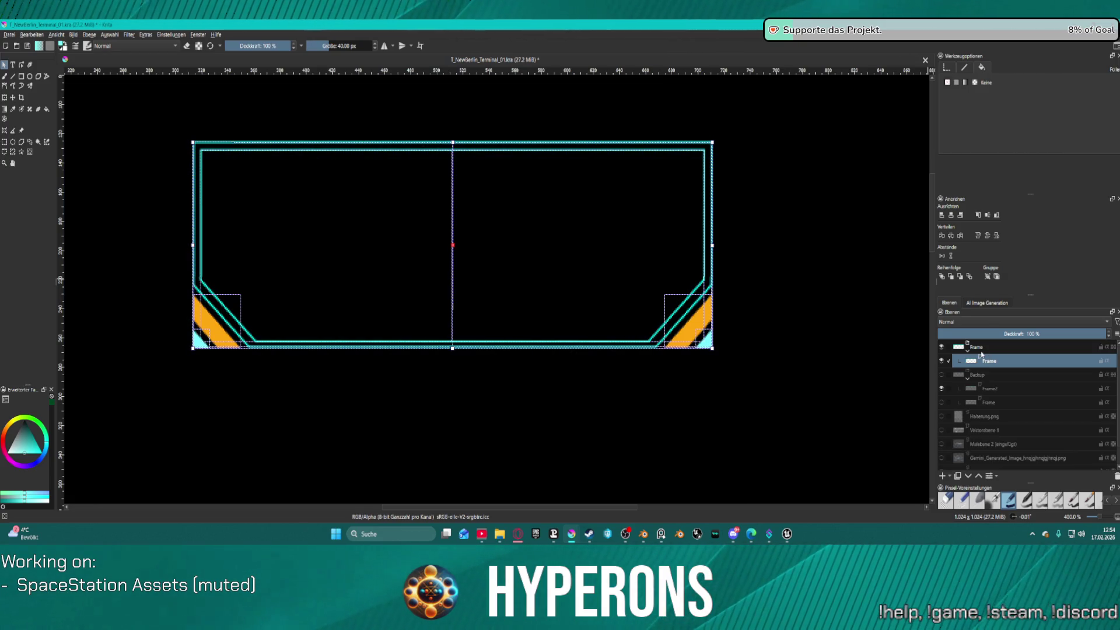
key(ctrl+j)
click(941, 375)
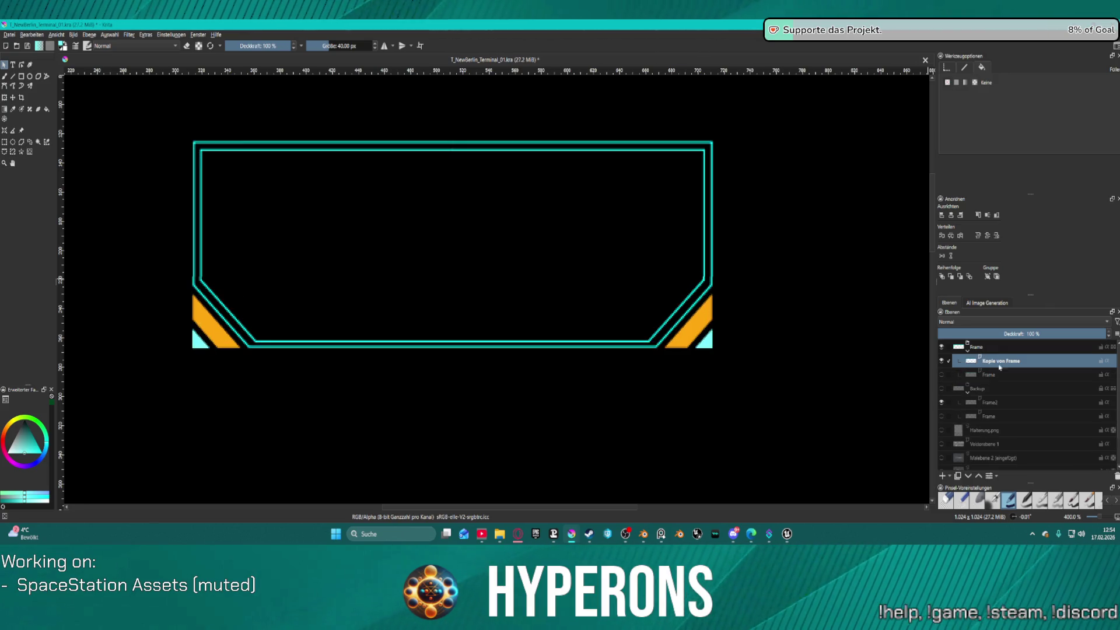
- Convert the frame copy into a paint layer and duplicate it
right_click(1008, 366)
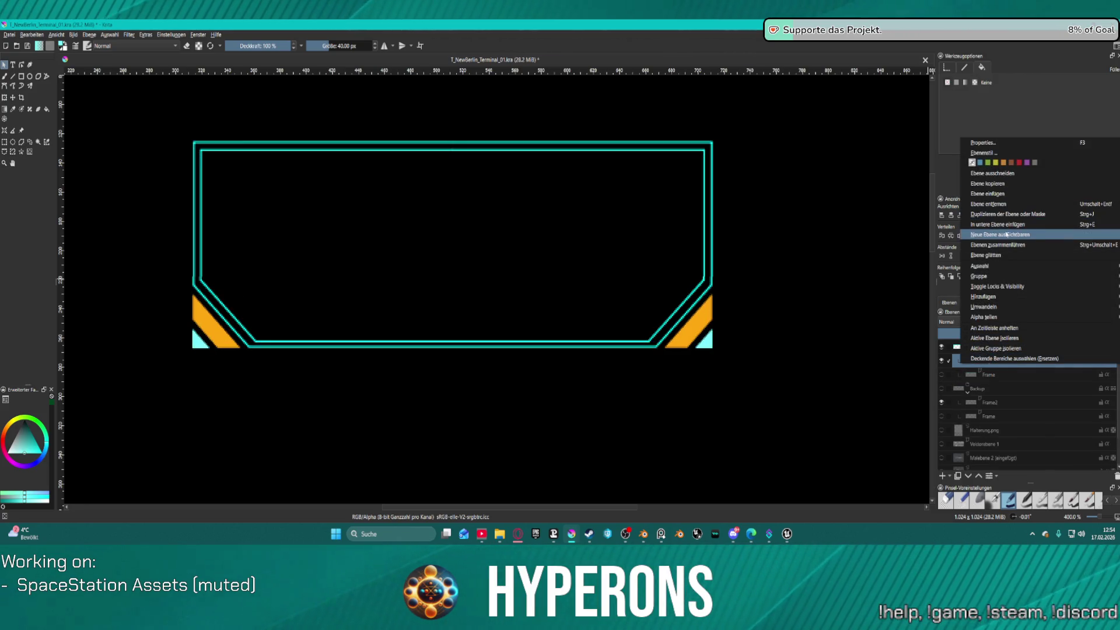
mouse_move(985, 306)
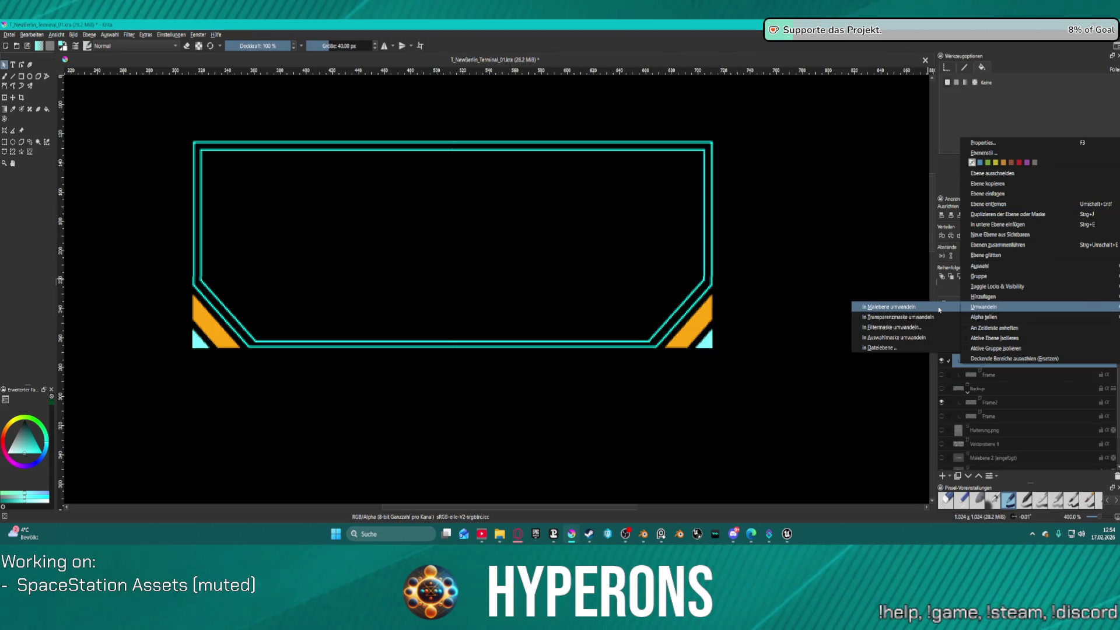
click(933, 308)
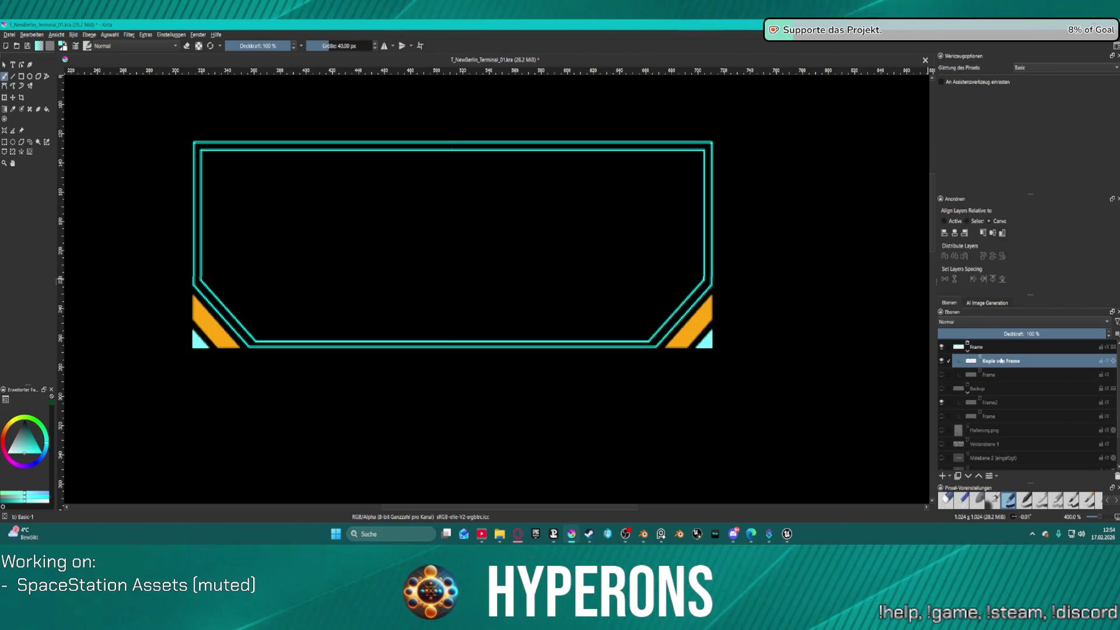
key(ctrl+j)
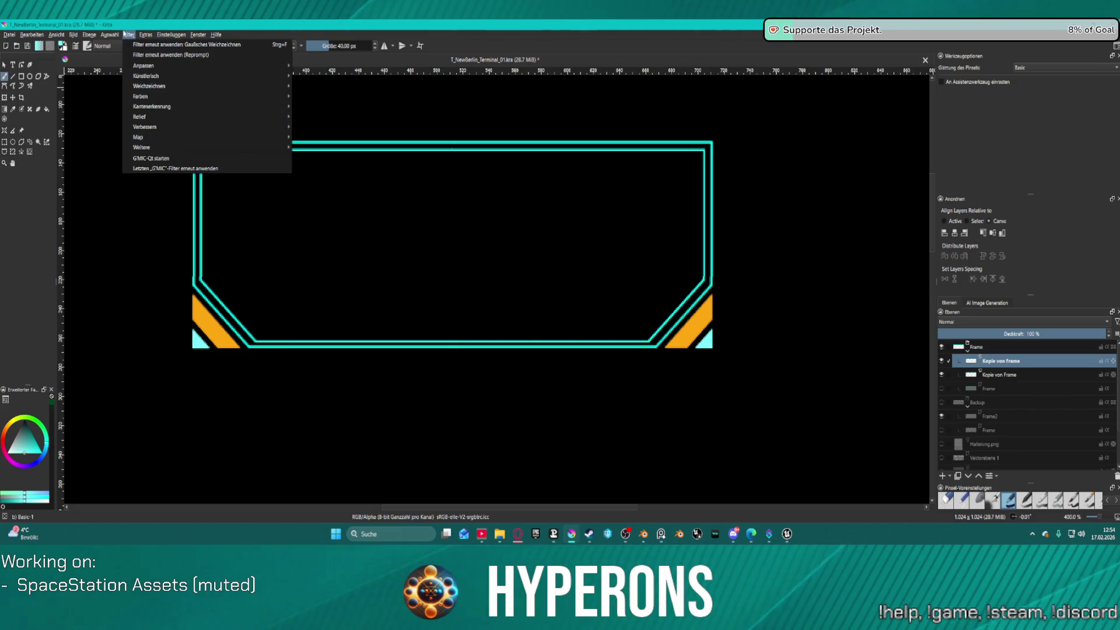
- Try Gaussian blur radii from 8.87 down to 2.84 px on the frame copy, then cancel
mouse_move(227, 90)
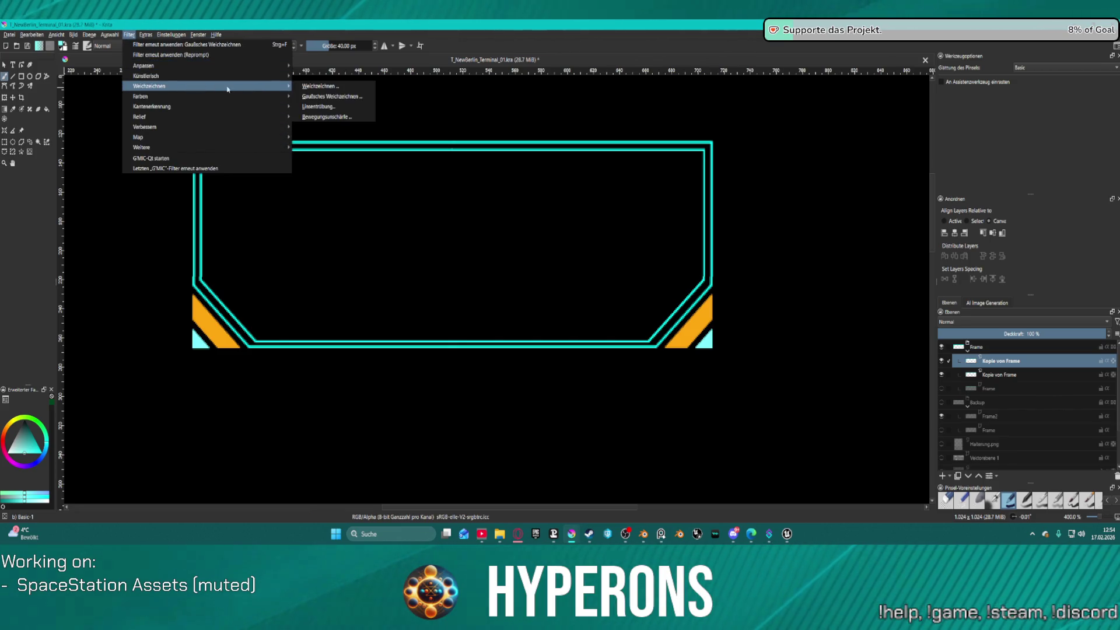
click(330, 96)
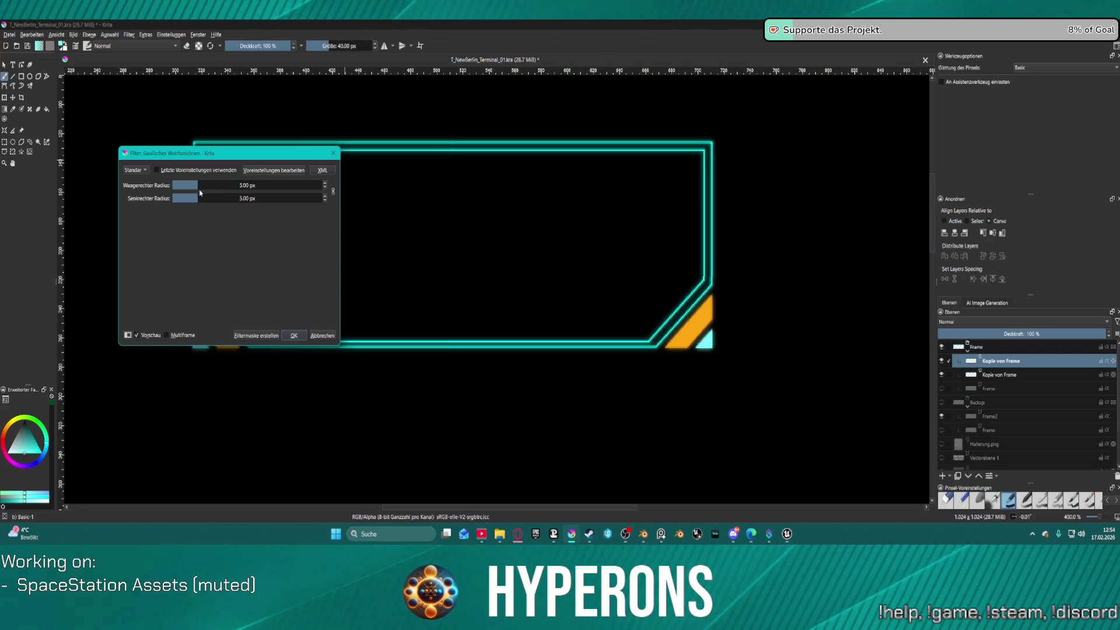
click(203, 186)
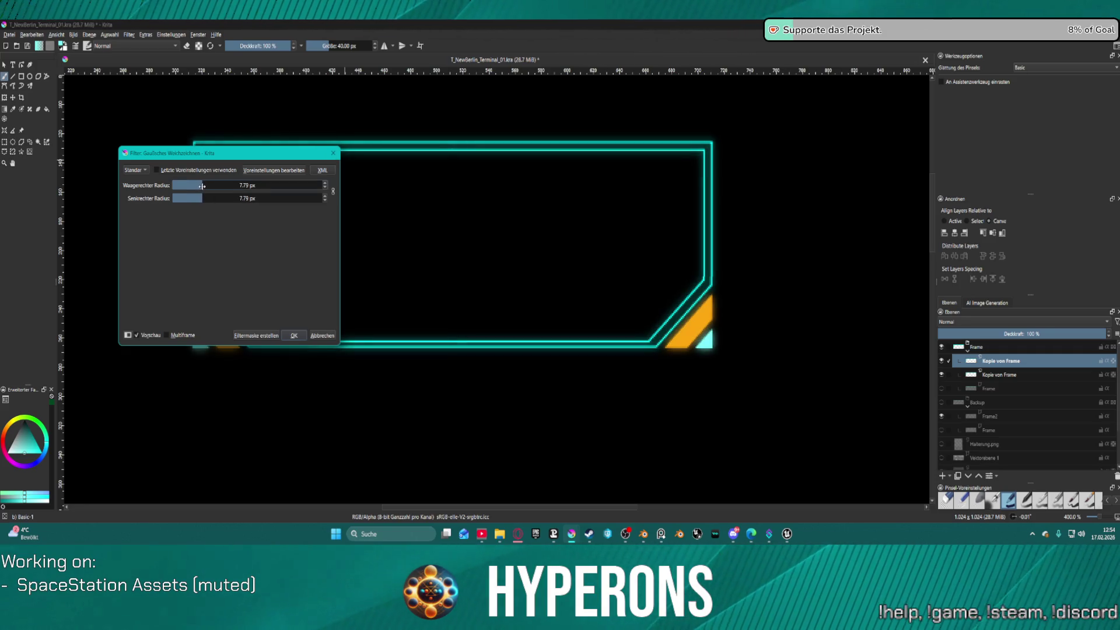
click(198, 185)
drag(197, 186, 193, 185)
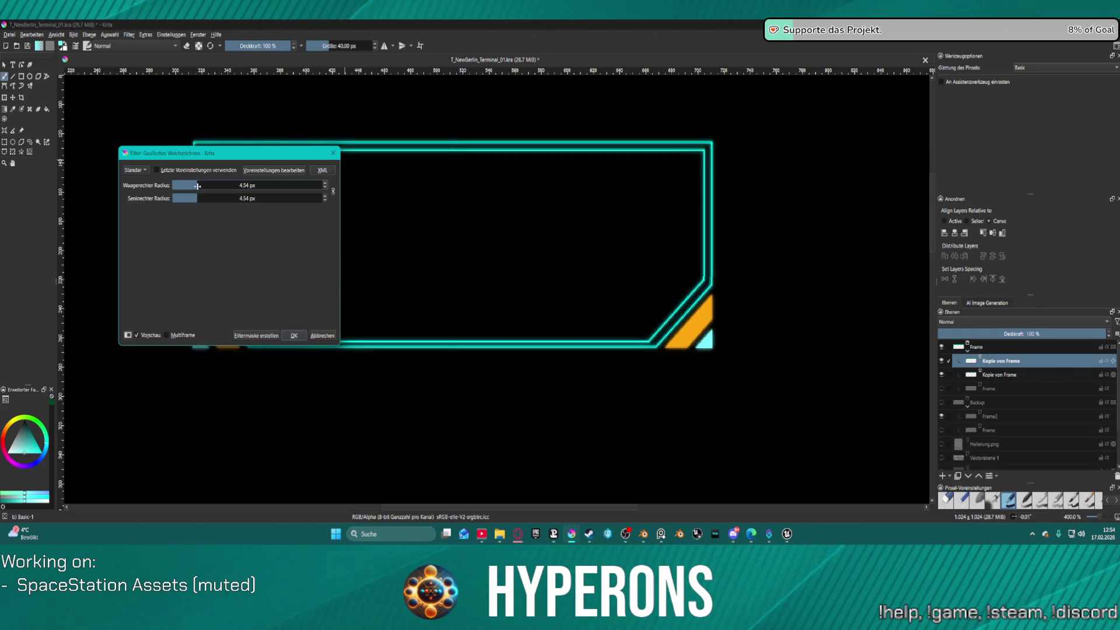
mouse_move(185, 153)
mouse_down()
mouse_move(597, 179)
mouse_move(558, 173)
mouse_up()
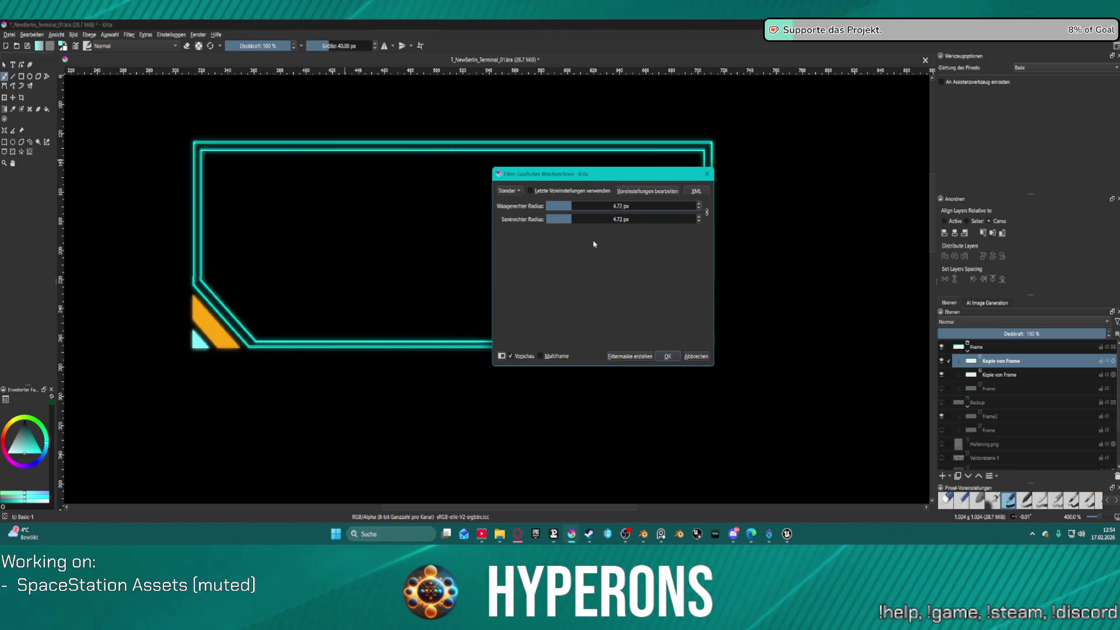
click(694, 354)
scroll(665, 291, down, 4)
scroll(671, 289, up, 3)
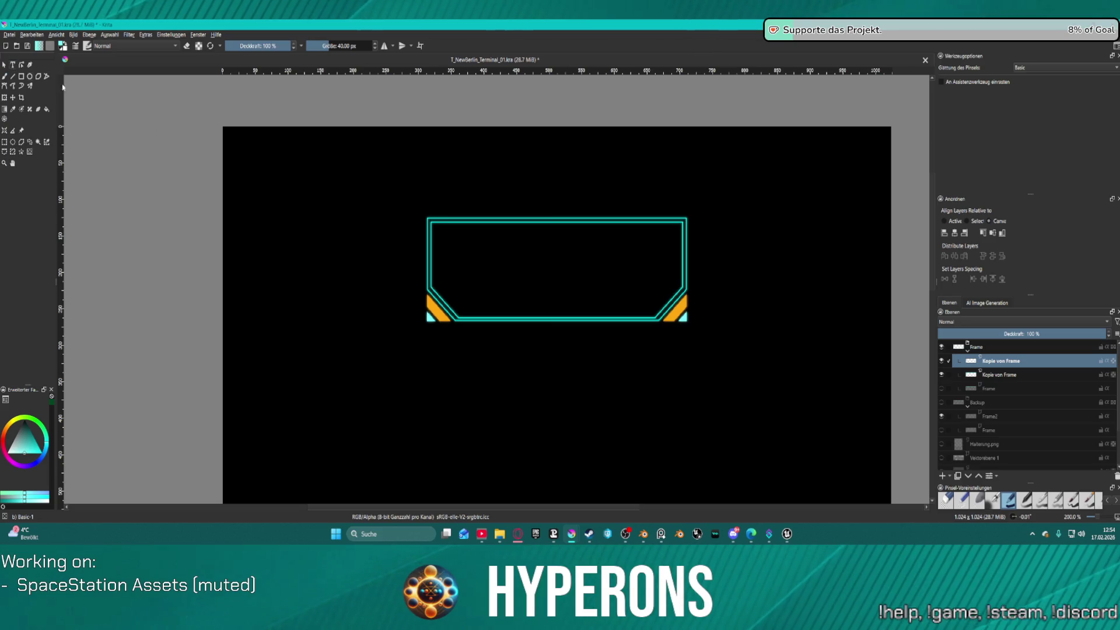
- Add the cyan text 'Hangar' in a text box and move it to the frame's centre
key(t)
mouse_move(432, 226)
mouse_down()
mouse_move(533, 300)
mouse_move(684, 317)
mouse_up()
text(Hangar)
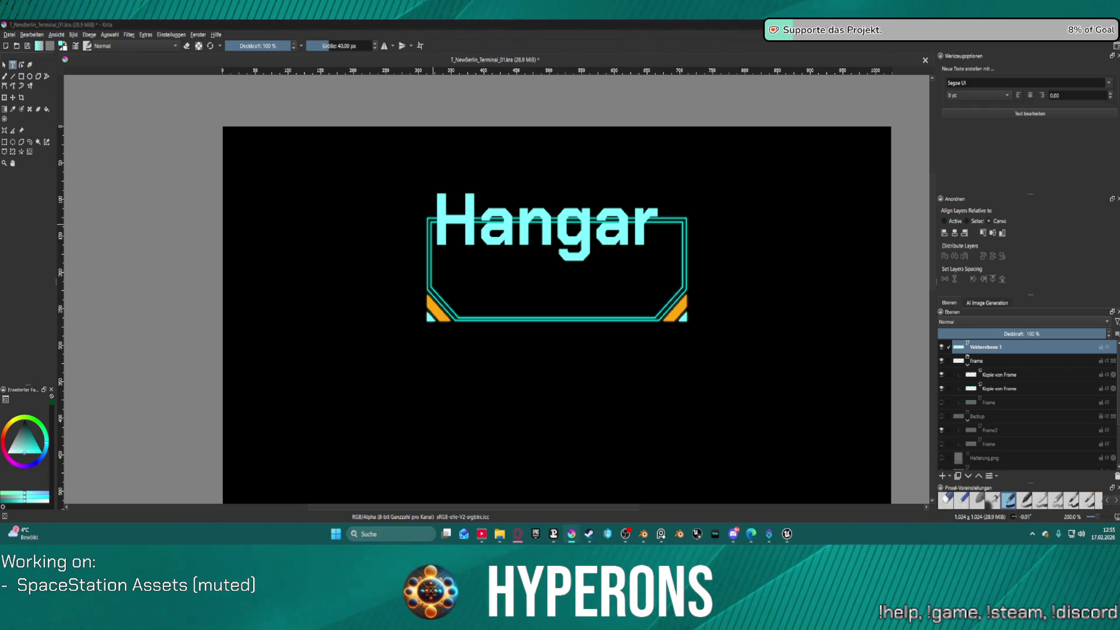
key(ctrl+z)
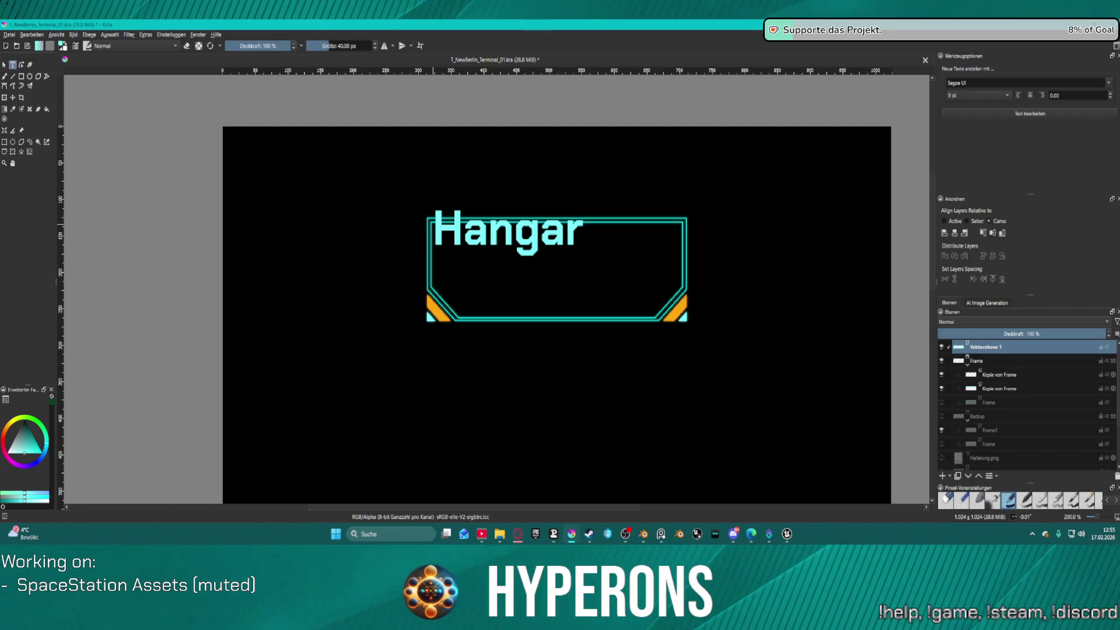
key(Escape)
drag(506, 228, 558, 261)
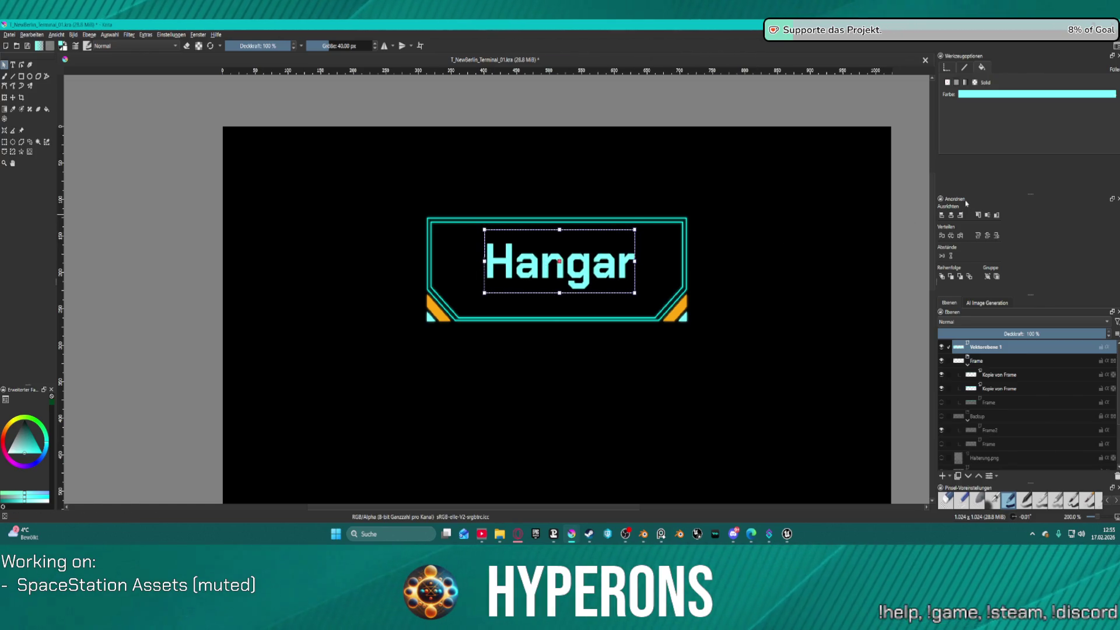
- Centre the Hangar text horizontally and check it against the TO HANGAR reference image
click(952, 215)
scroll(712, 275, down, 2)
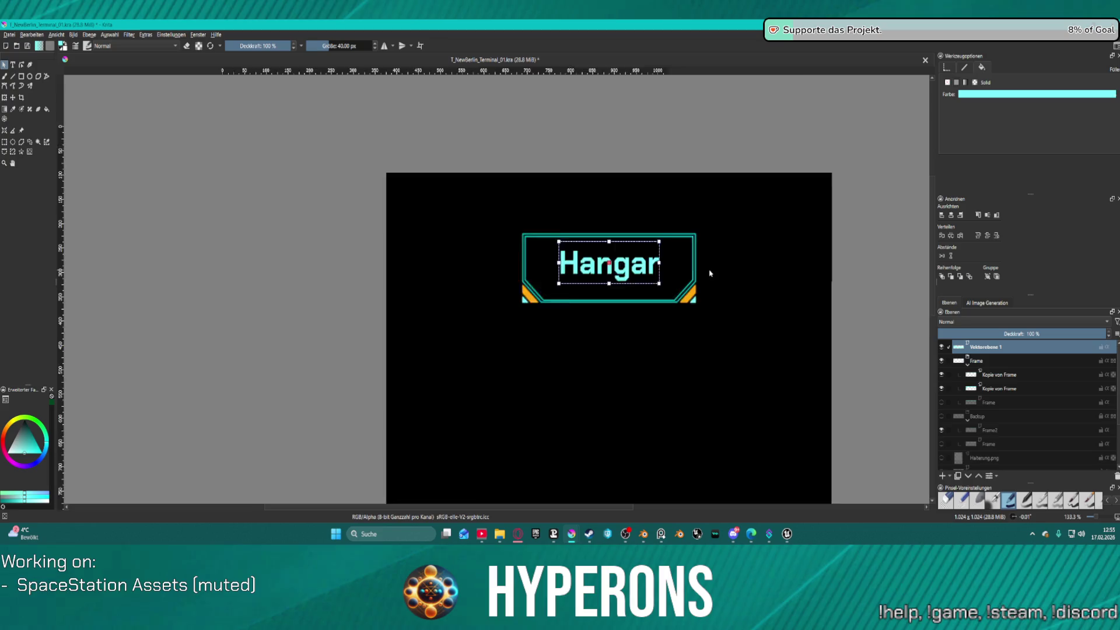
scroll(752, 262, up, 2)
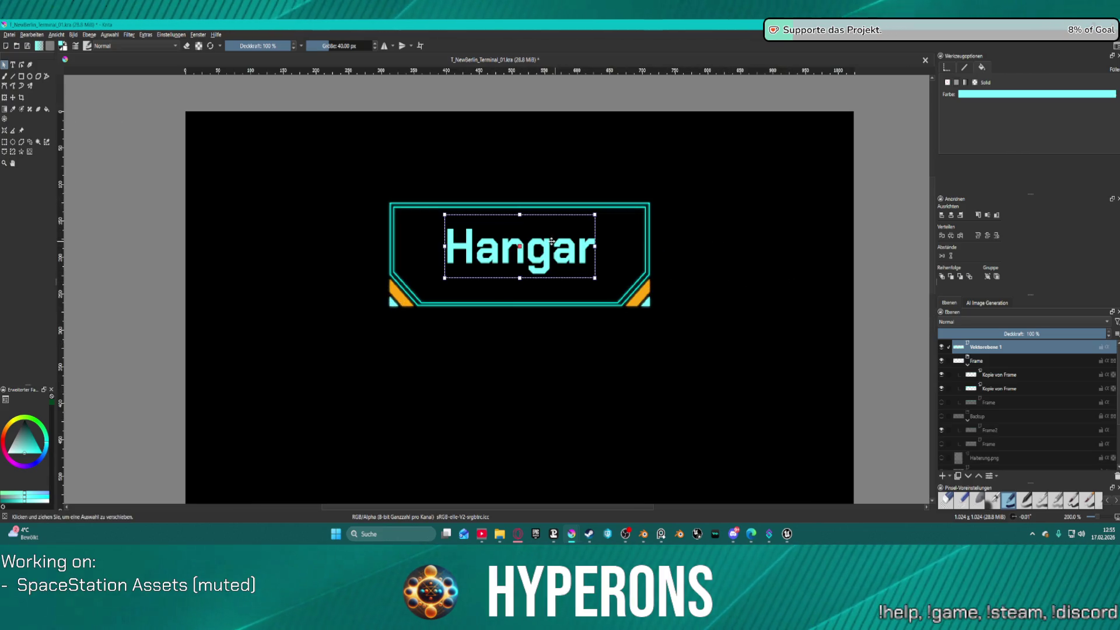
scroll(543, 247, down, 2)
scroll(542, 246, up, 2)
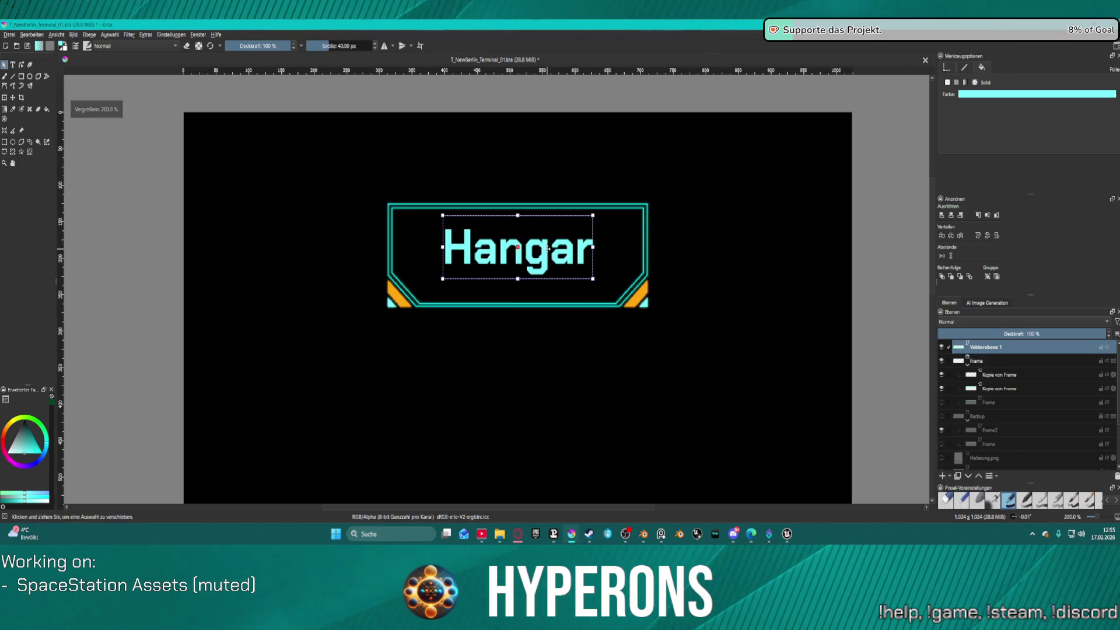
scroll(951, 439, down, 3)
click(942, 422)
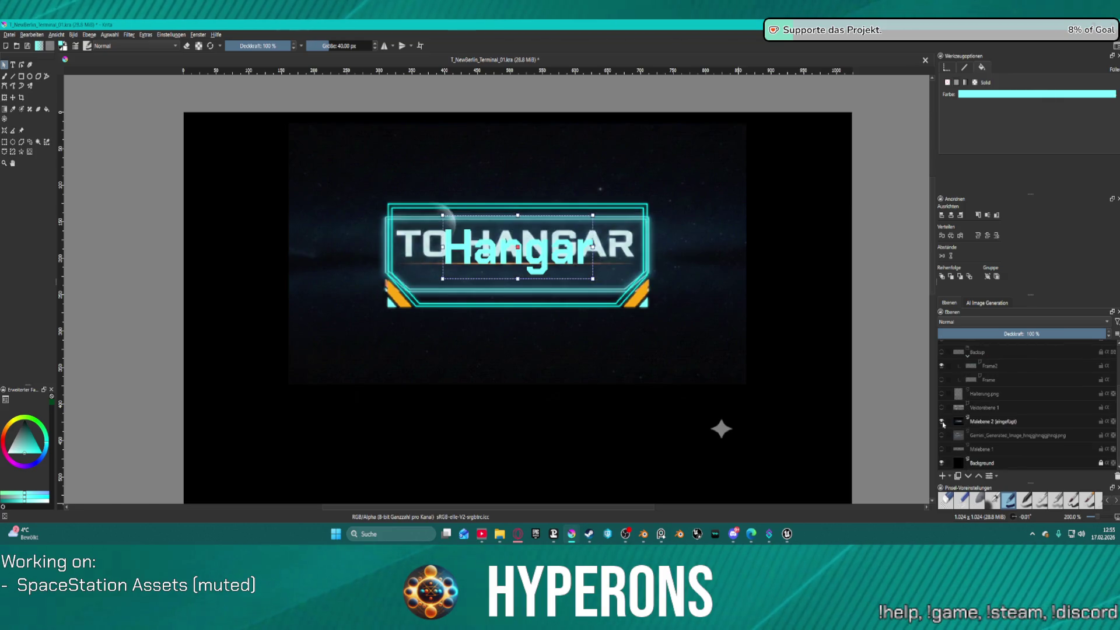
click(943, 422)
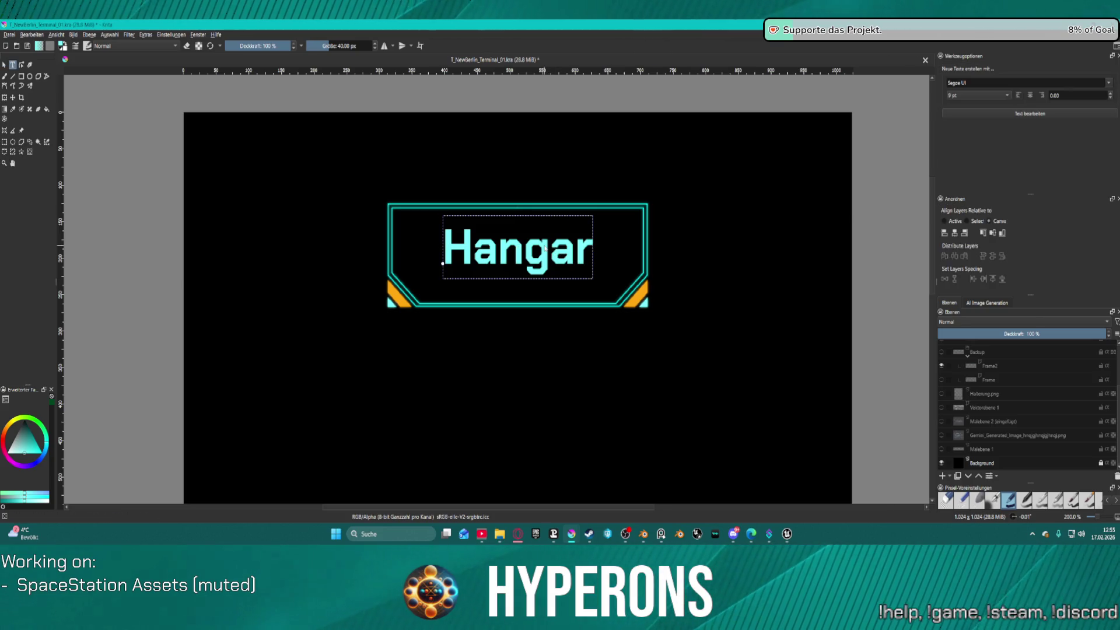
key(t)
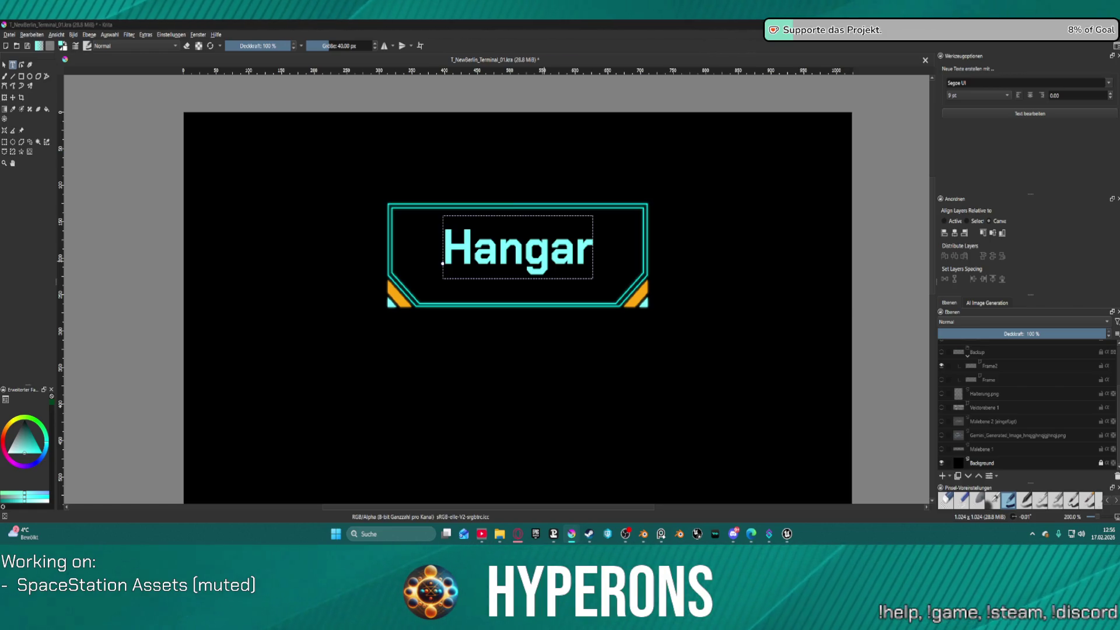
- Add 'to' before Hangar and re-centre the 'to Hangar' text horizontally in the frame
text(to)
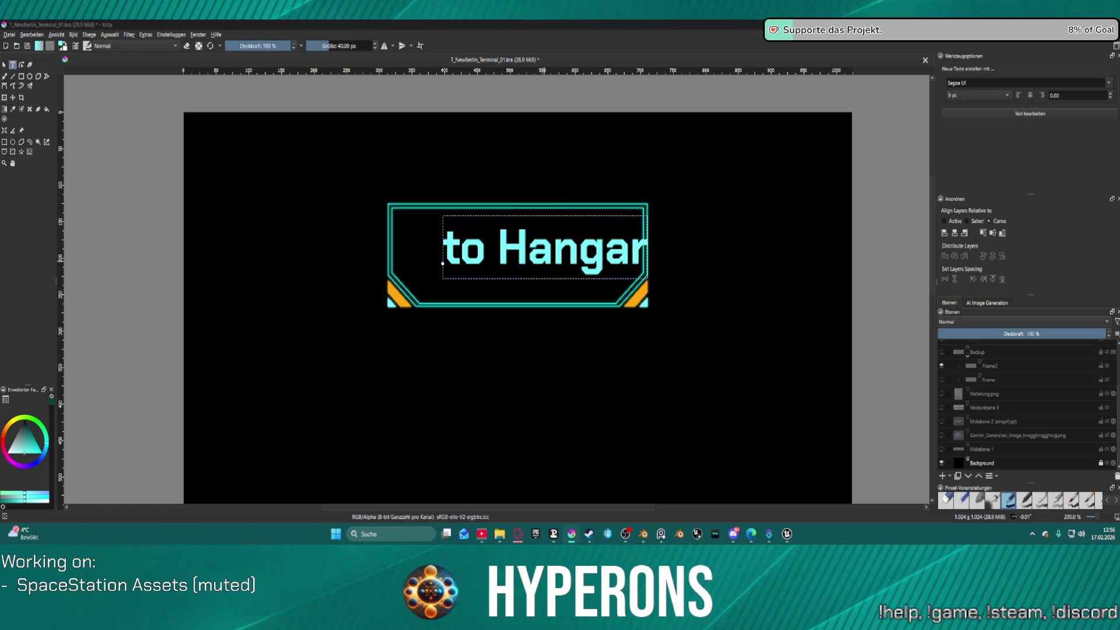
key(Escape)
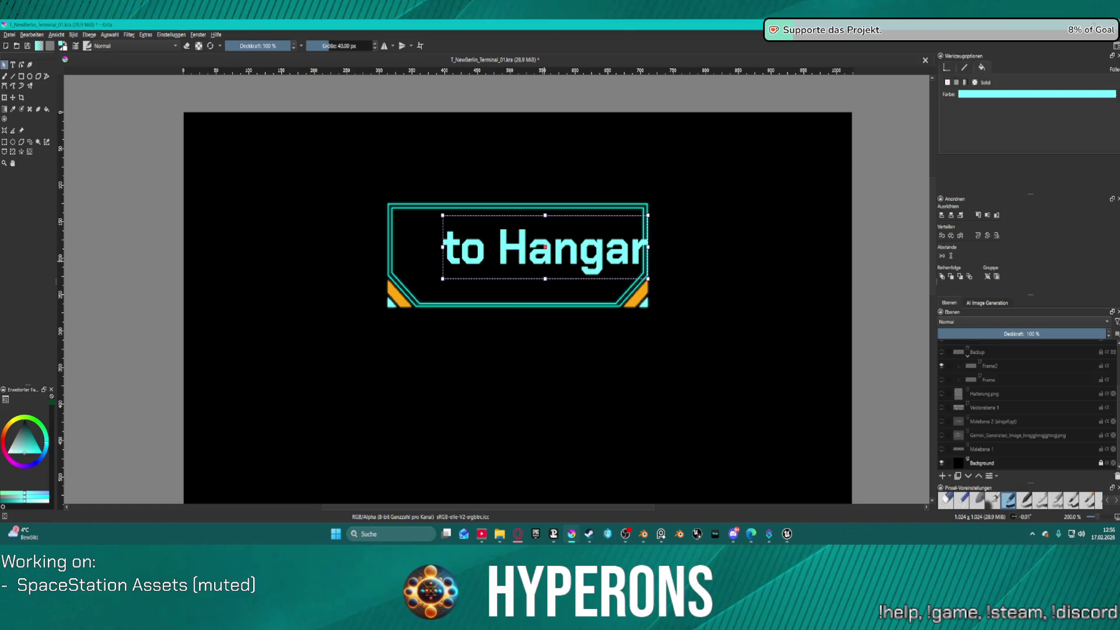
drag(560, 258, 534, 260)
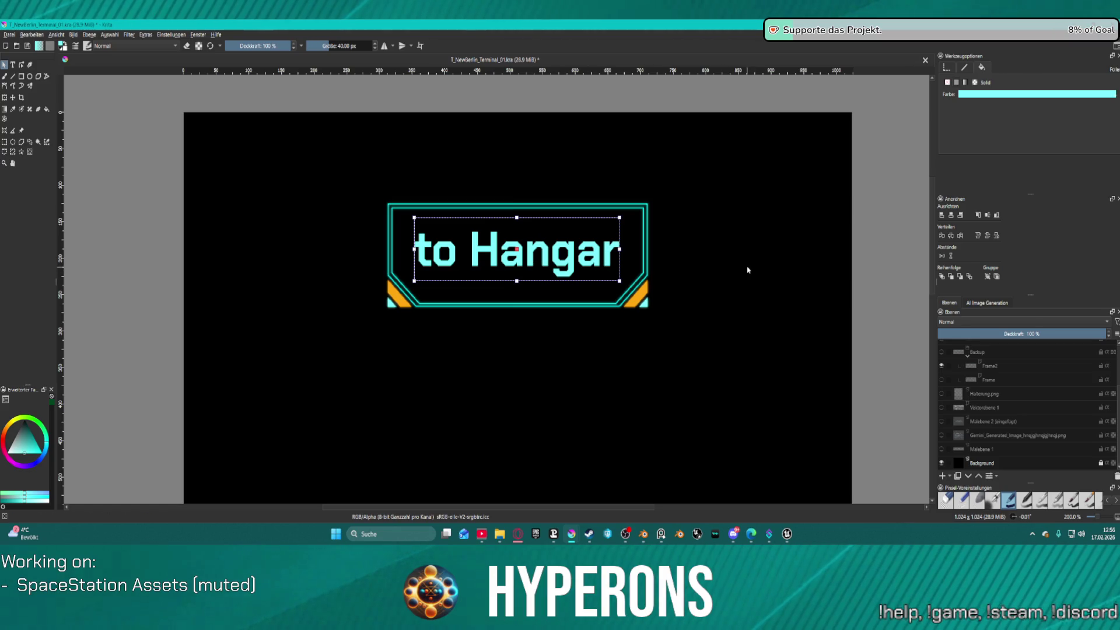
click(950, 215)
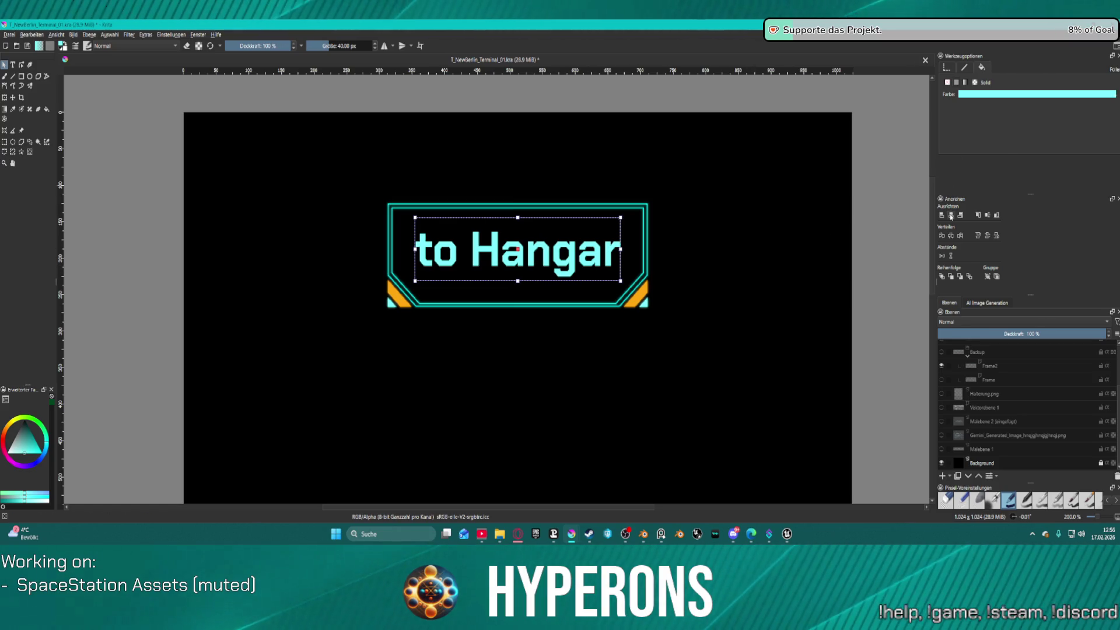
scroll(727, 255, down, 3)
scroll(763, 253, up, 4)
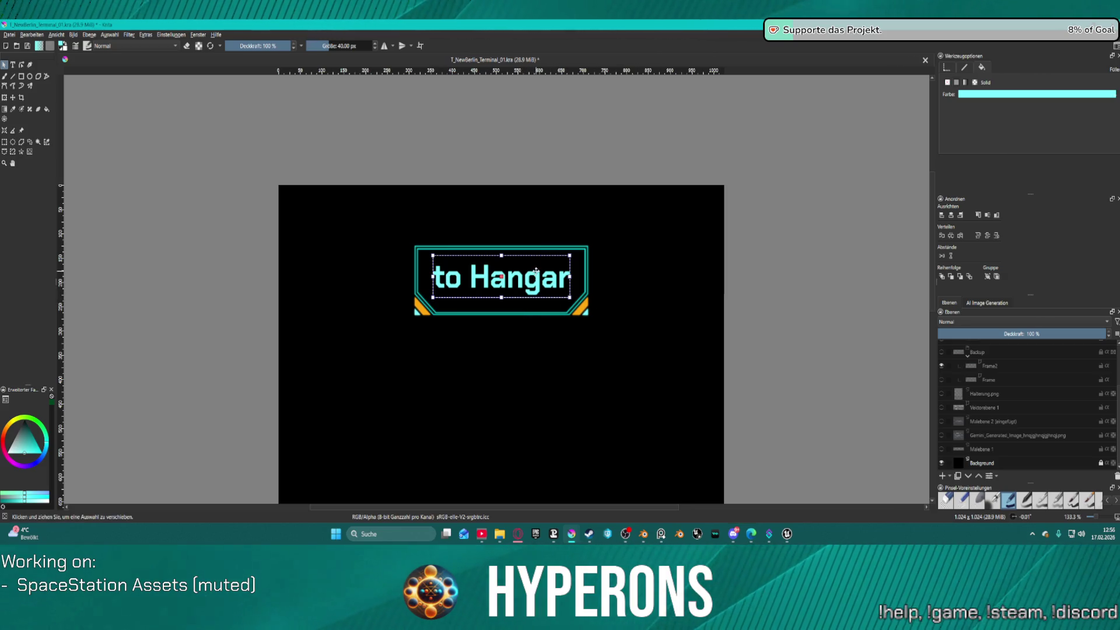
scroll(502, 300, up, 3)
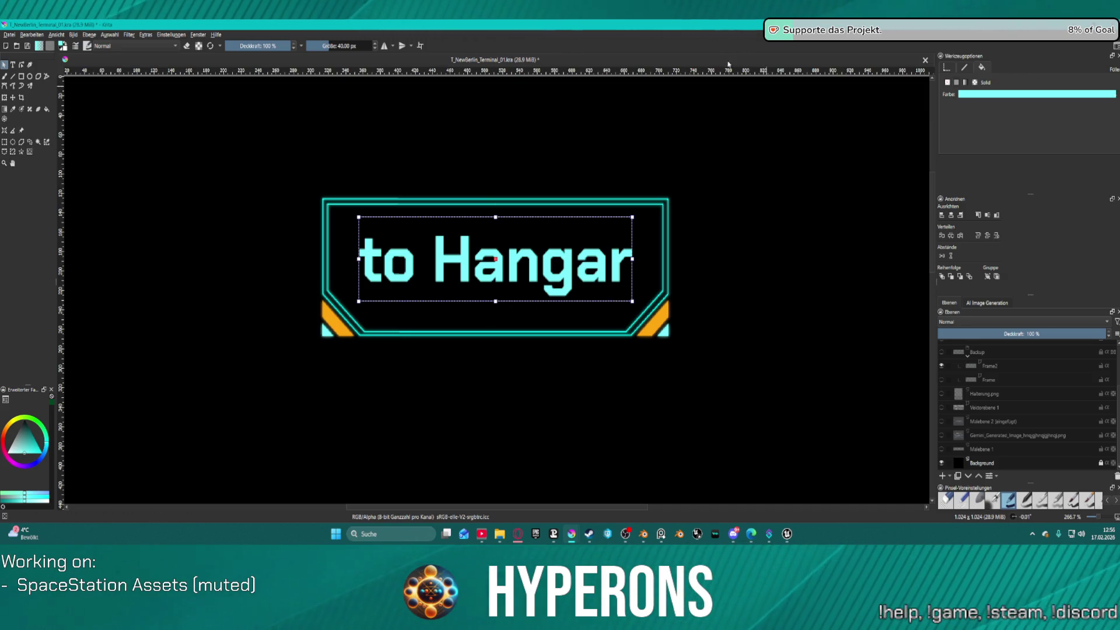
- Bring up File Explorer on the SVG - Vector Cyberpunk HUD UI Elements tab
key(super+d)
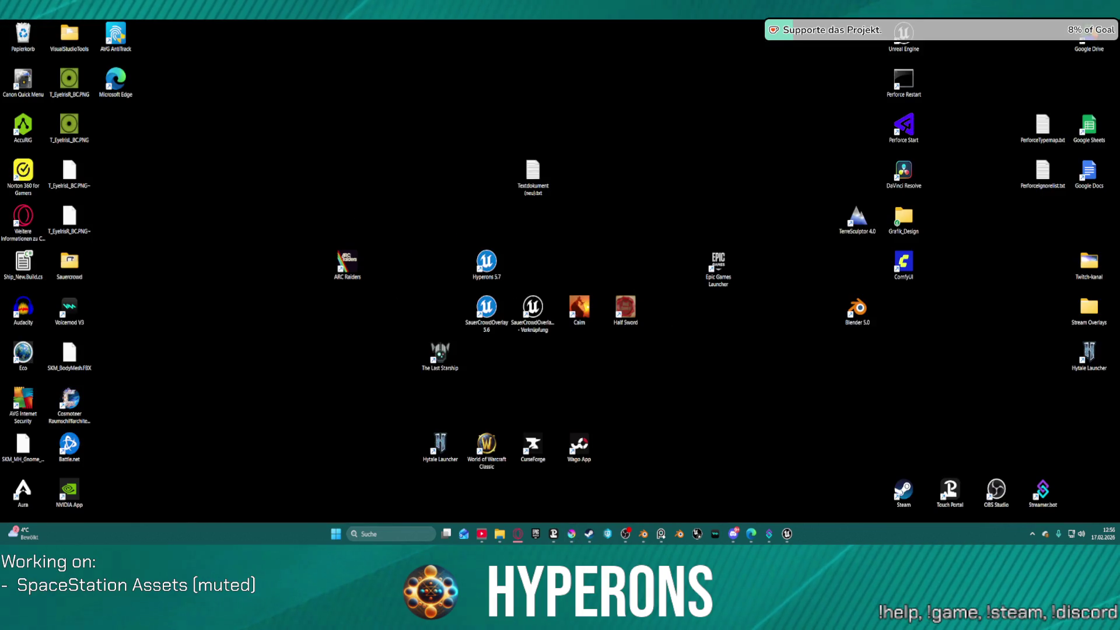
key(super+d)
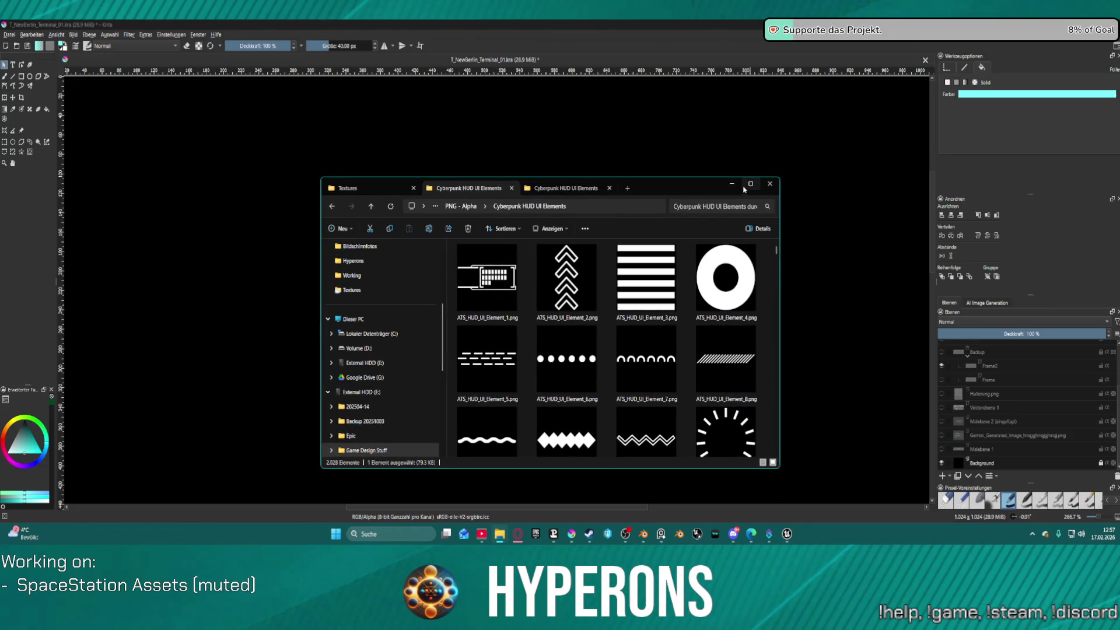
click(752, 185)
click(245, 27)
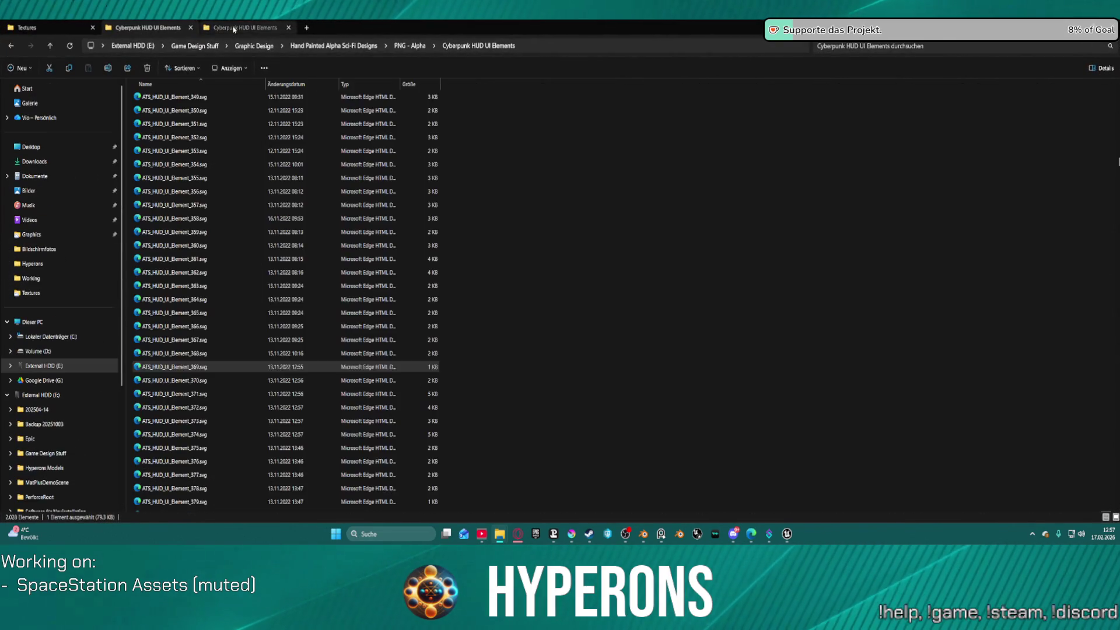
- Show the SVG files as medium icons and restore Explorer to a floating window over Krita
click(229, 68)
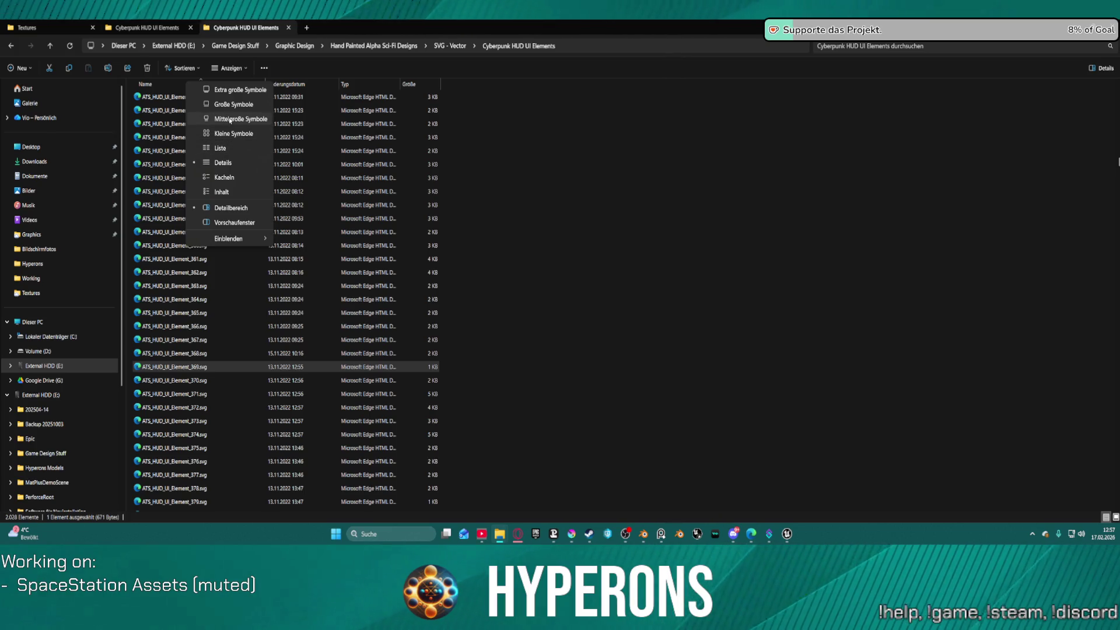
click(223, 119)
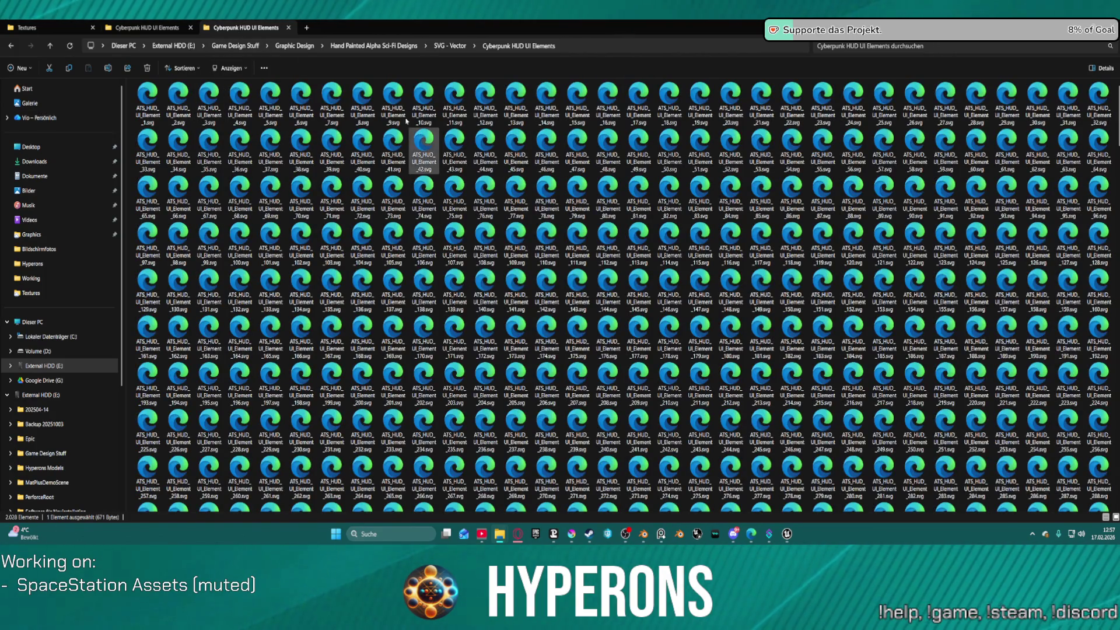
click(239, 68)
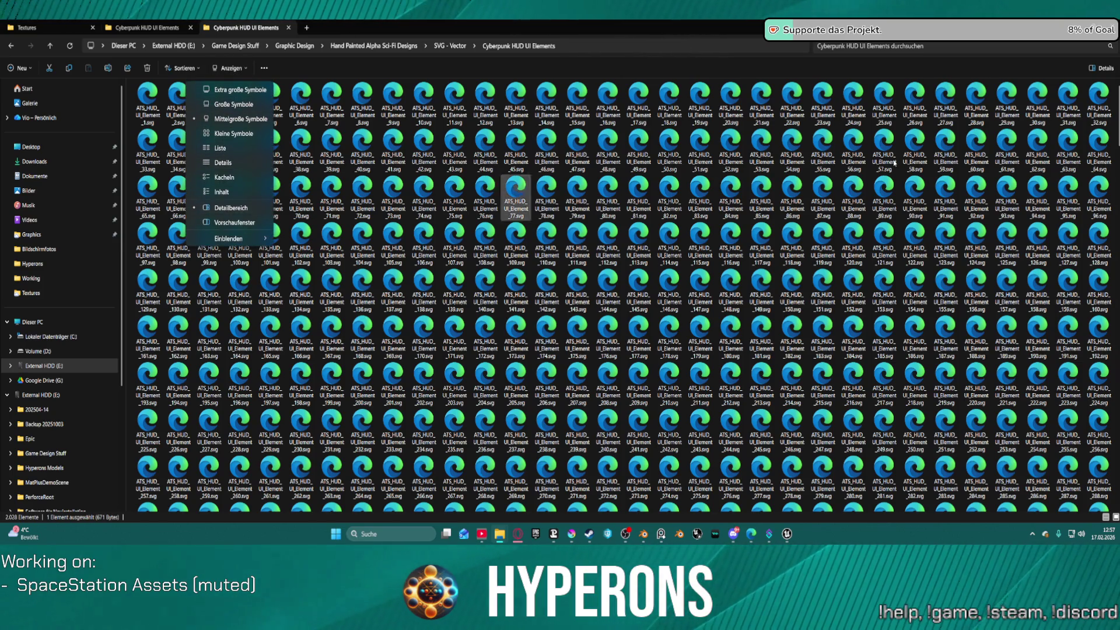
mouse_move(717, 28)
mouse_down()
mouse_move(753, 102)
mouse_move(738, 118)
mouse_move(757, 116)
mouse_up()
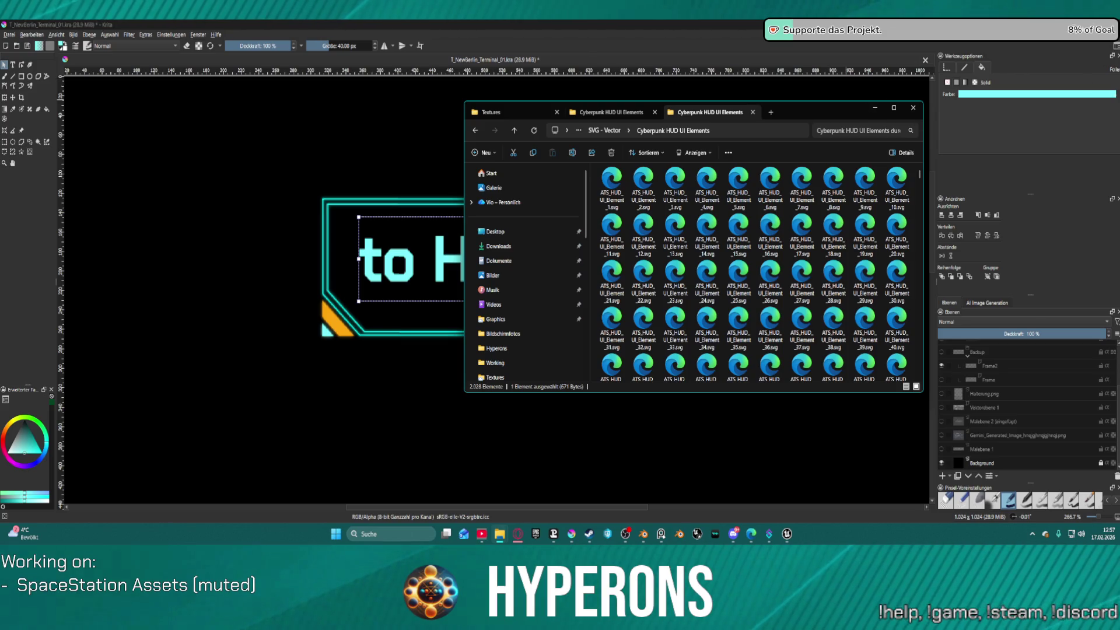
- Minimise Krita and Discord, then reposition and maximise the Explorer window
key(super+Down)
key(alt+Tab)
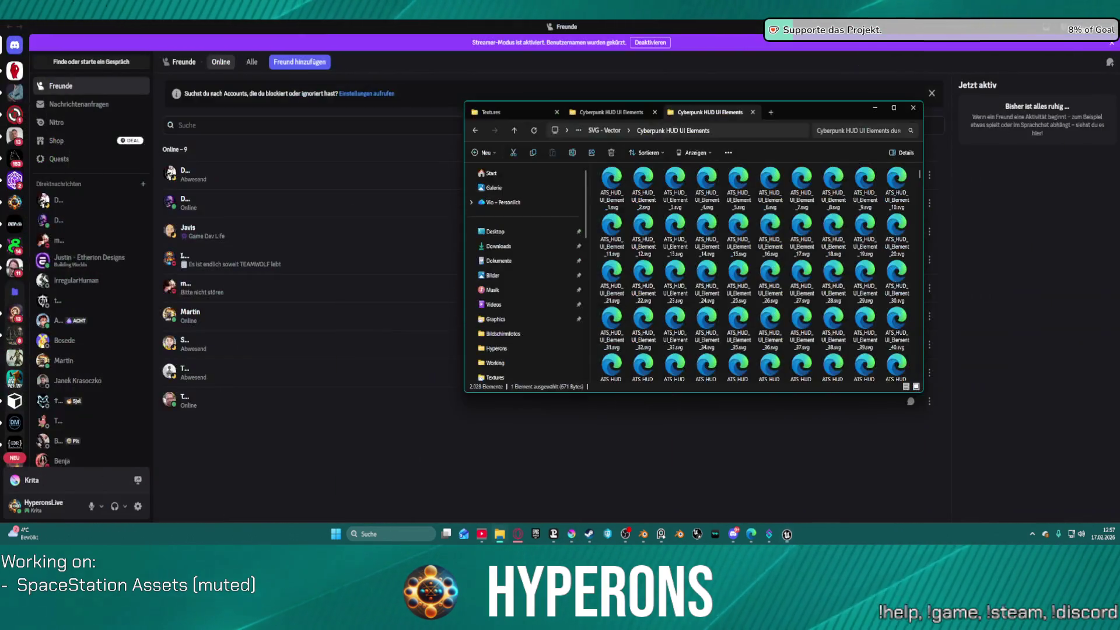
key(super+Down)
key(super+Down)
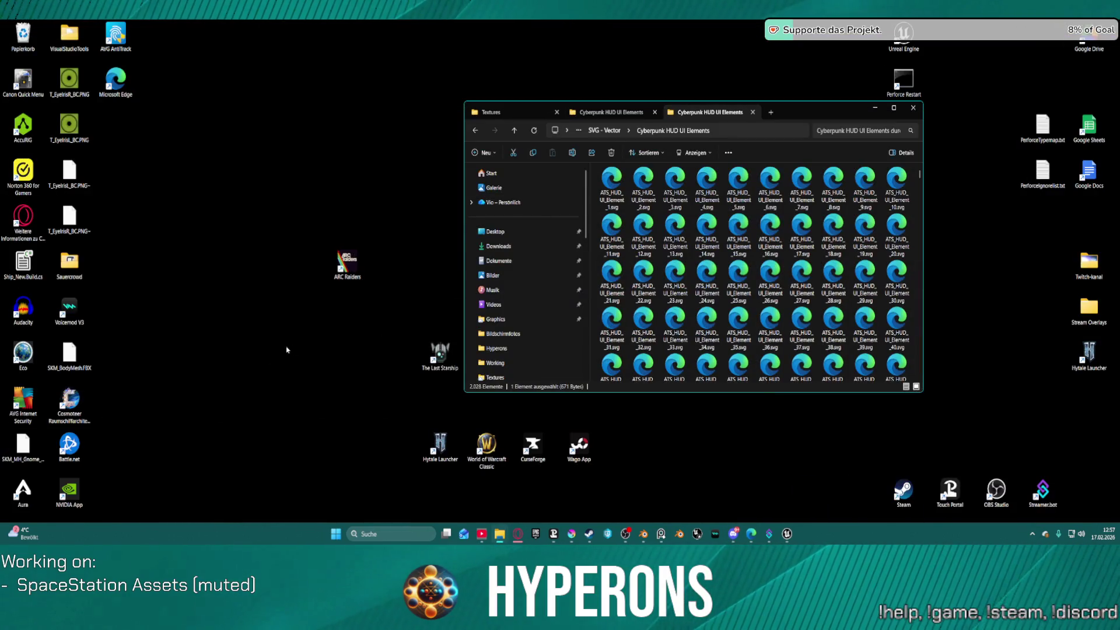
mouse_move(843, 117)
mouse_down()
mouse_move(393, 339)
mouse_move(333, 474)
mouse_move(317, 466)
mouse_move(508, 382)
mouse_move(580, 368)
mouse_move(616, 210)
mouse_move(1079, 155)
mouse_move(1110, 255)
mouse_move(748, 86)
mouse_move(672, 62)
mouse_up()
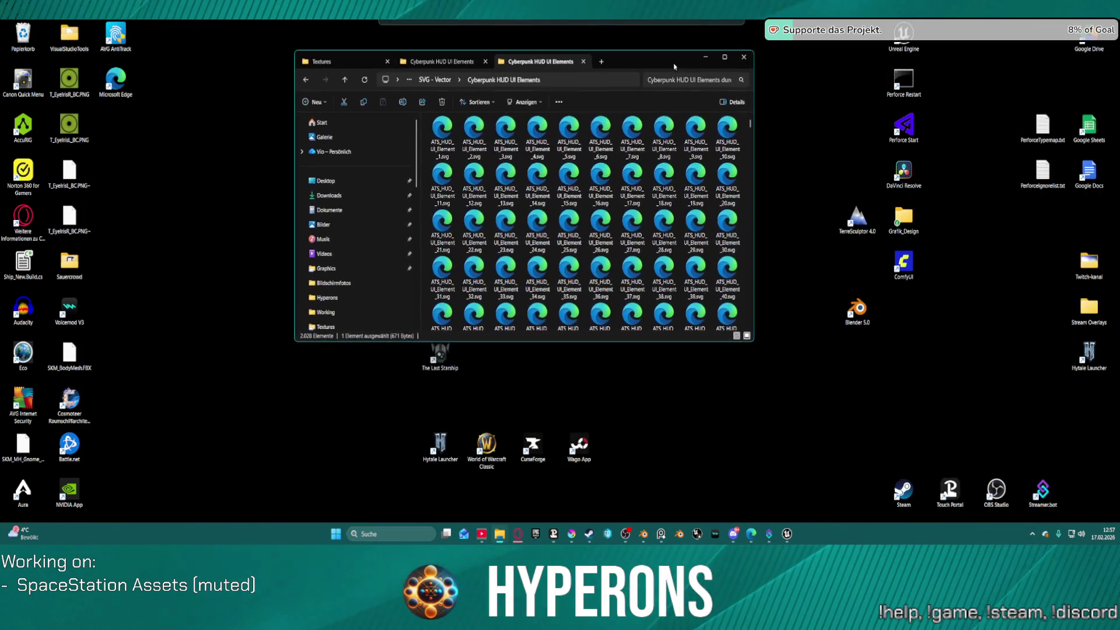
click(724, 56)
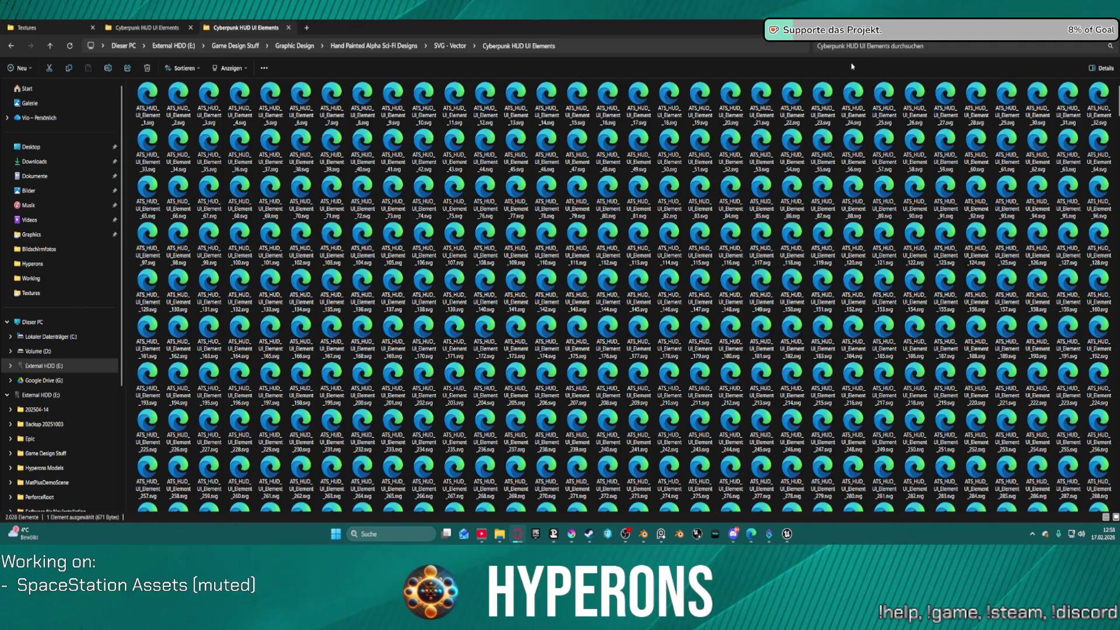
- Switch to the PNG - Alpha folder and scroll through the HUD element thumbnails
click(149, 28)
click(210, 26)
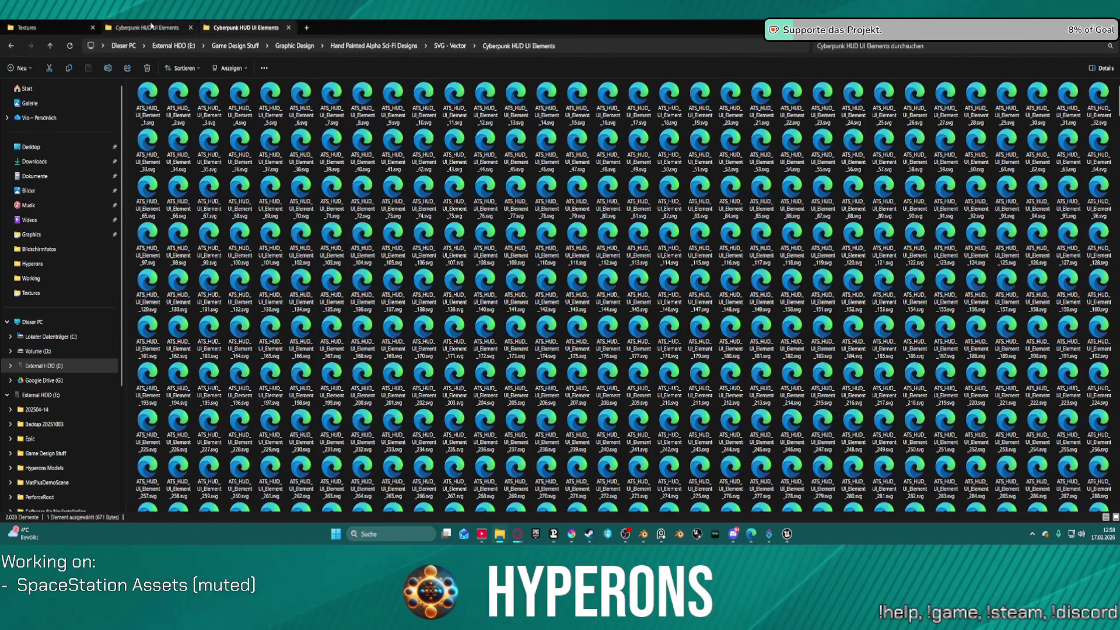
scroll(608, 296, down, 5)
scroll(608, 296, up, 20)
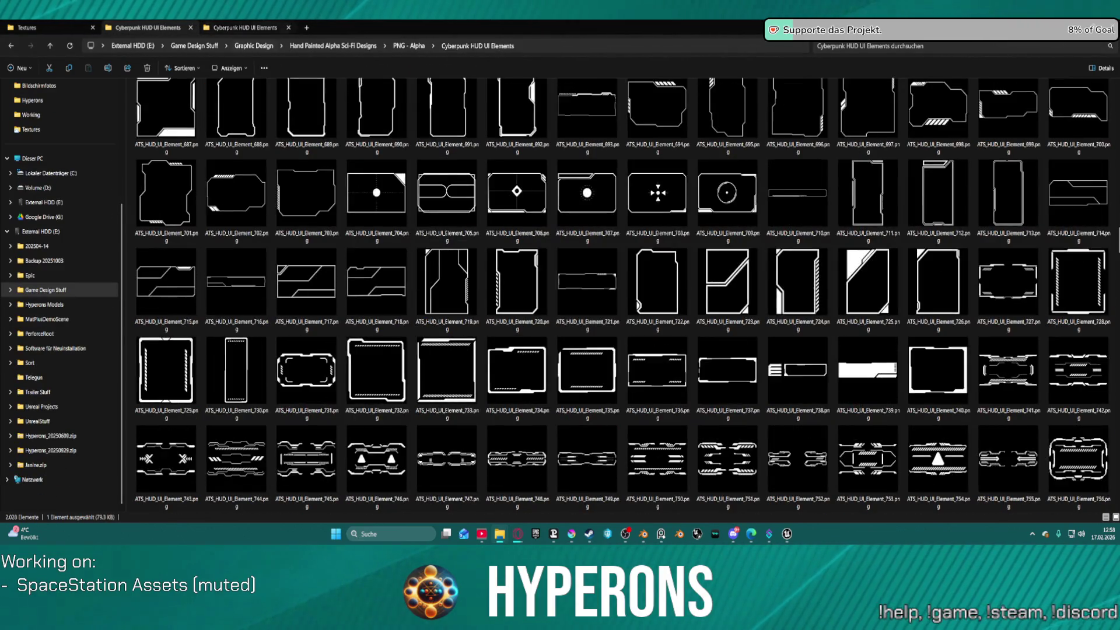
scroll(814, 225, up, 15)
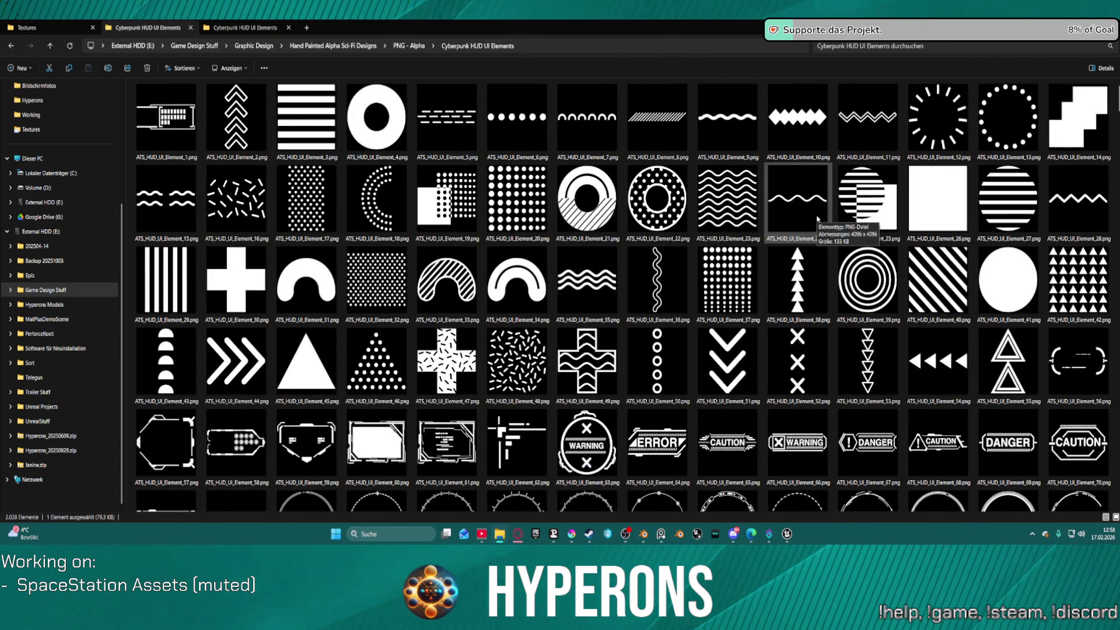
scroll(817, 219, down, 3)
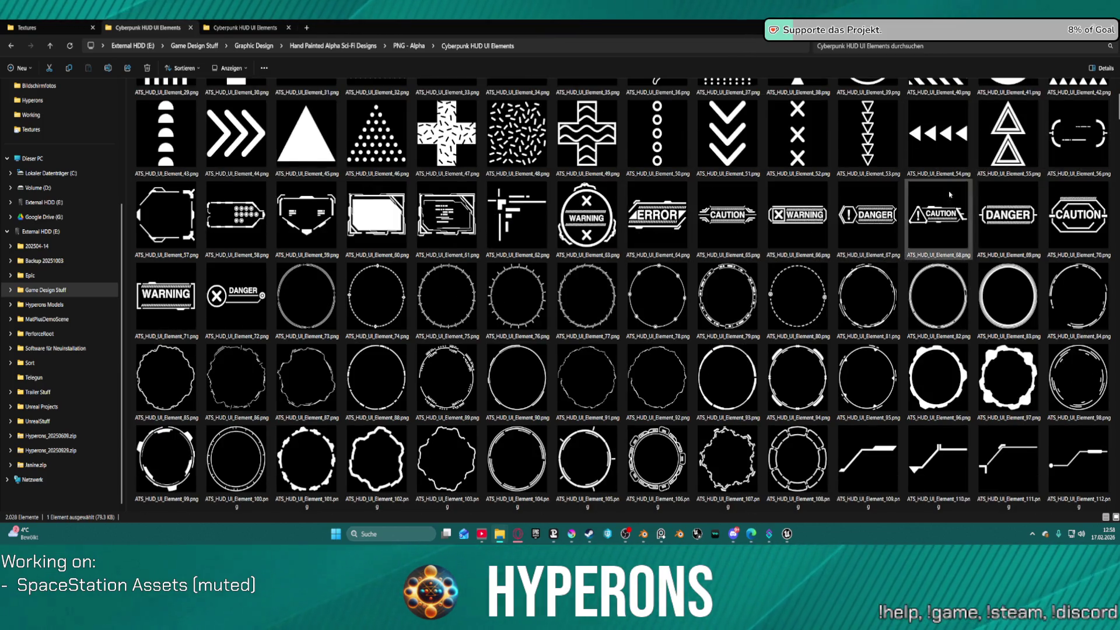
scroll(560, 300, down, 3)
scroll(762, 285, up, 6)
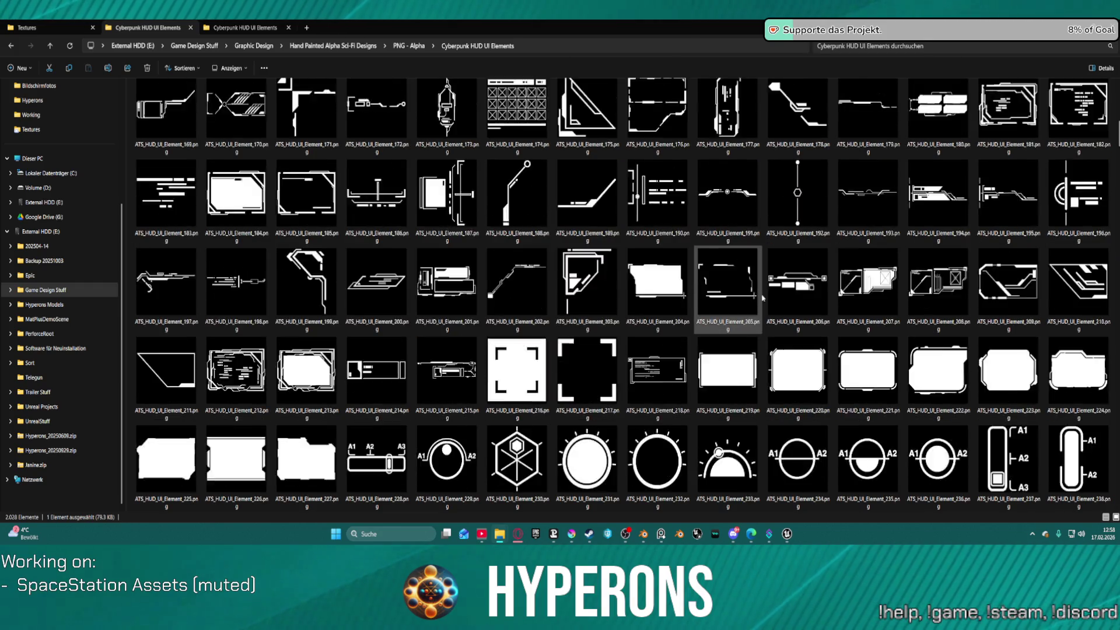
scroll(762, 286, down, 20)
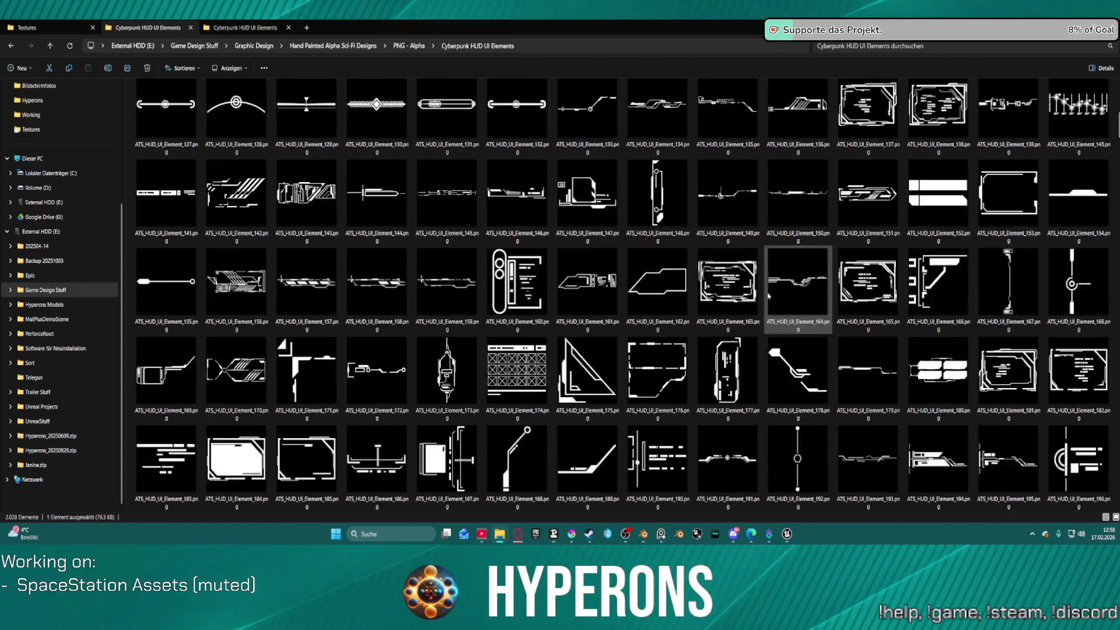
scroll(764, 297, down, 12)
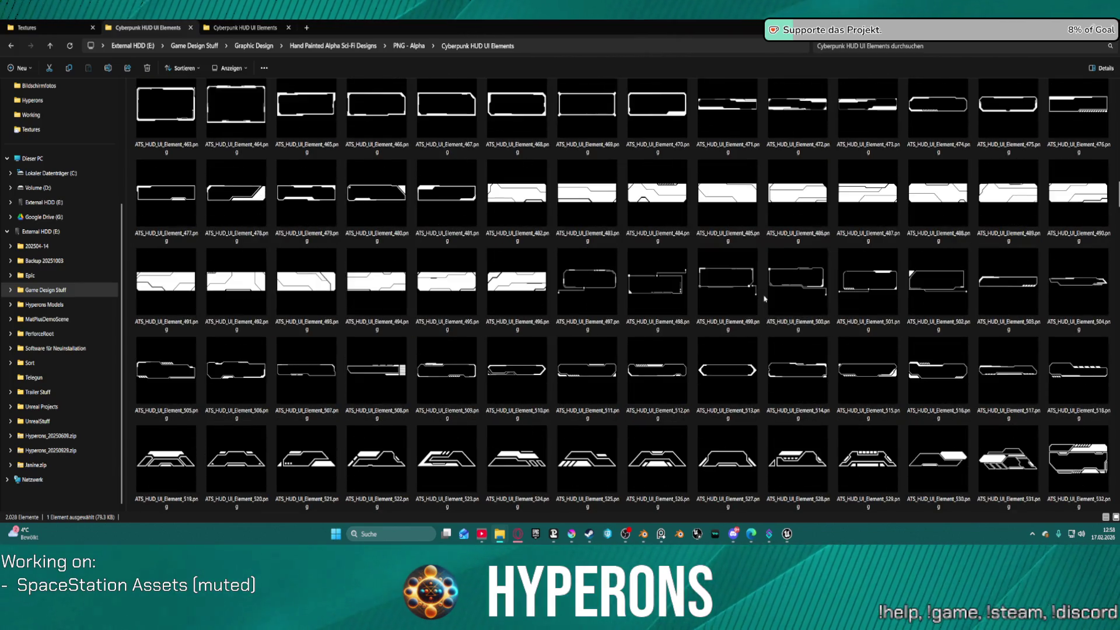
scroll(756, 304, down, 20)
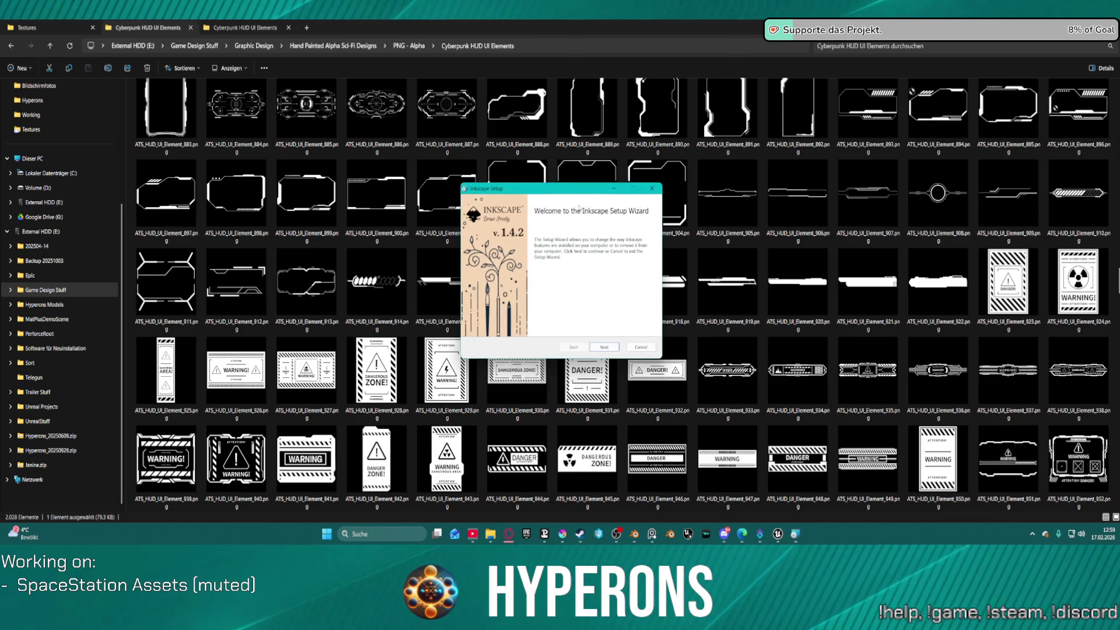
- Advance Inkscape 1.4.2 Setup, choose Repair, and return to the SVG - Vector folder tab
click(609, 347)
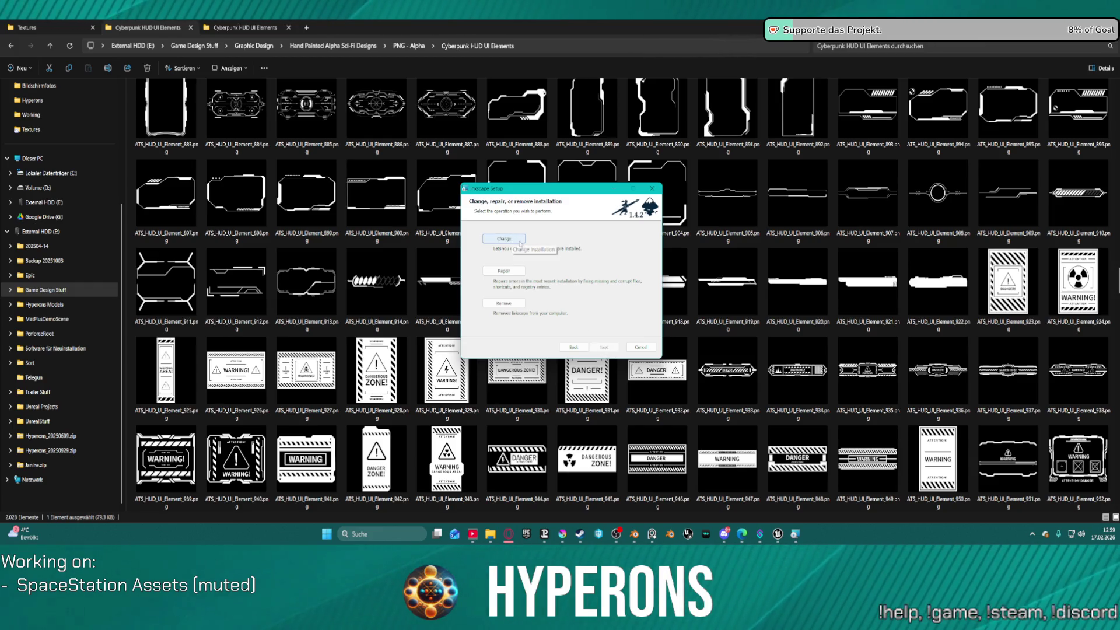
click(504, 270)
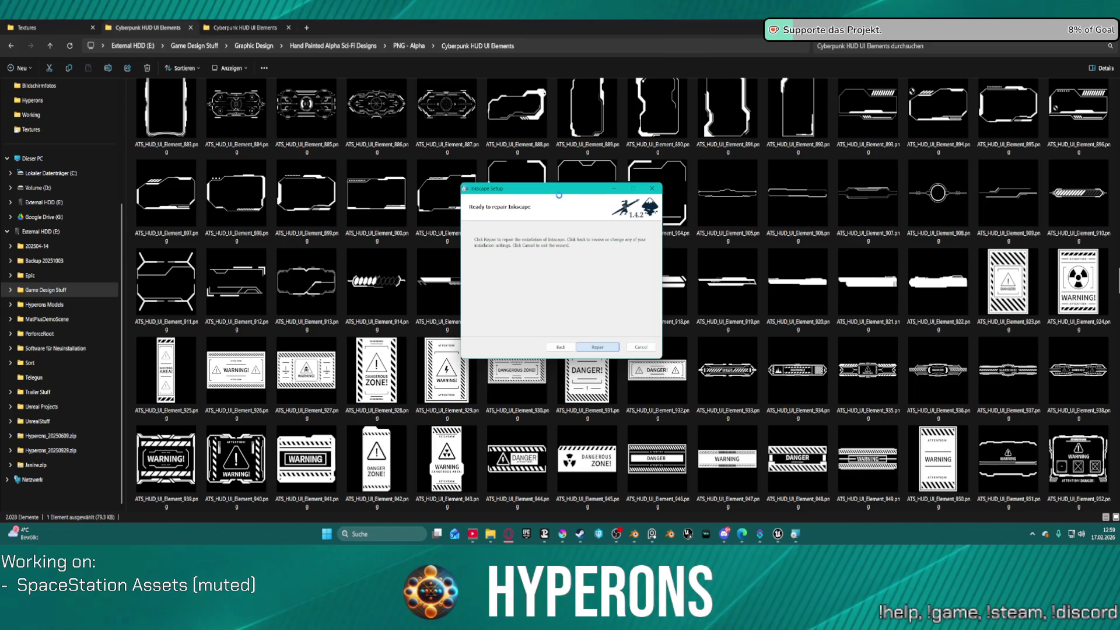
click(277, 28)
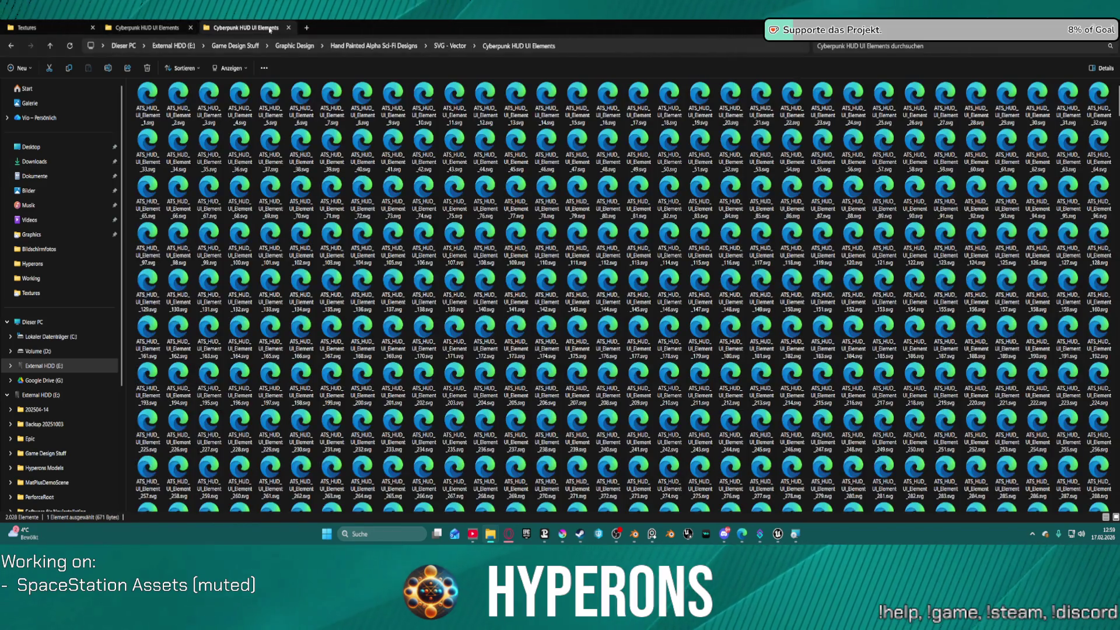
- Turn on the preview pane and preview a few SVG HUD element files
click(148, 94)
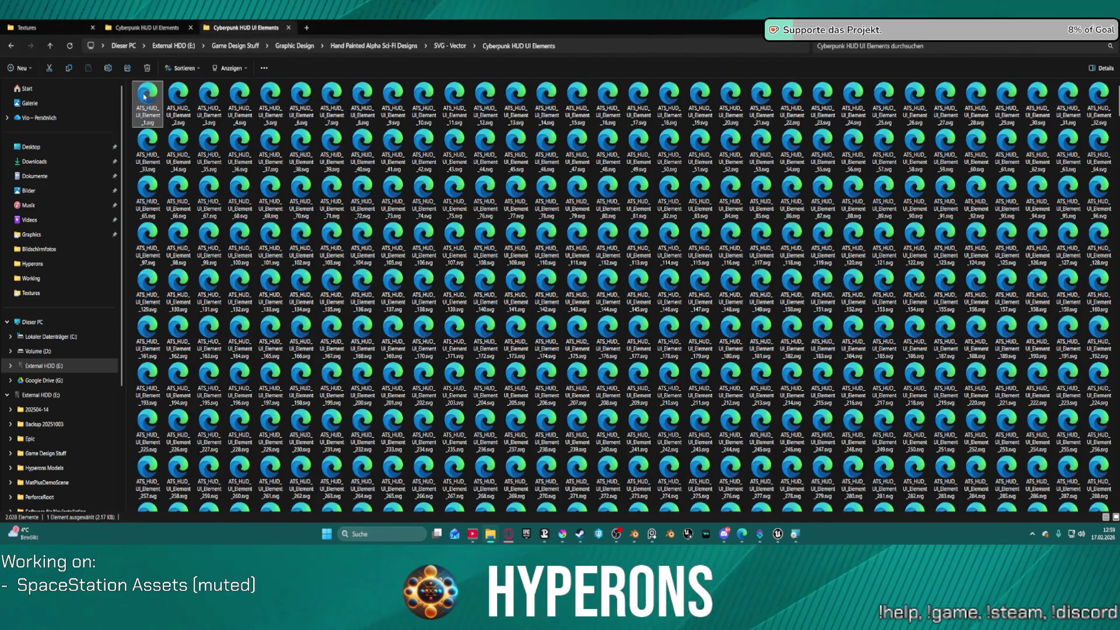
click(238, 68)
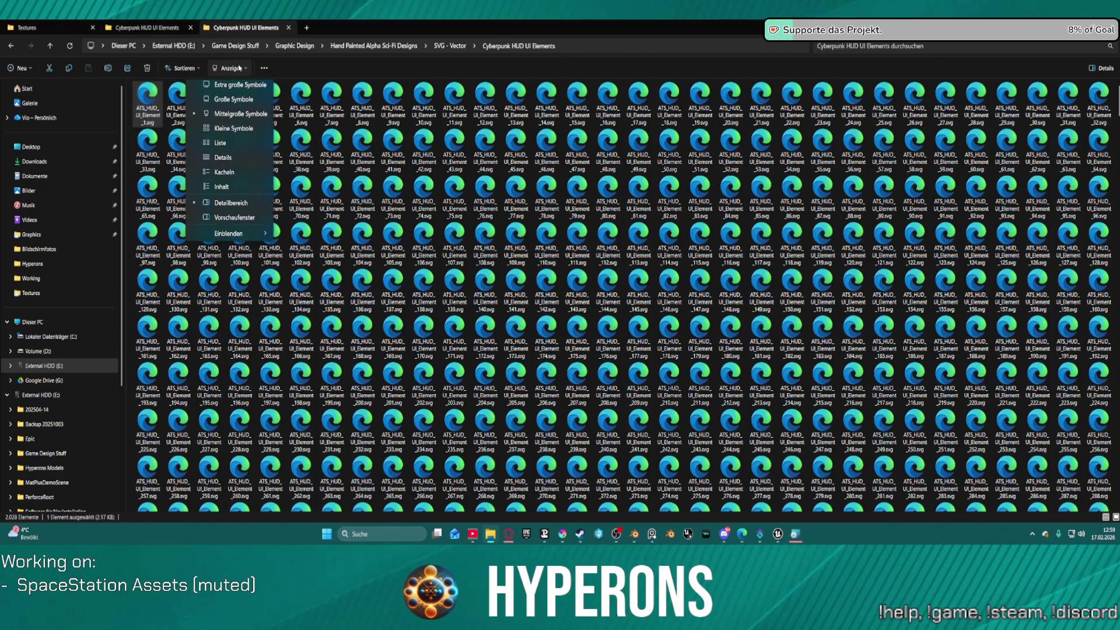
click(244, 223)
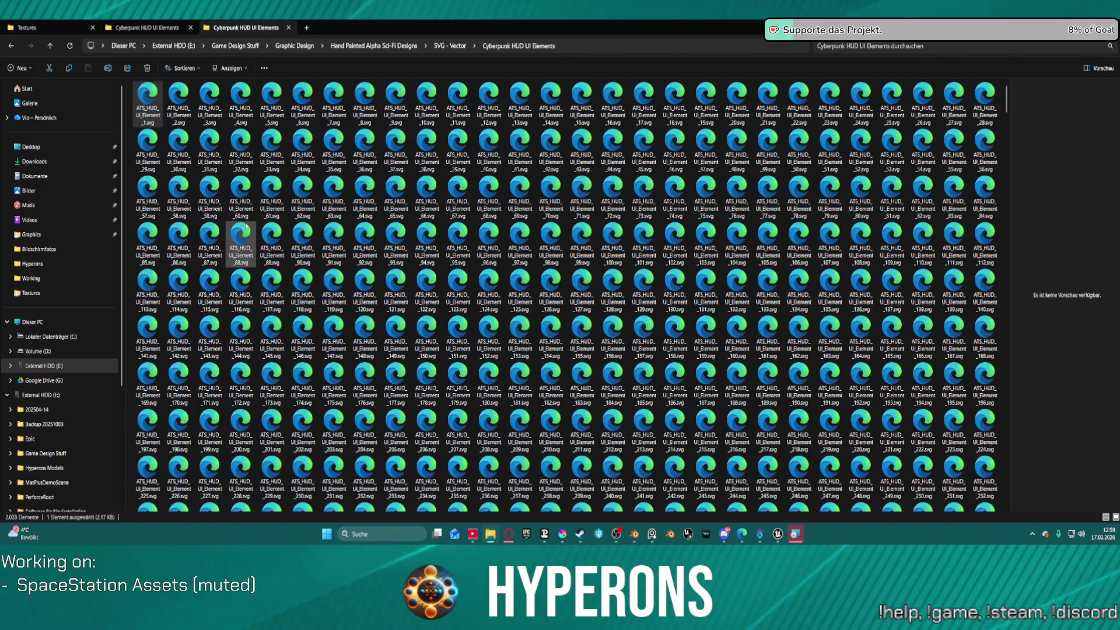
click(302, 188)
click(300, 153)
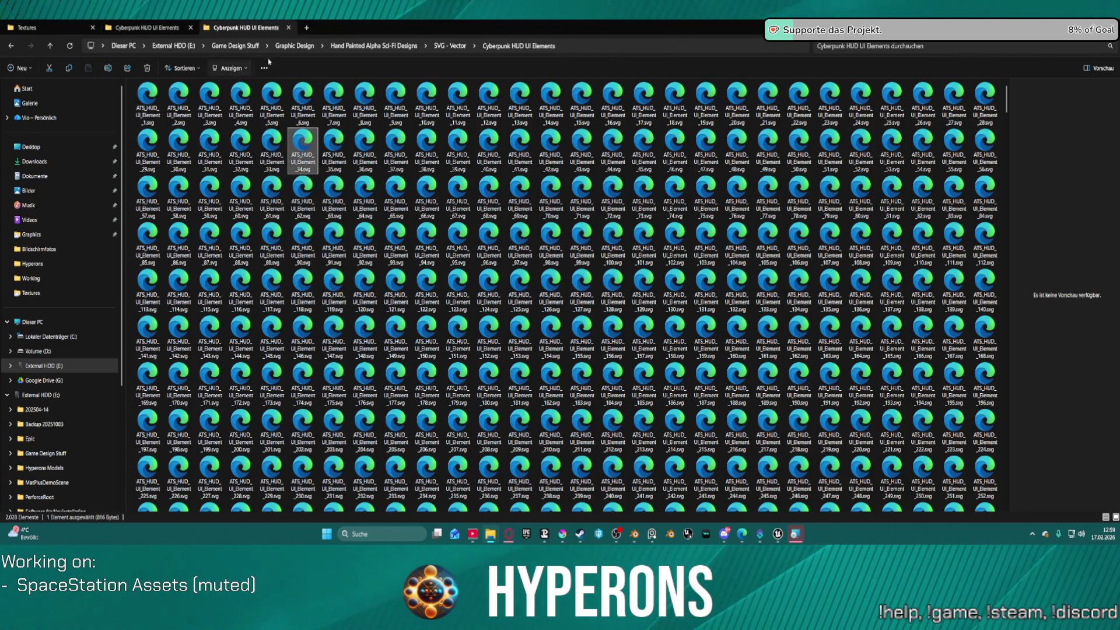
- Replace the preview pane with the details pane showing file type, size and date
click(231, 69)
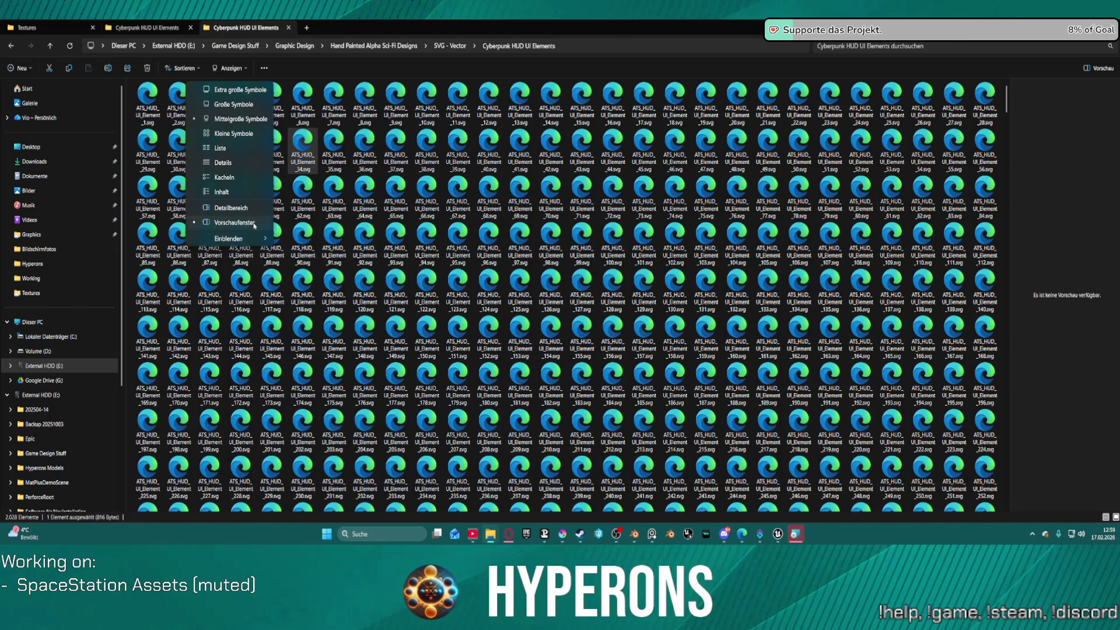
key(Escape)
click(231, 68)
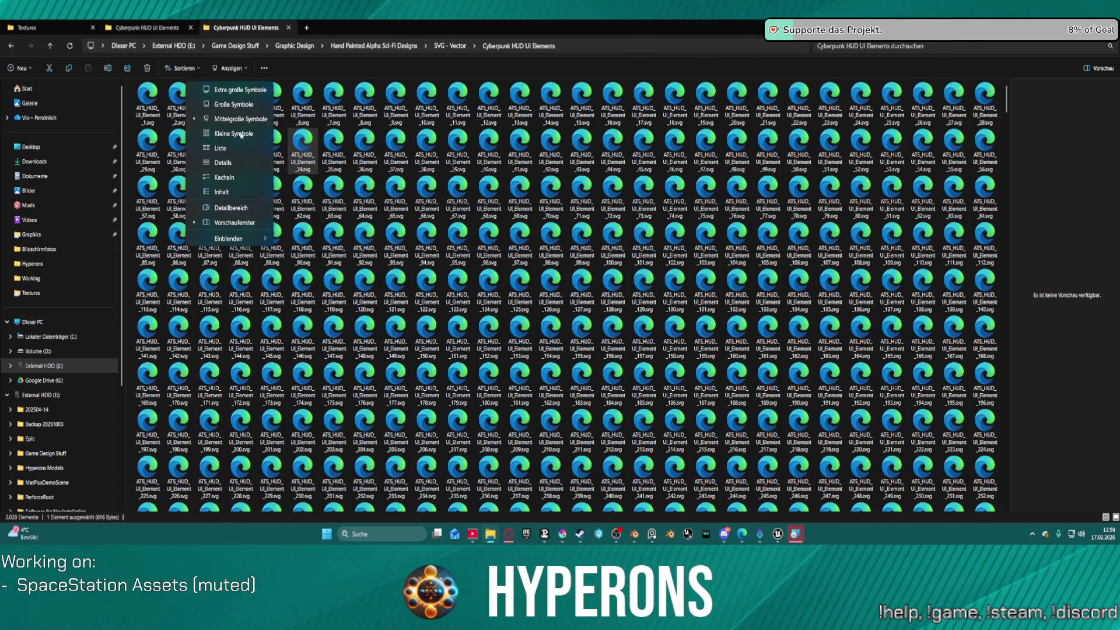
click(233, 210)
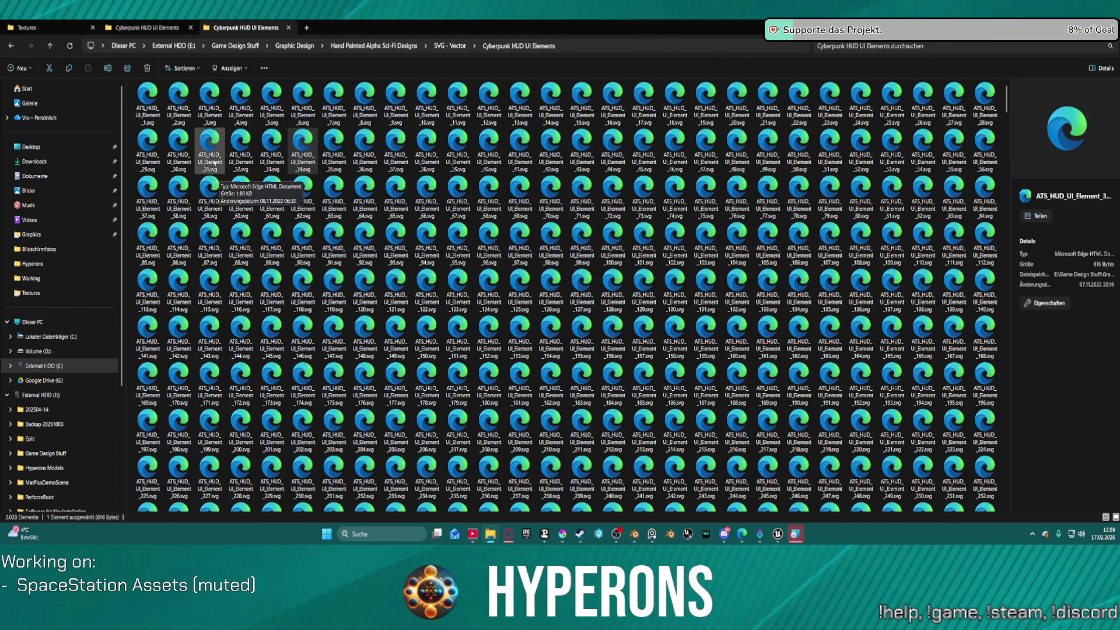
- Open Folder Options from the extra commands menu and move the dialog aside
click(236, 68)
click(258, 68)
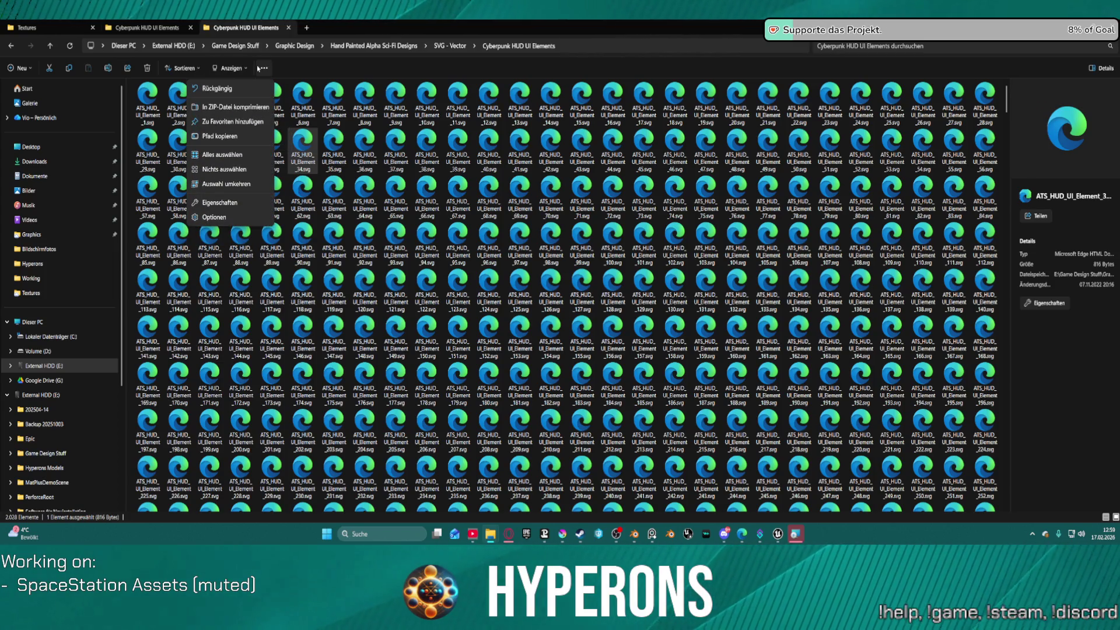
click(257, 217)
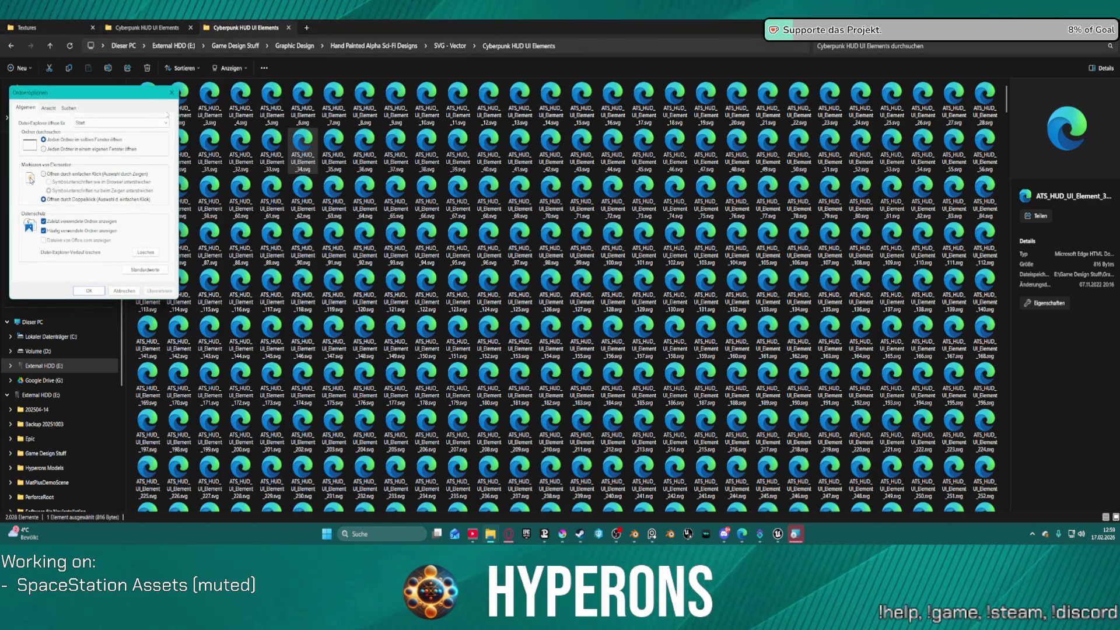
drag(109, 96, 387, 20)
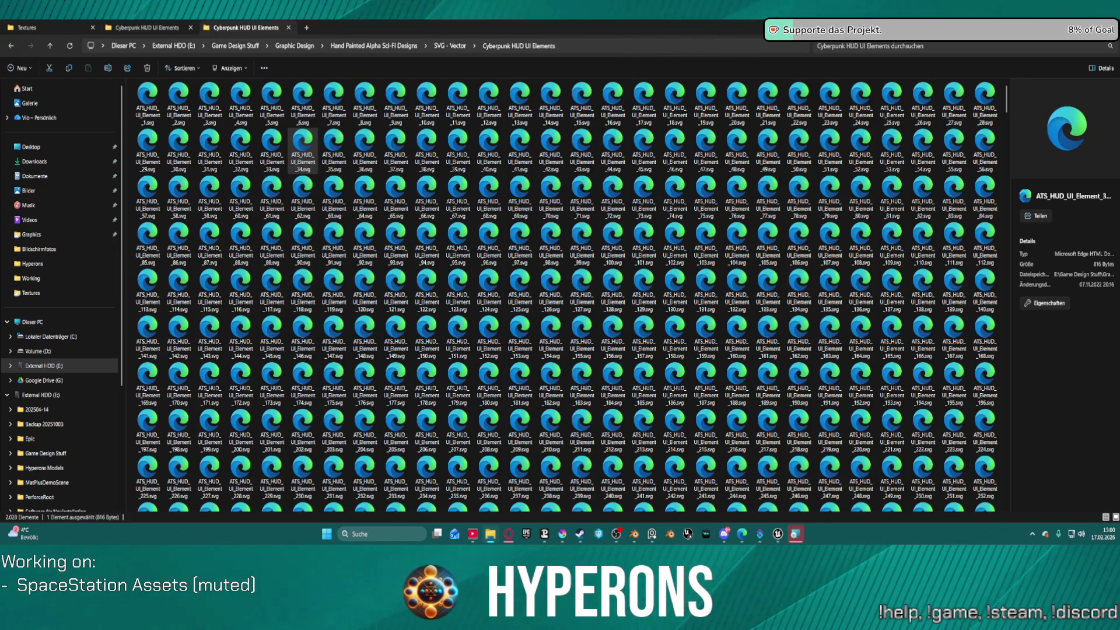
click(795, 534)
click(613, 188)
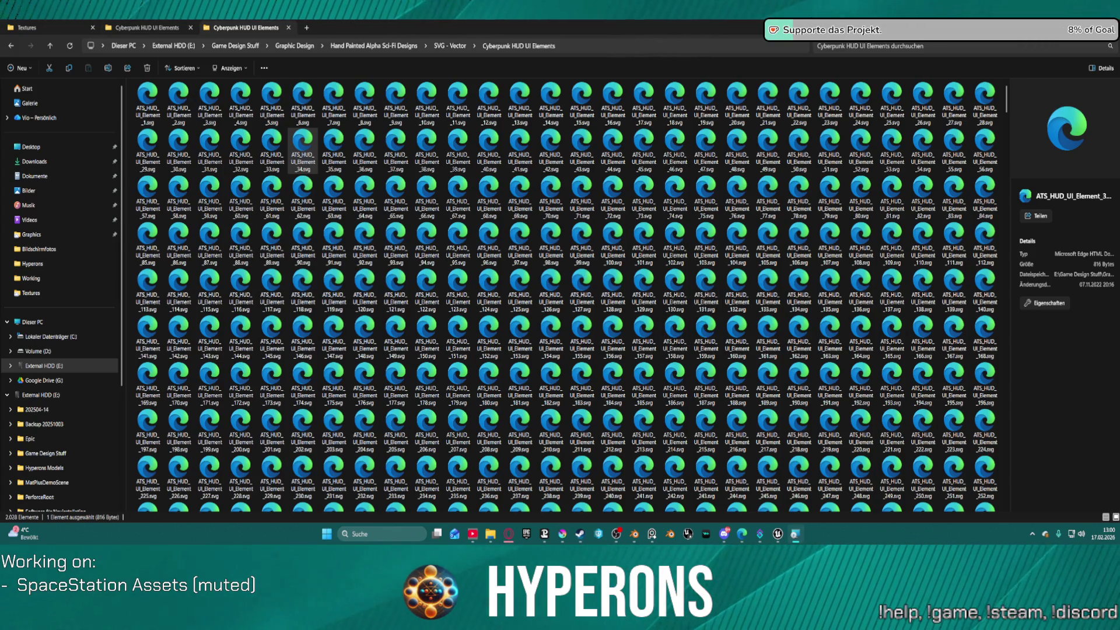
click(169, 32)
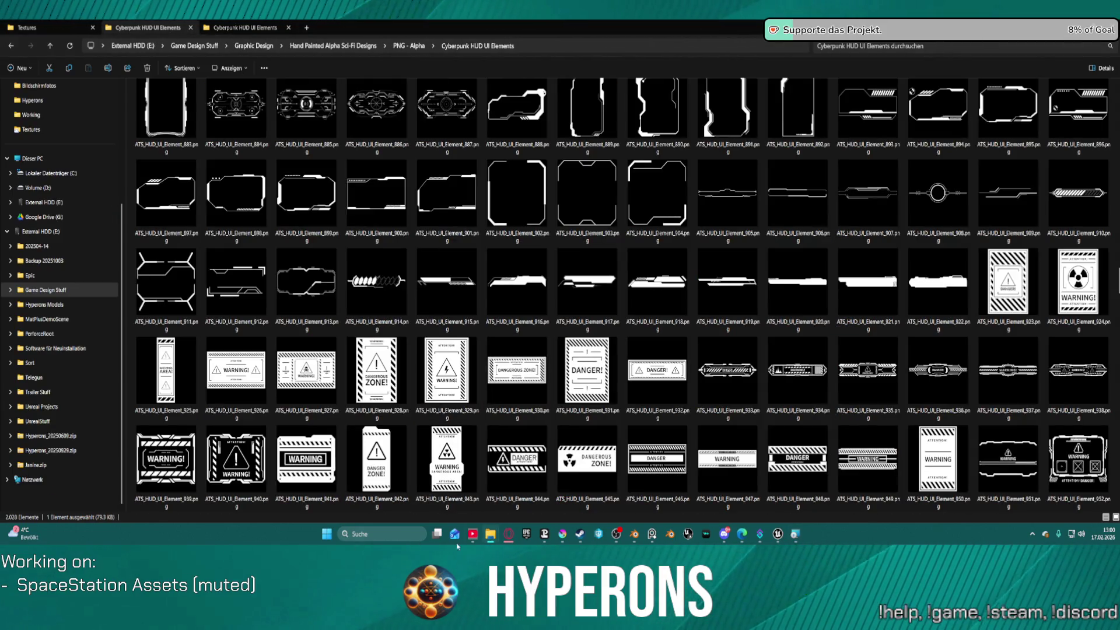
scroll(787, 408, down, 20)
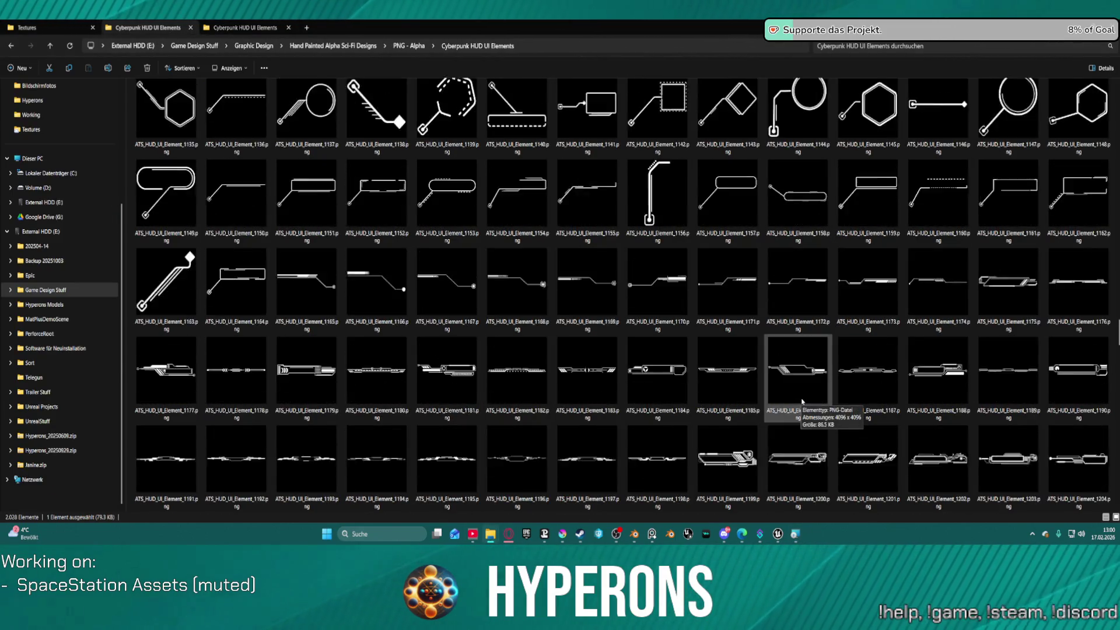
scroll(746, 368, down, 20)
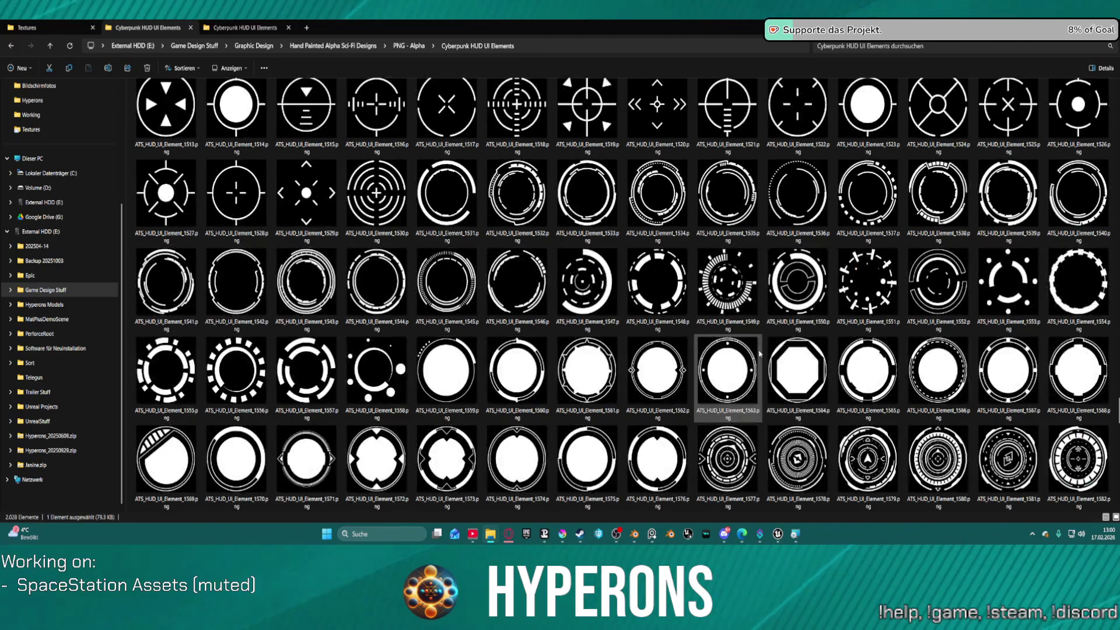
scroll(759, 354, down, 15)
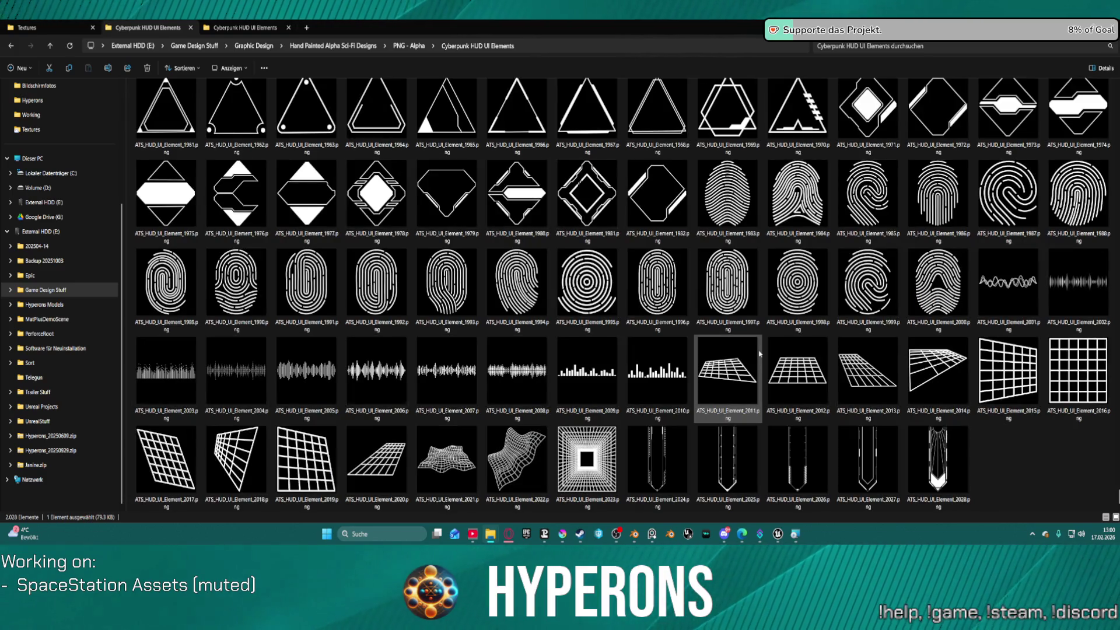
scroll(781, 337, up, 15)
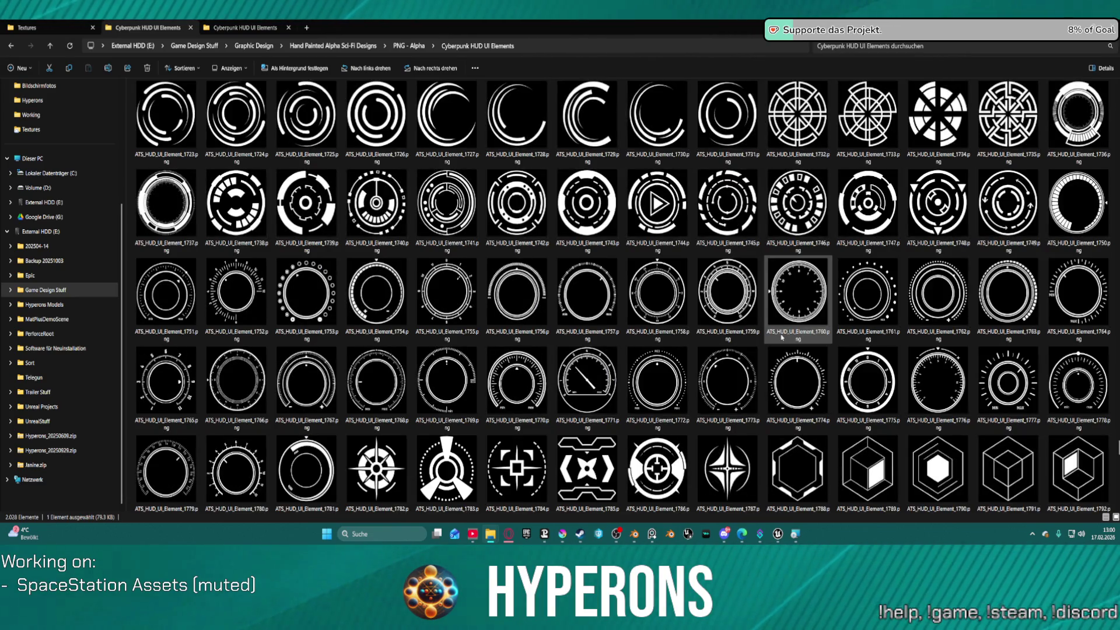
scroll(782, 337, up, 13)
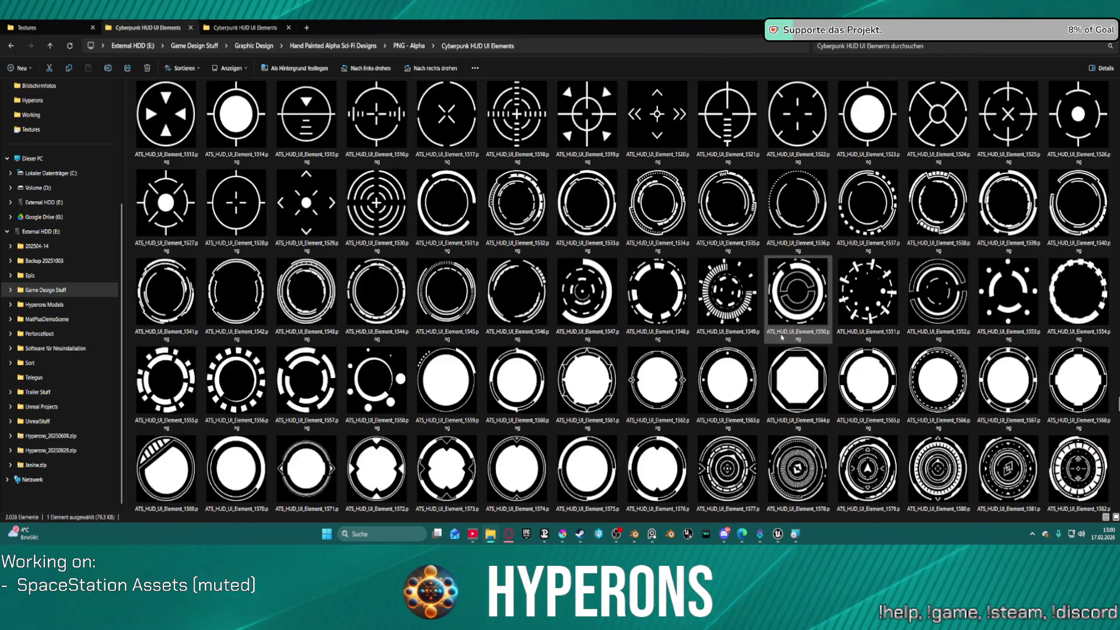
scroll(781, 338, up, 6)
scroll(781, 337, up, 10)
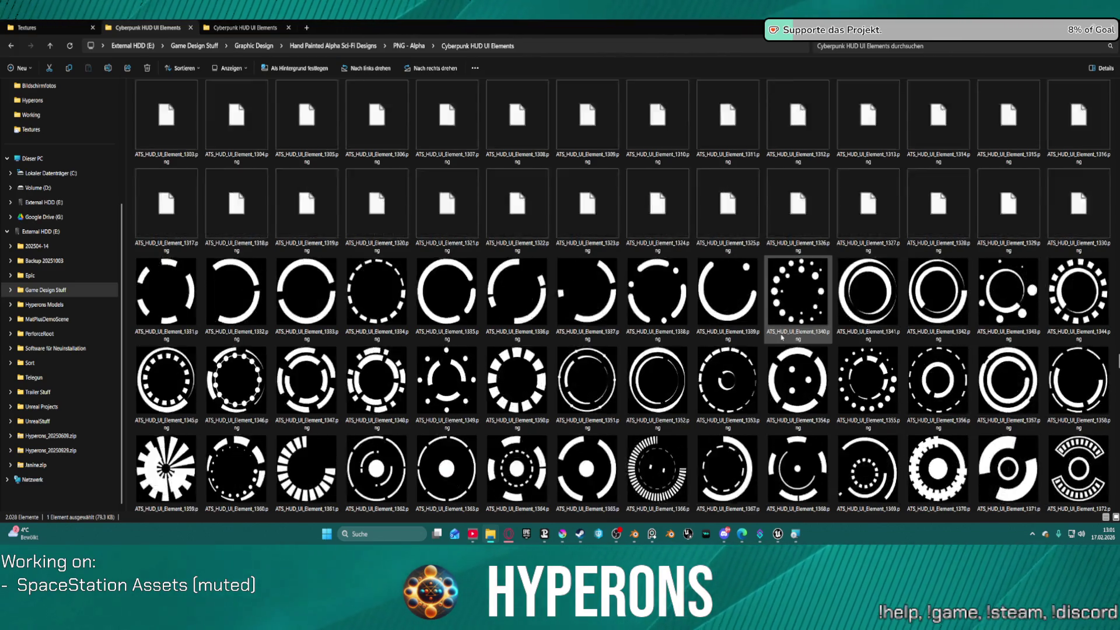
scroll(781, 337, up, 2)
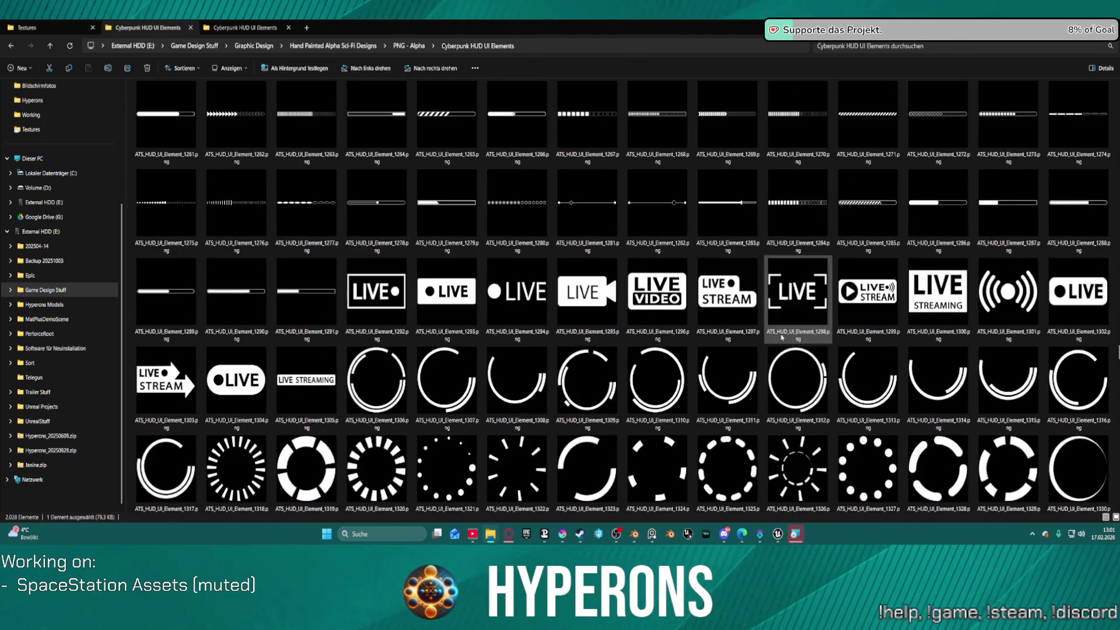
scroll(781, 337, up, 9)
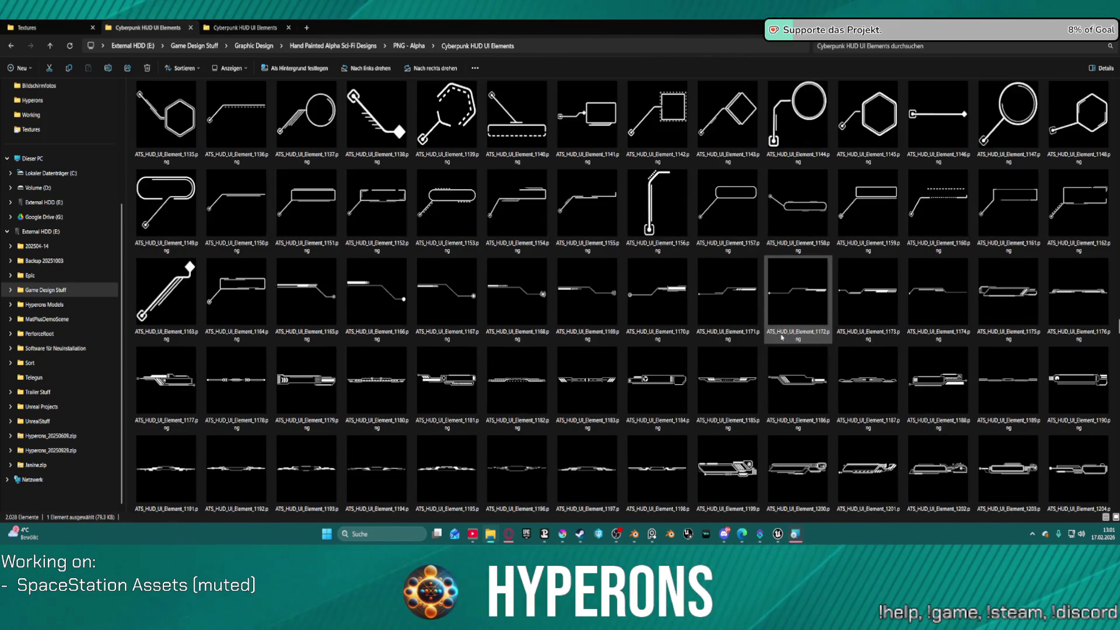
scroll(782, 338, up, 9)
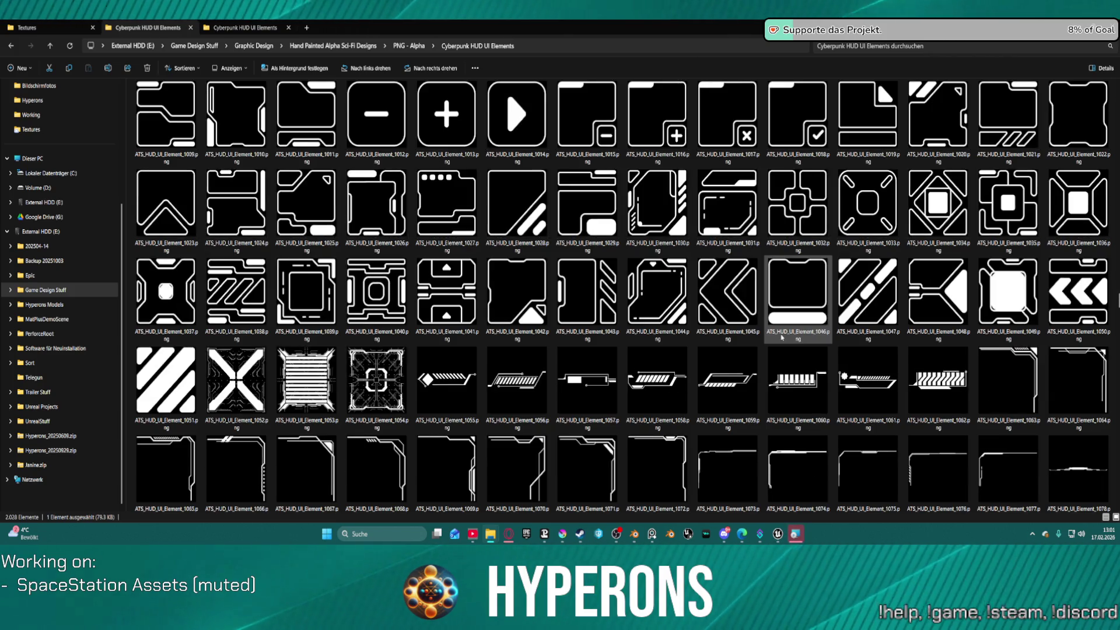
scroll(560, 151, up, 9)
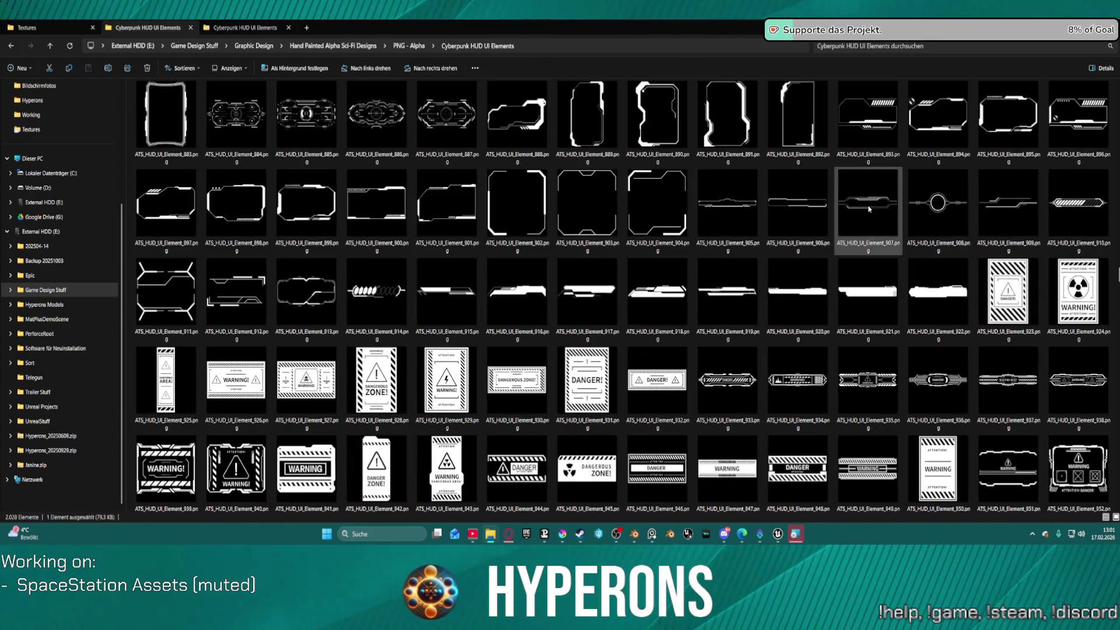
scroll(868, 208, up, 12)
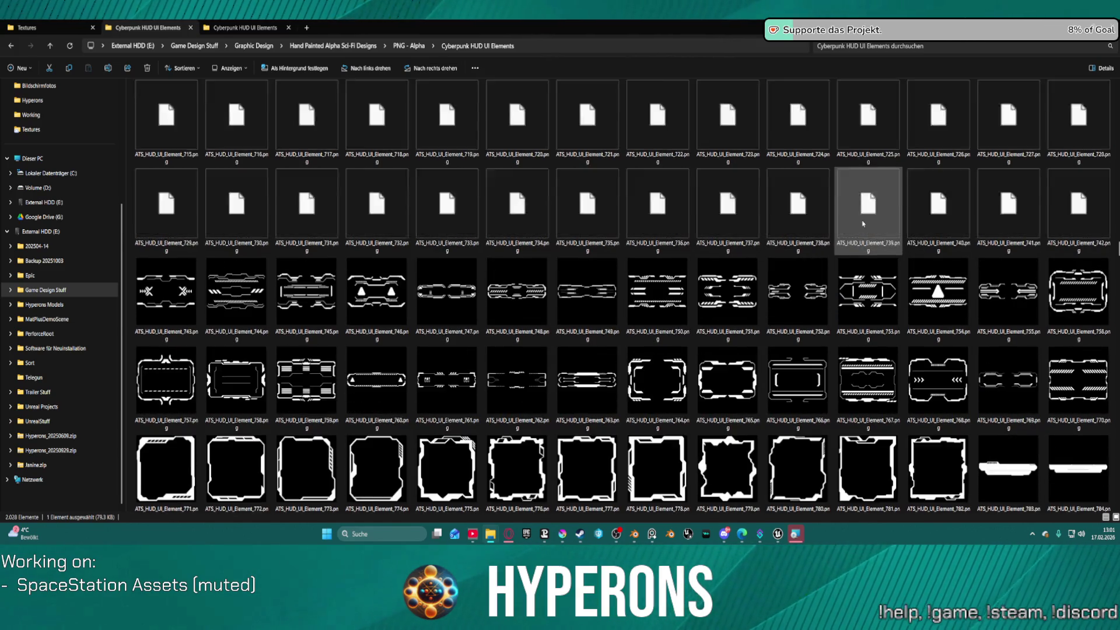
scroll(863, 223, up, 20)
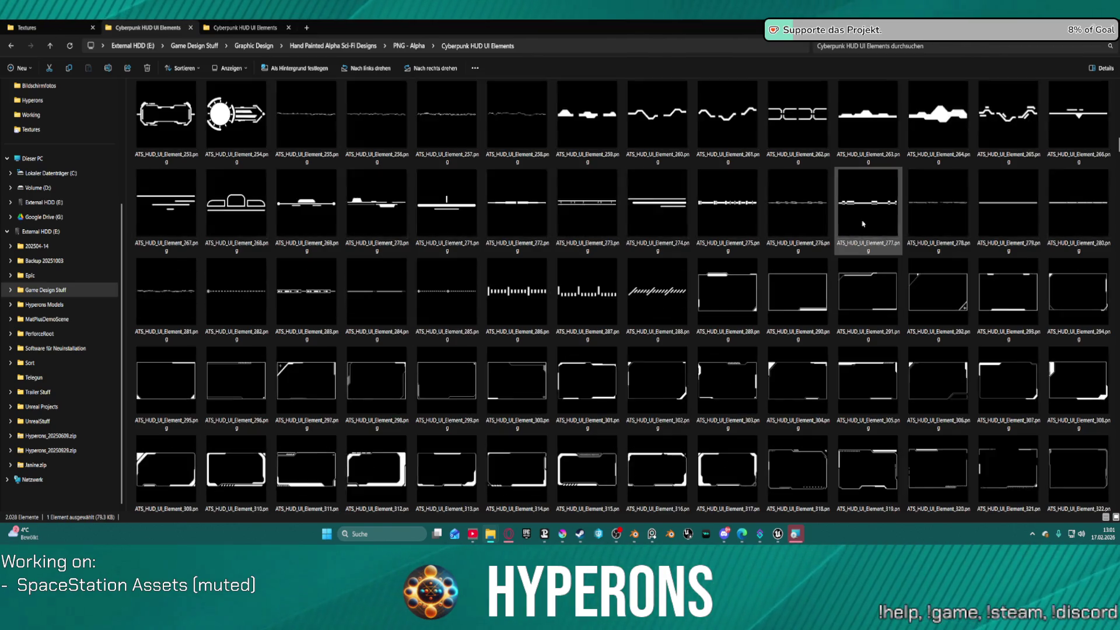
scroll(863, 223, up, 9)
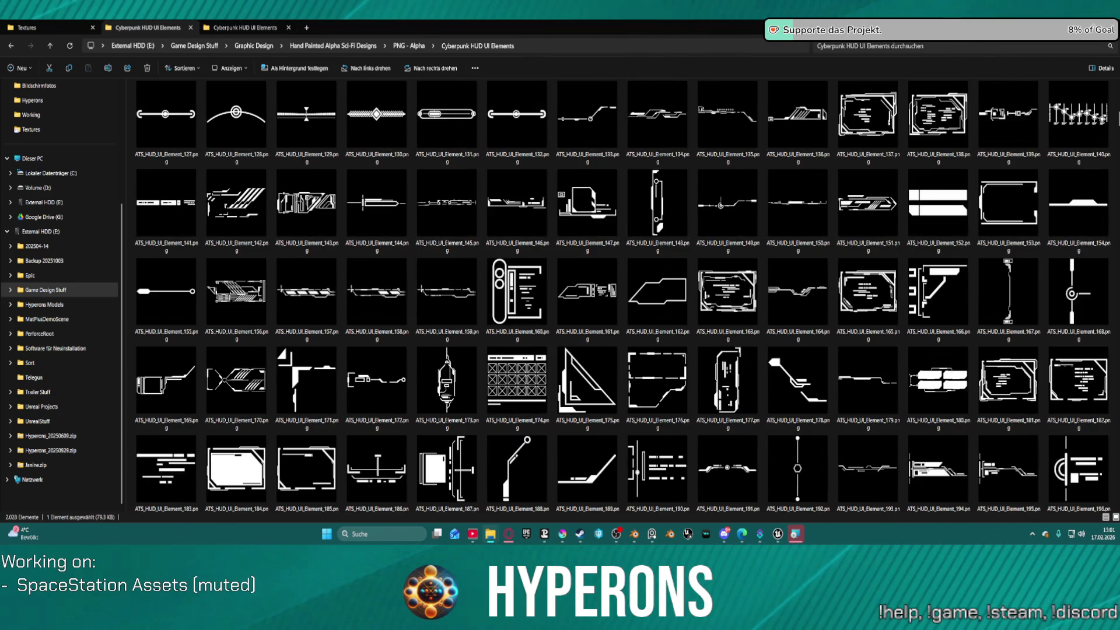
- Switch to the SVG - Vector tab and pick an Open with option for the first SVG
click(238, 30)
right_click(146, 108)
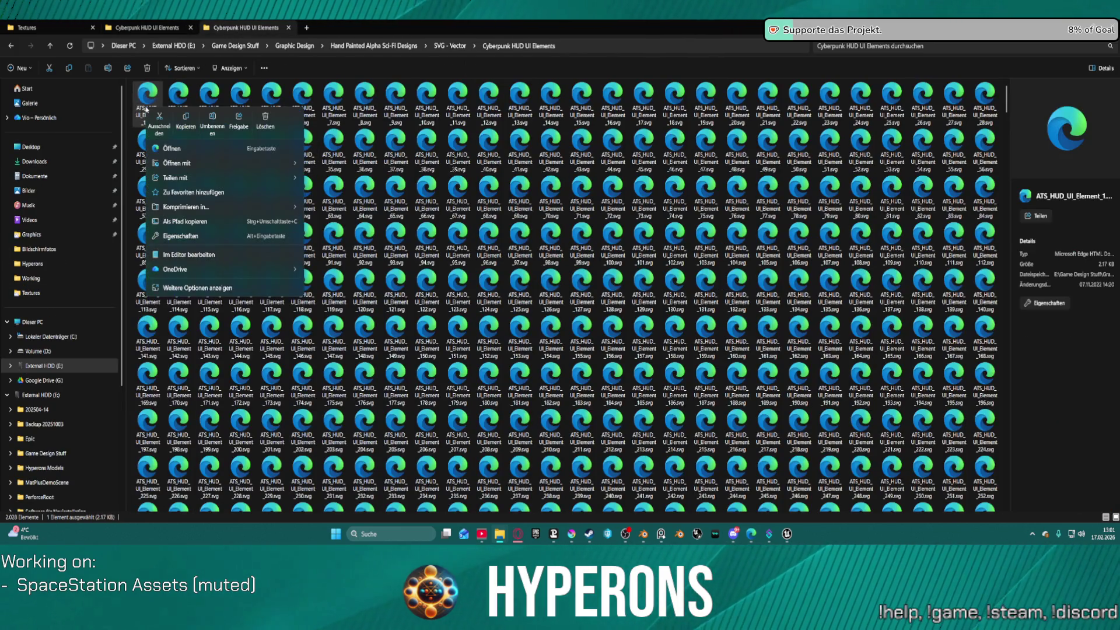
mouse_move(275, 168)
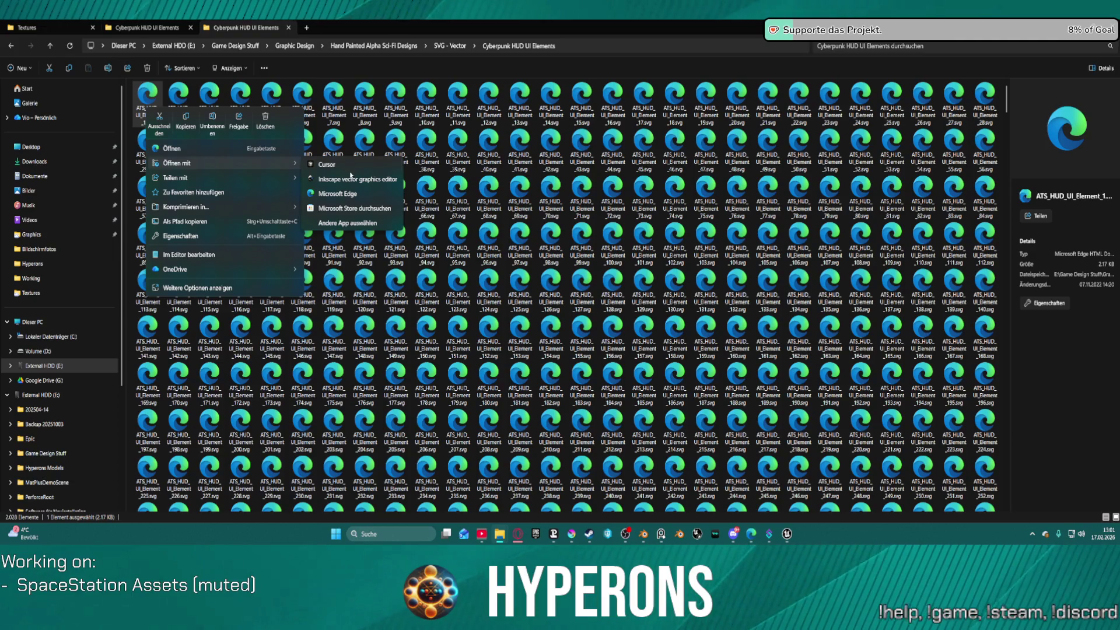
click(371, 182)
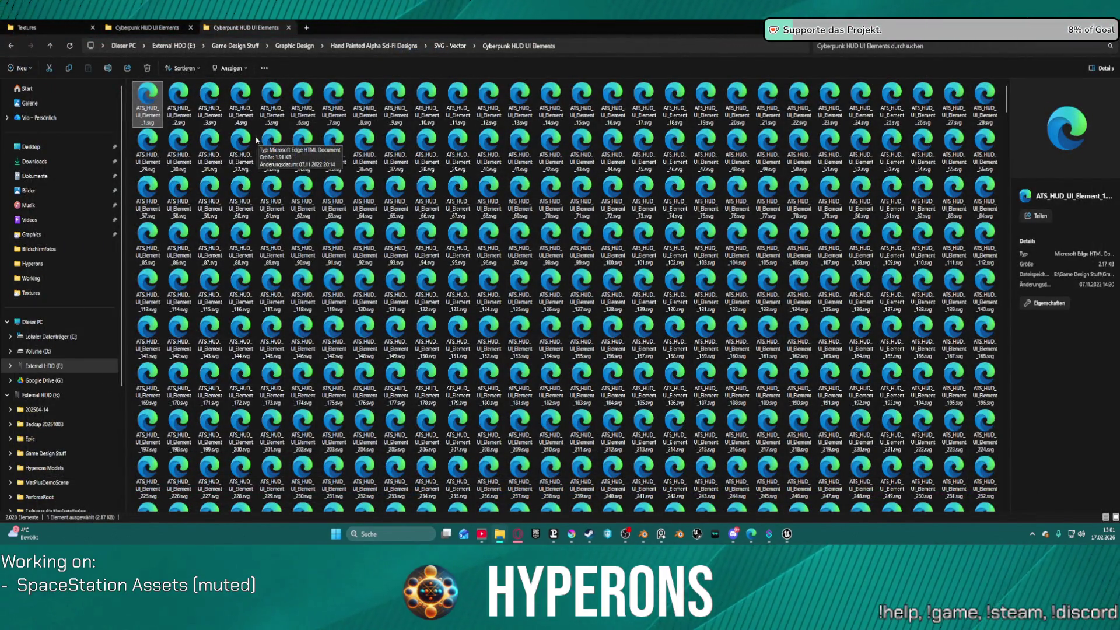
- Open the first SVG with Inkscape vector graphics editor, then open system settings from the Start menu
right_click(148, 117)
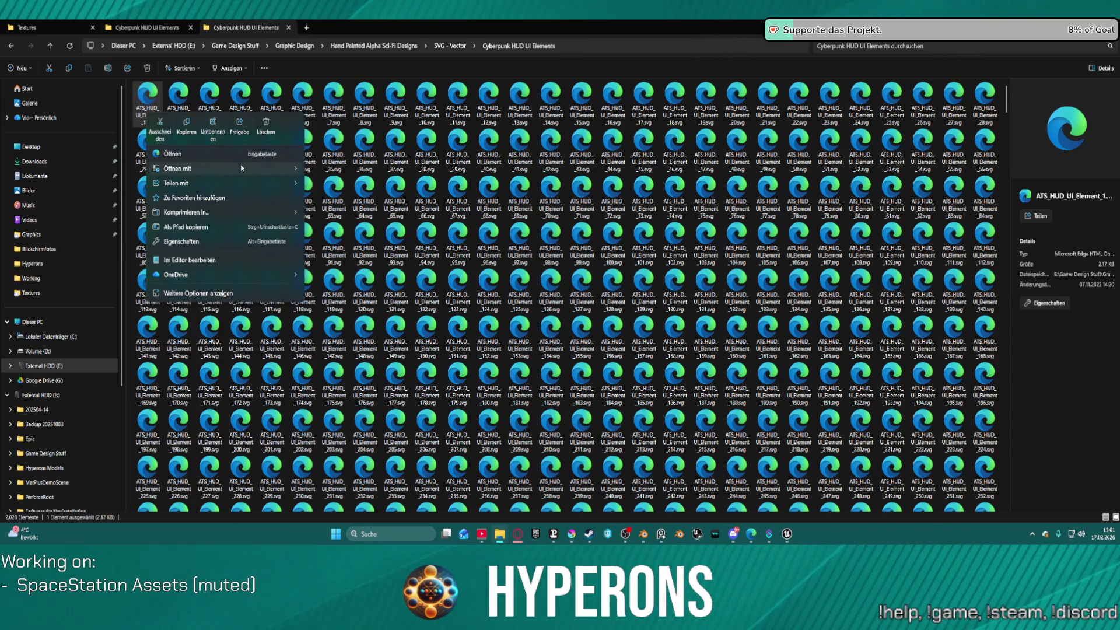
mouse_move(243, 166)
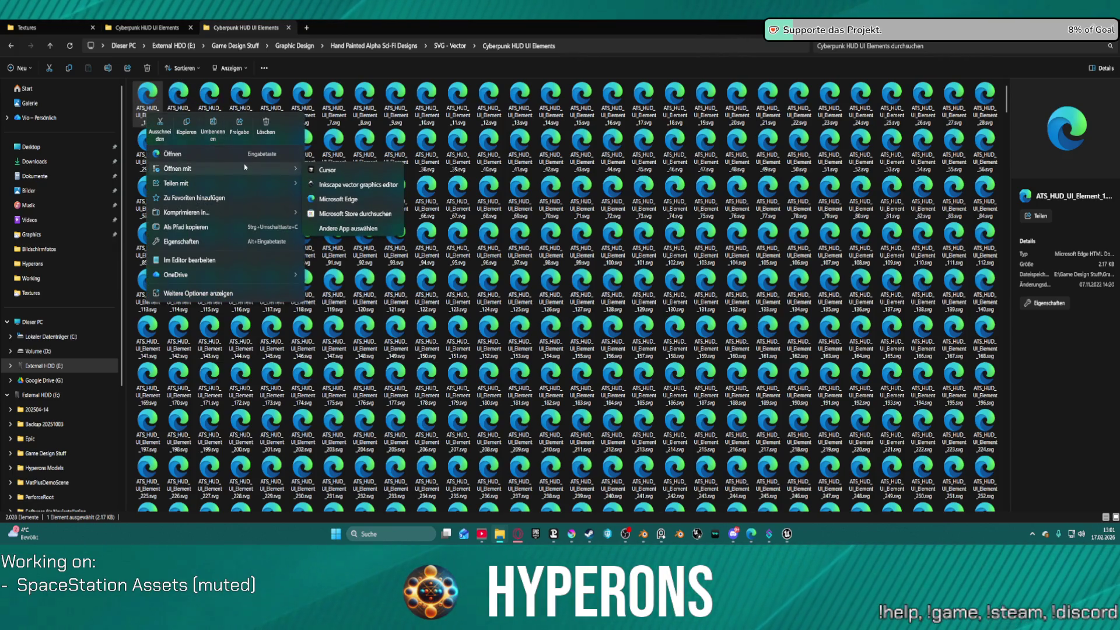
click(358, 185)
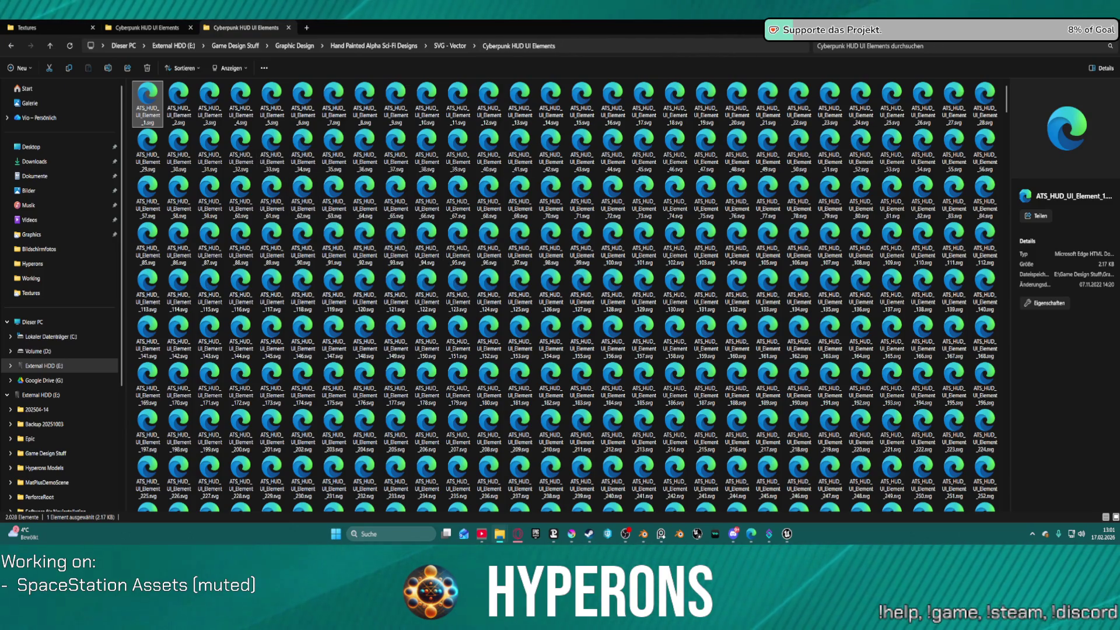
right_click(336, 534)
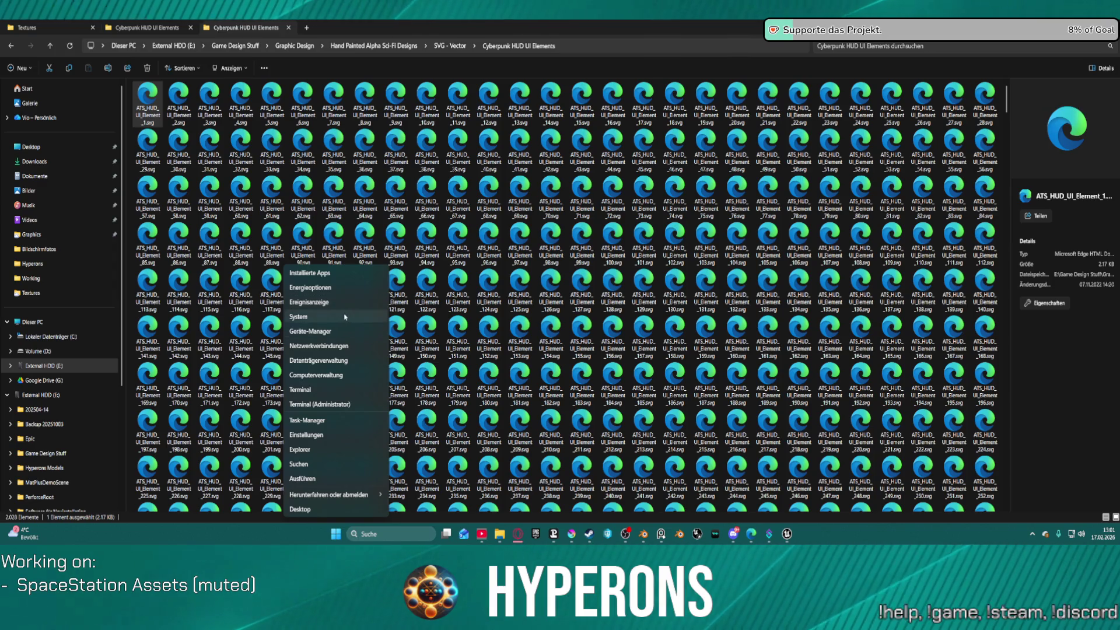
click(344, 317)
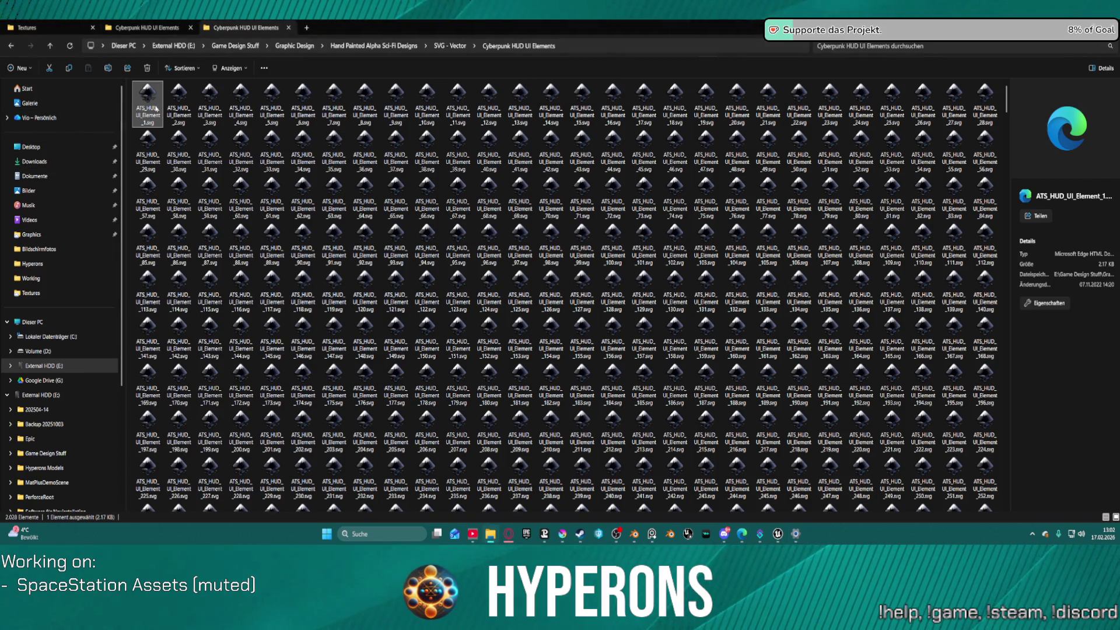
double_click(148, 99)
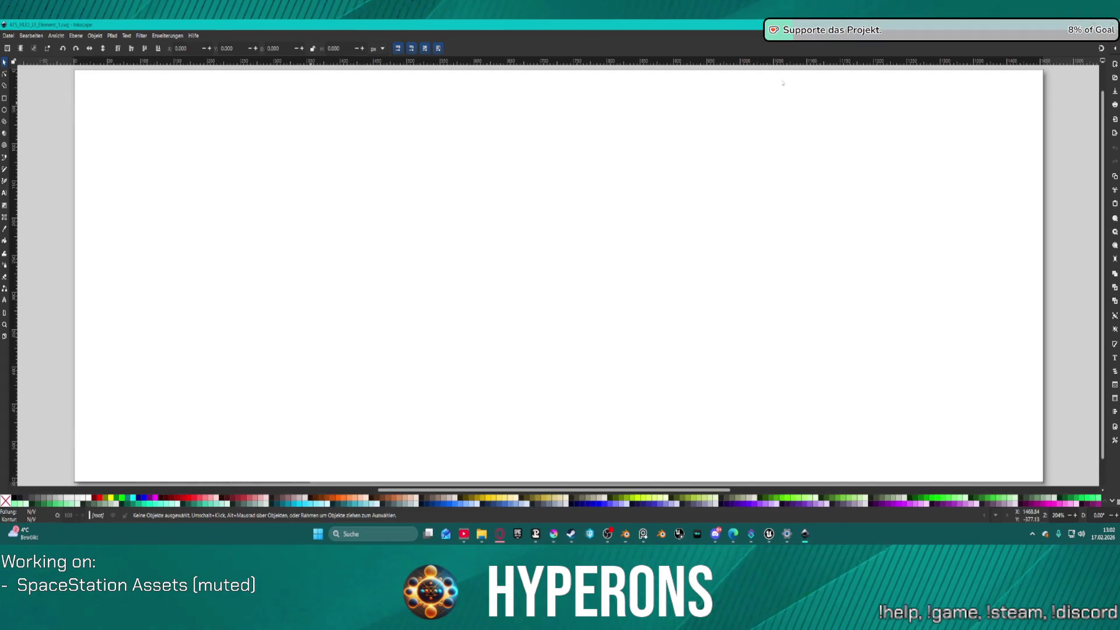
key(ctrl+w)
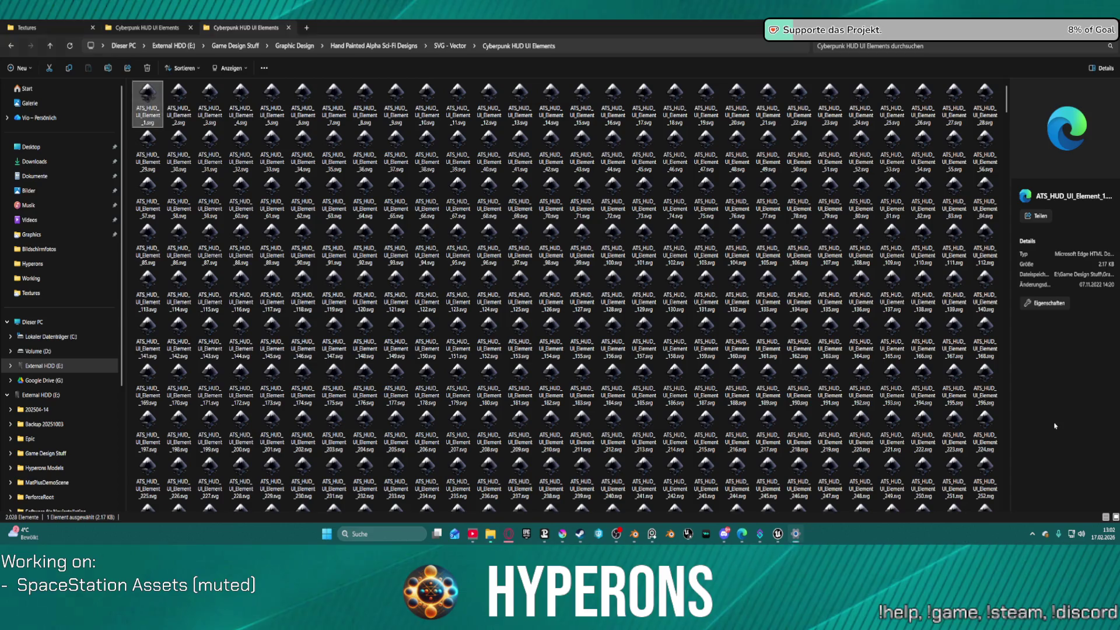
- In PNG - Alpha, locate and select the four-triangle arrow element 54
click(154, 29)
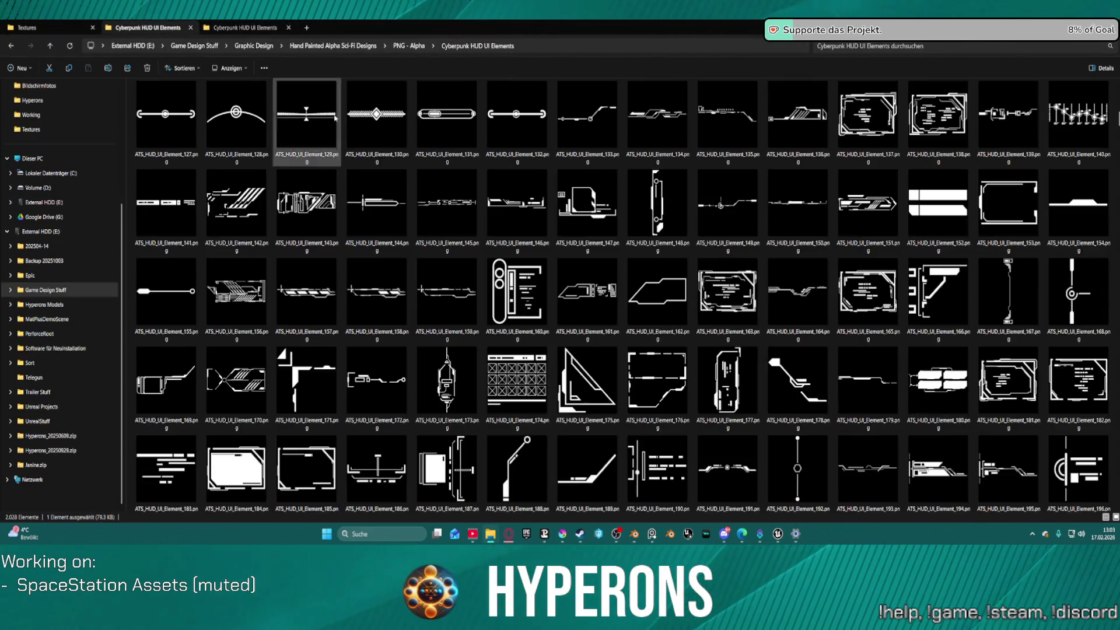
scroll(789, 179, down, 5)
scroll(793, 175, up, 5)
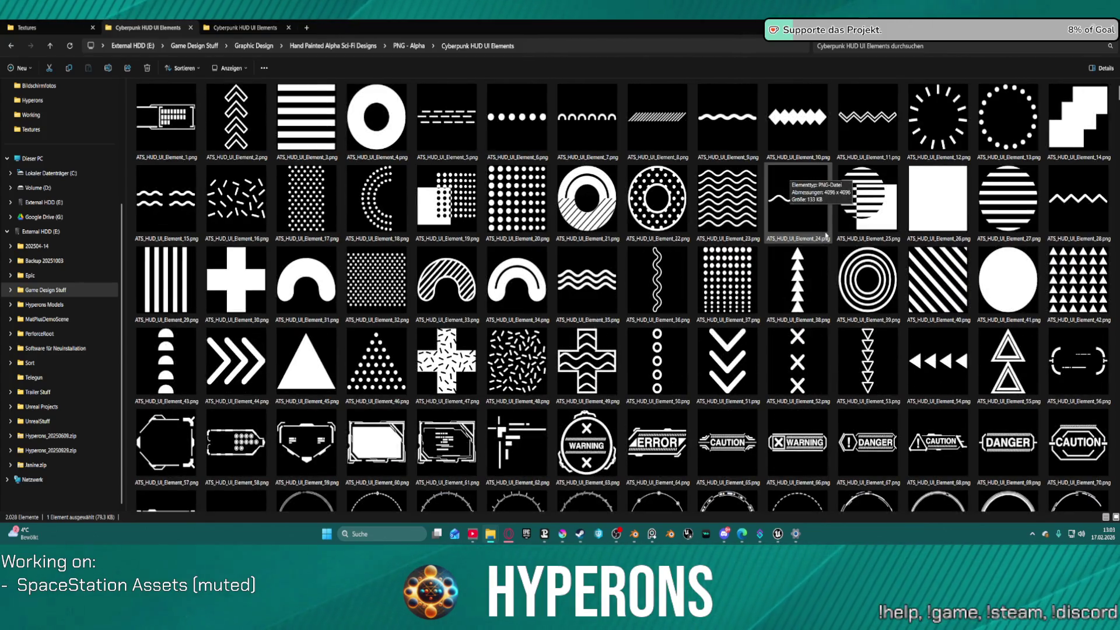
click(236, 380)
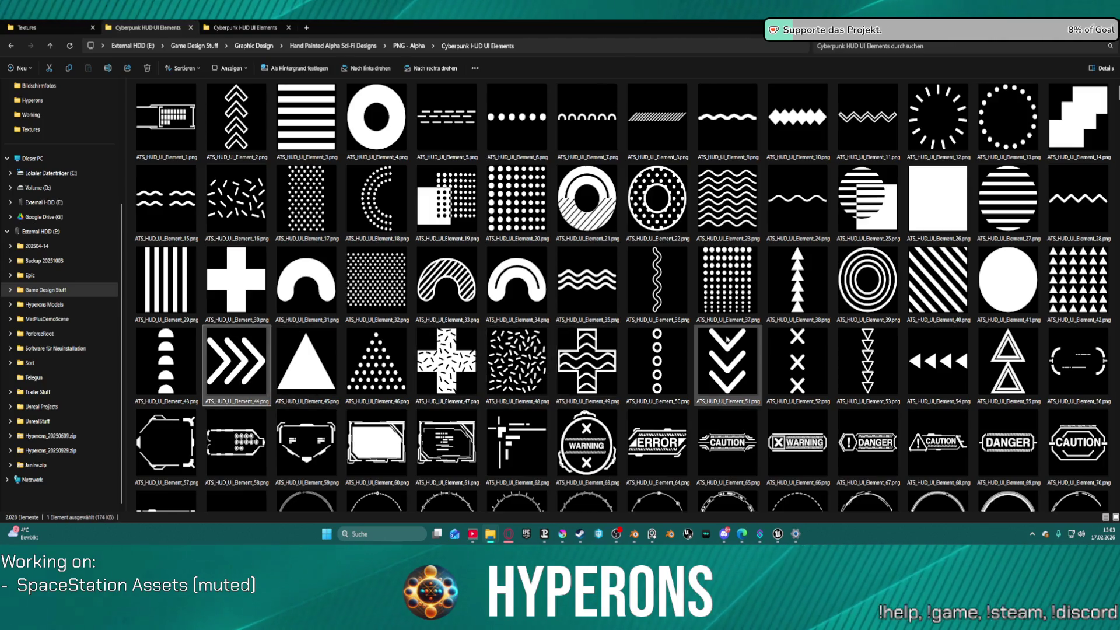
click(957, 376)
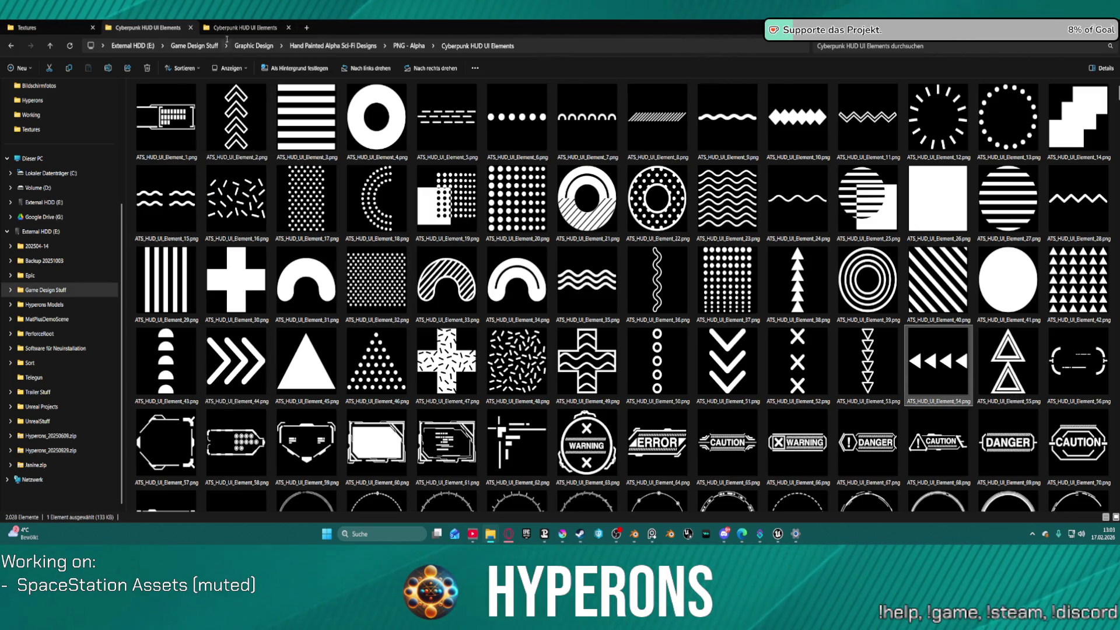
- Paste the SVG - Vector folder path, select Element_54.svg, and minimise Explorer
click(253, 40)
key(ctrl+v)
key(Return)
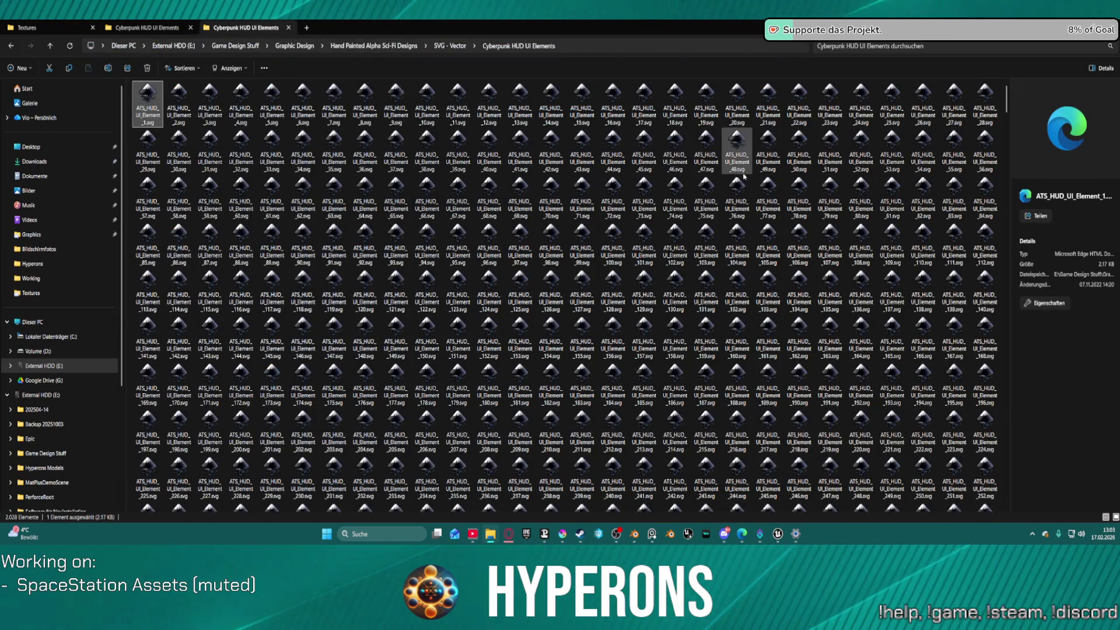
click(922, 149)
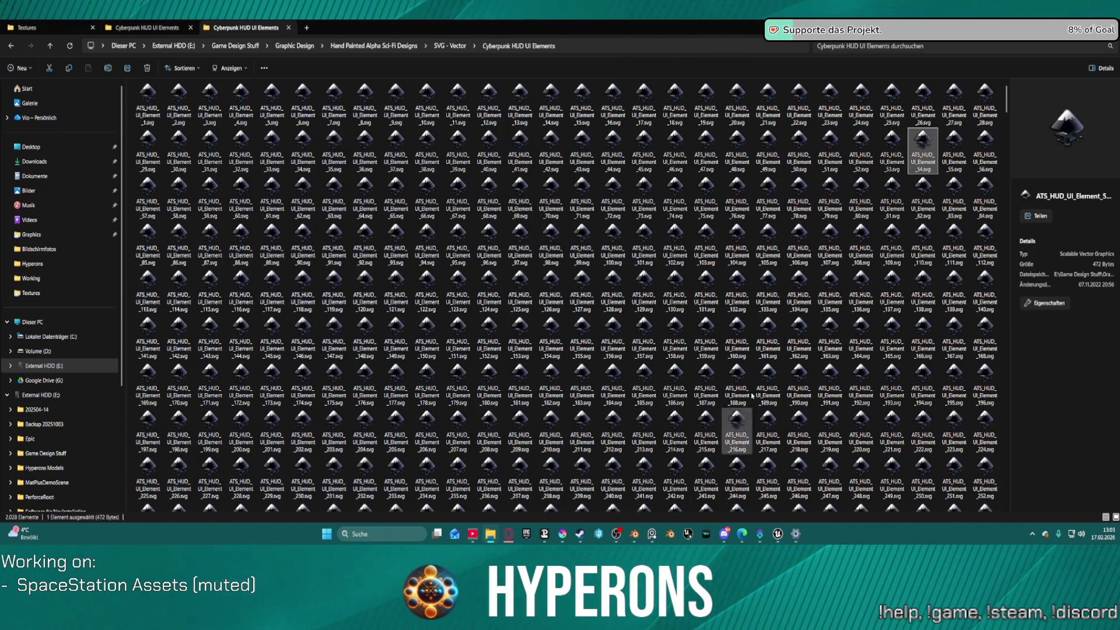
click(1052, 27)
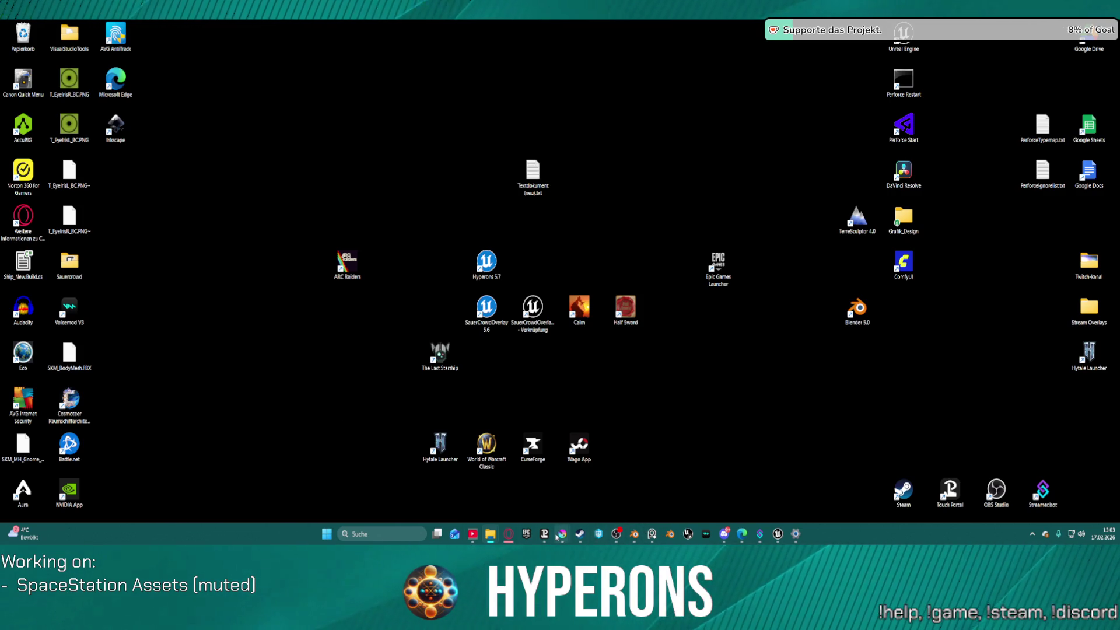
- Drop ATS_HUD_UI_Element_54.svg onto the T_NewBerlin_Terminal_01 sign as a new layer
mouse_move(559, 536)
click(545, 487)
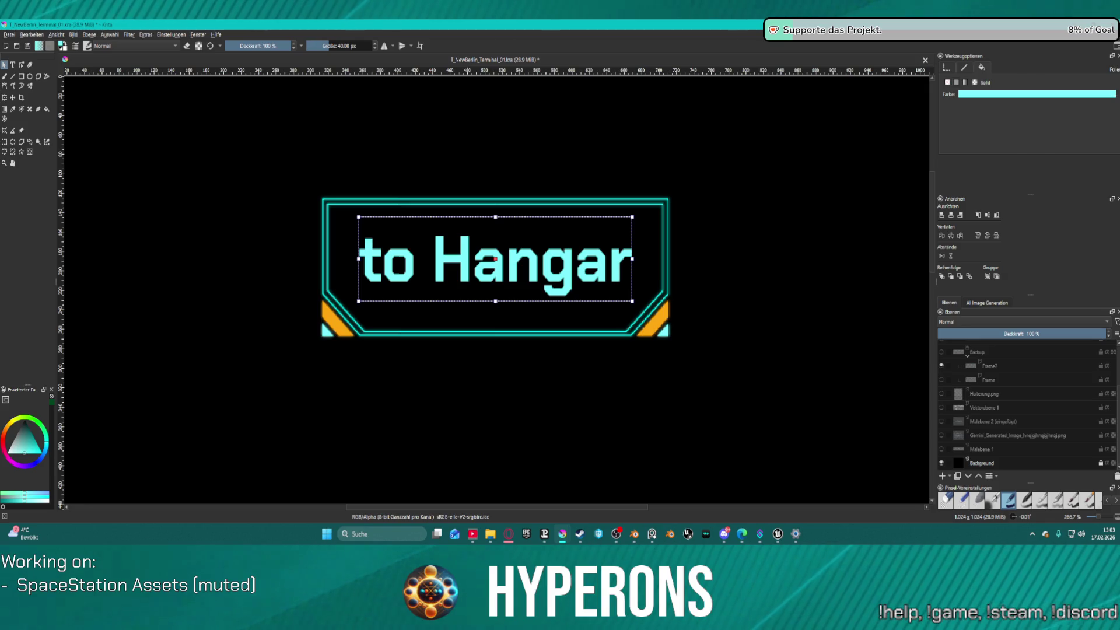
mouse_move(692, 303)
mouse_down()
mouse_move(716, 318)
mouse_move(738, 304)
mouse_up()
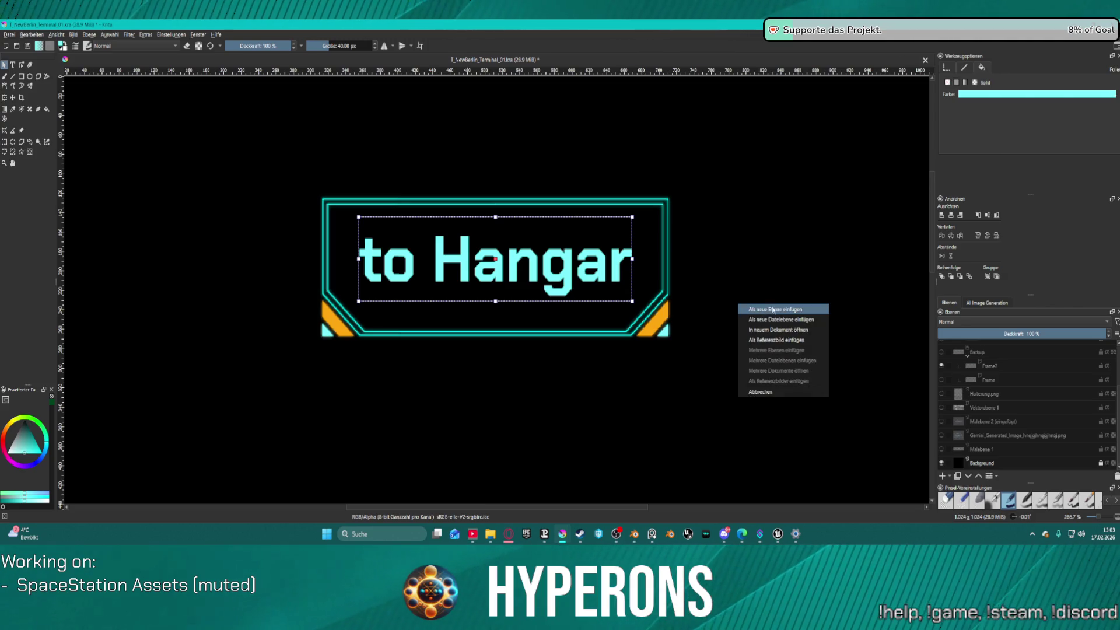
click(776, 310)
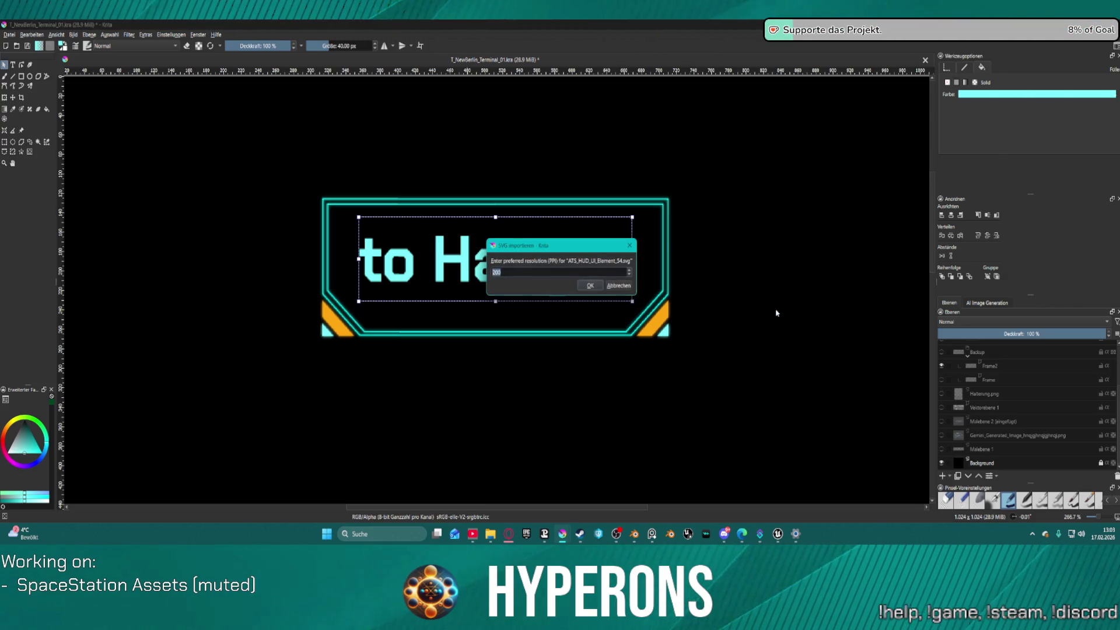
click(591, 286)
- Select all four imported triangles
scroll(607, 263, up, 2)
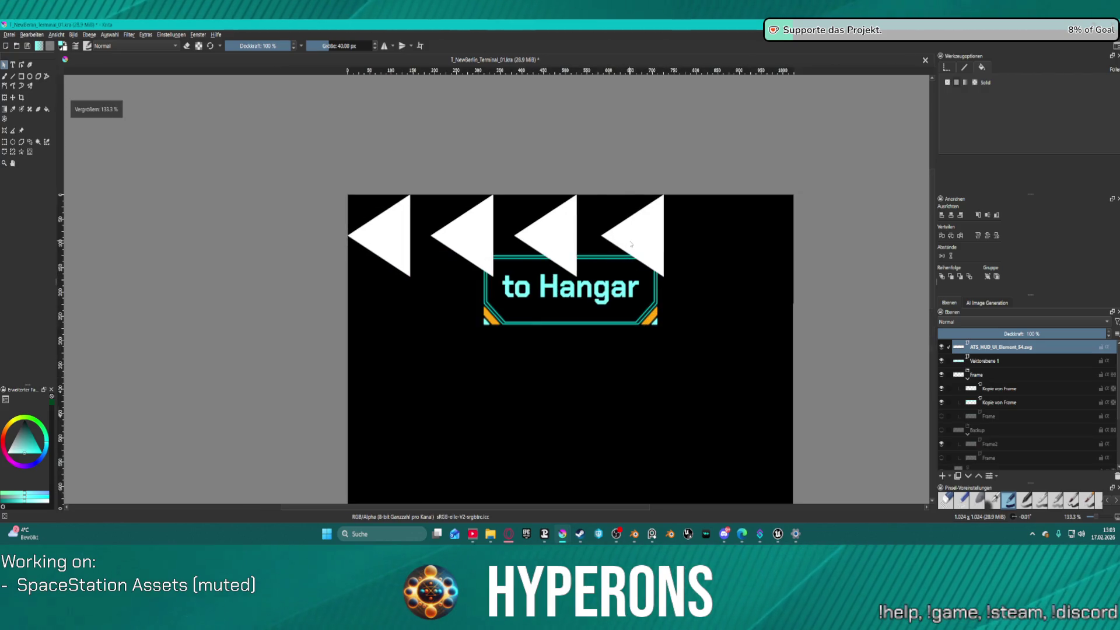
click(630, 232)
shift+click(534, 234)
shift+click(465, 235)
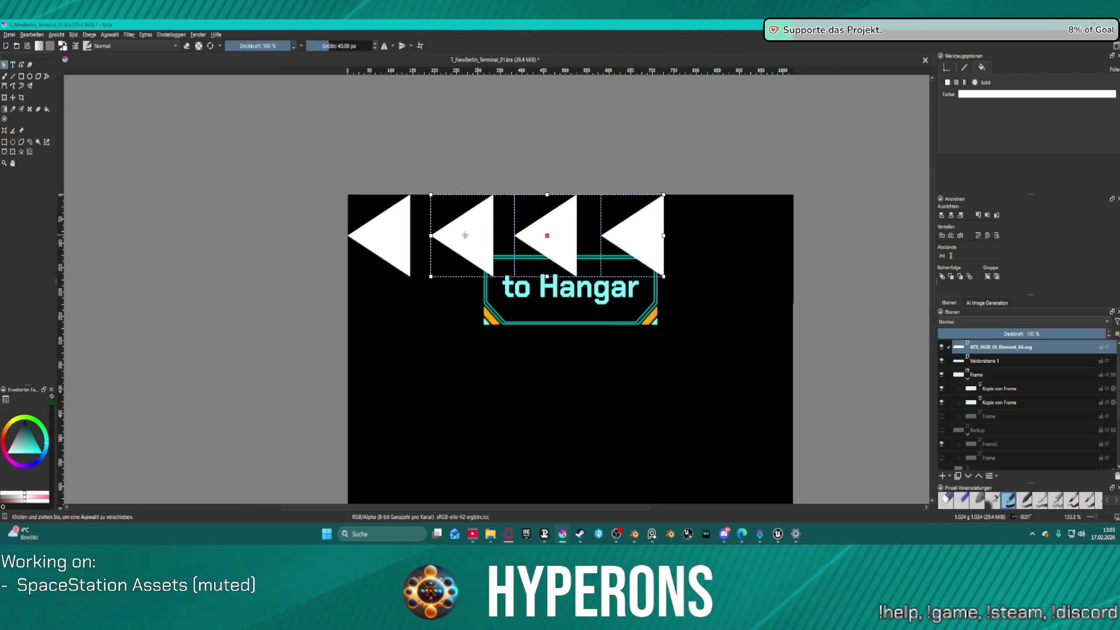
shift+click(385, 235)
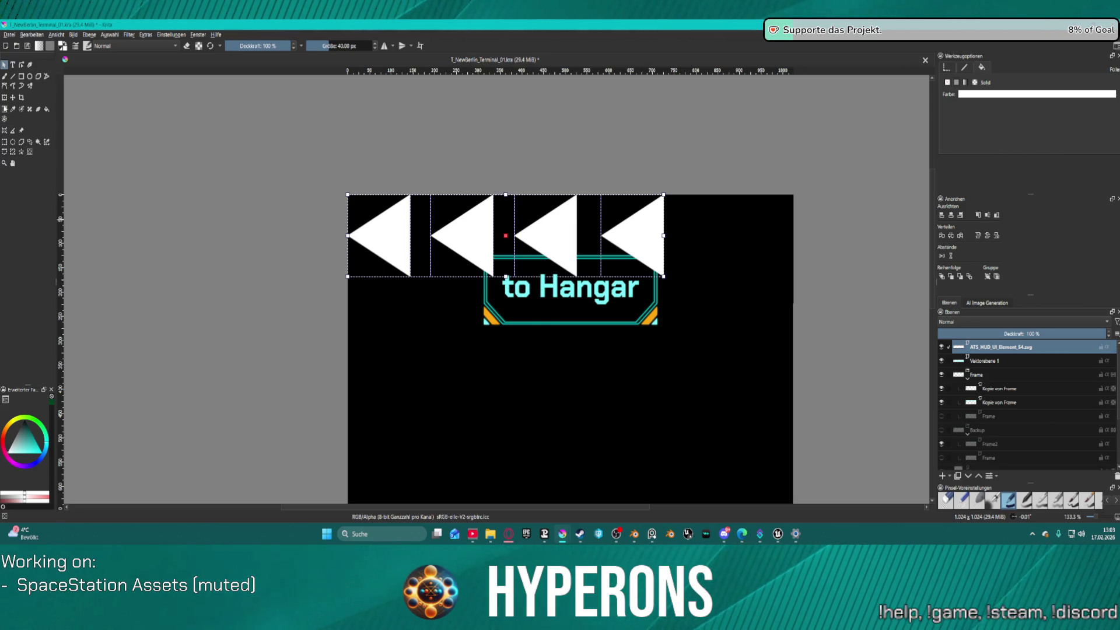
- Rotate the triangles to point downward, move them beside the to Hangar box, and shrink them
click(4, 98)
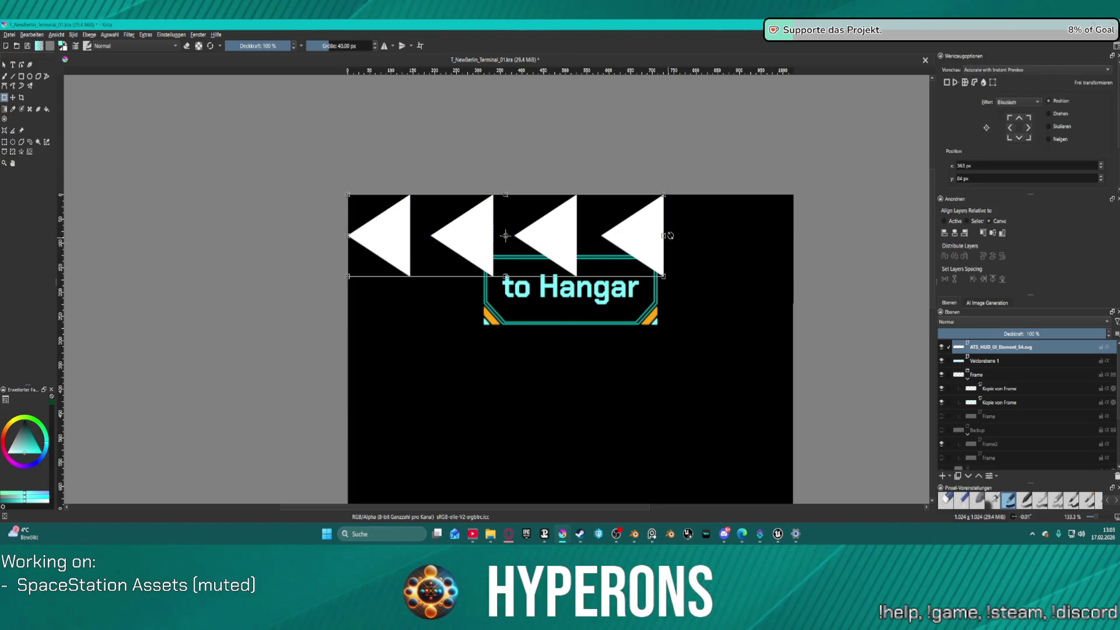
mouse_move(675, 245)
mouse_down()
mouse_move(672, 206)
mouse_move(601, 97)
mouse_move(520, 67)
mouse_move(475, 98)
mouse_move(489, 99)
mouse_up()
mouse_move(514, 234)
mouse_down()
mouse_move(706, 317)
mouse_move(723, 344)
mouse_move(722, 385)
mouse_move(723, 367)
mouse_up()
scroll(723, 368, down, 3)
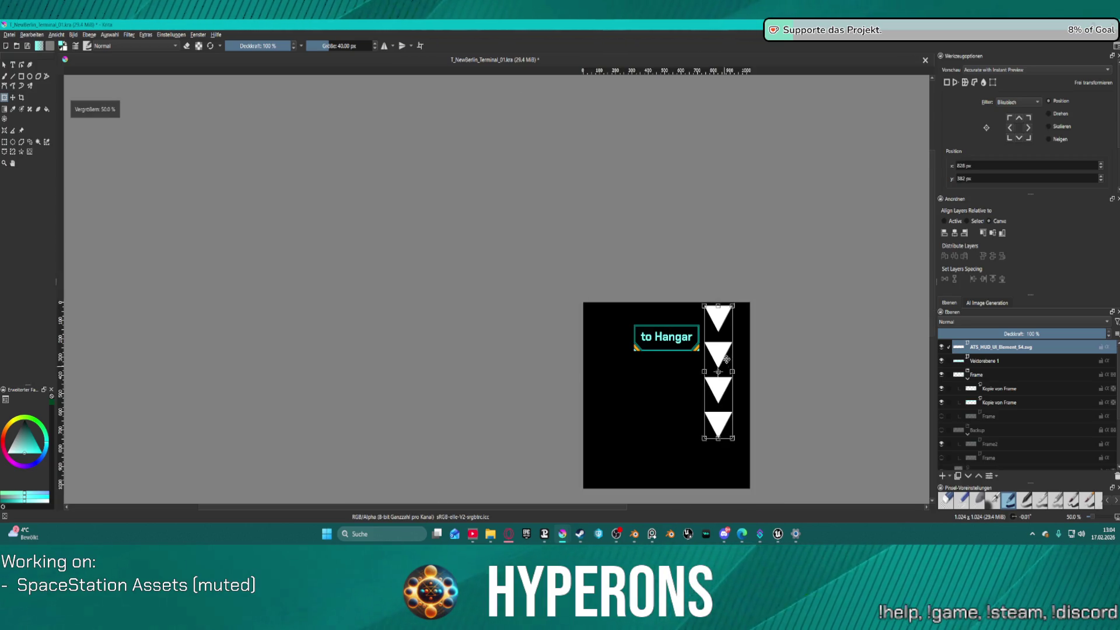
drag(734, 304, 715, 401)
scroll(800, 407, up, 3)
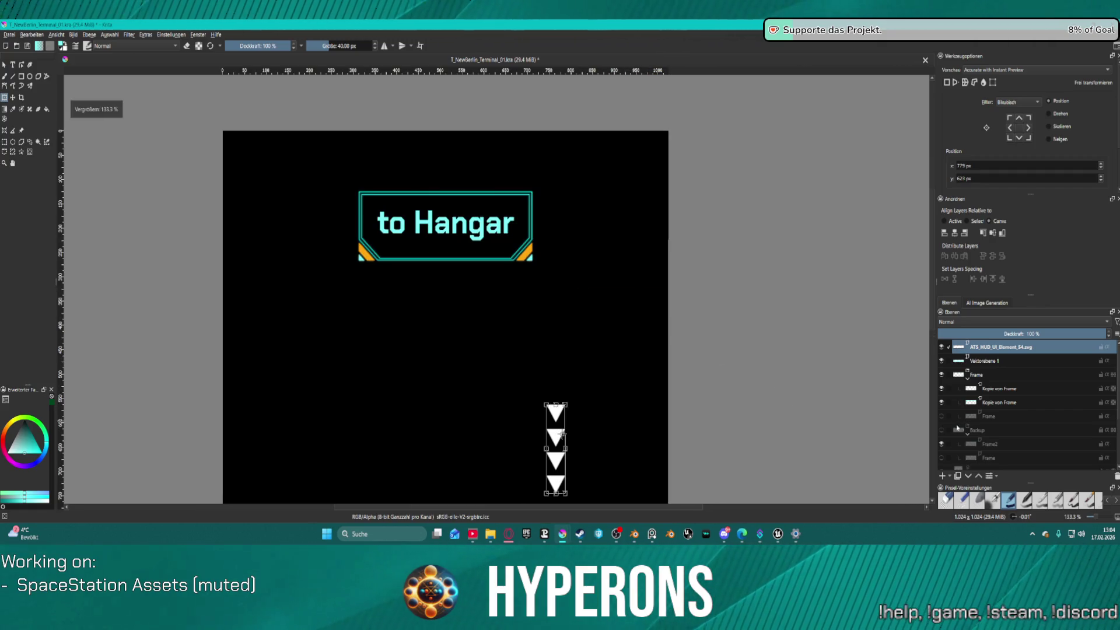
scroll(963, 416, down, 3)
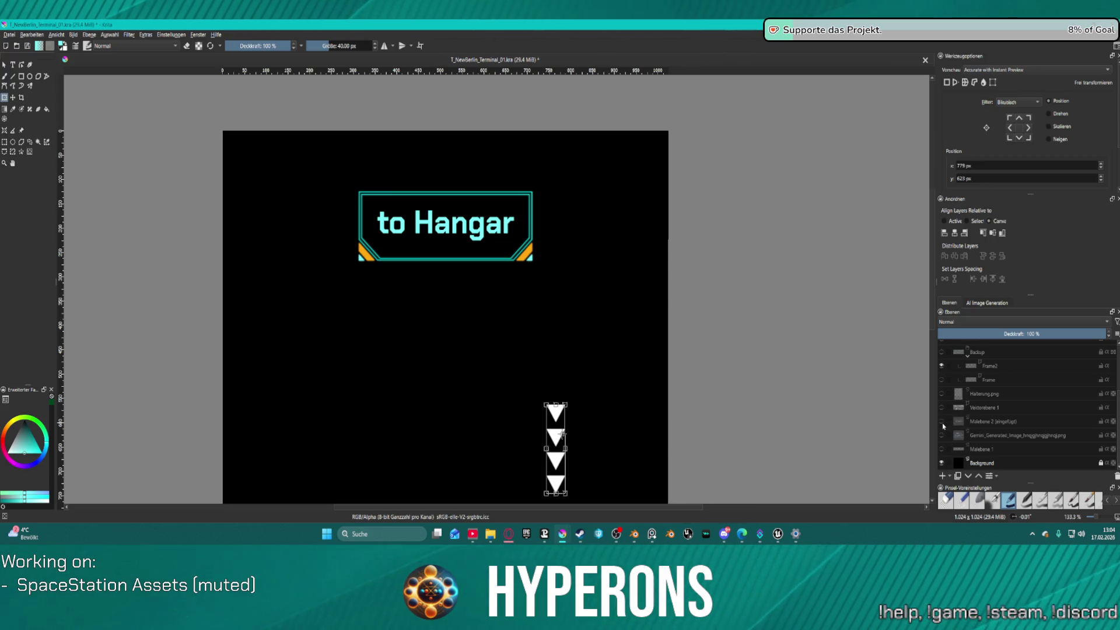
- Toggle the Malebene 2 space reference layer to compare, leaving it hidden
click(941, 422)
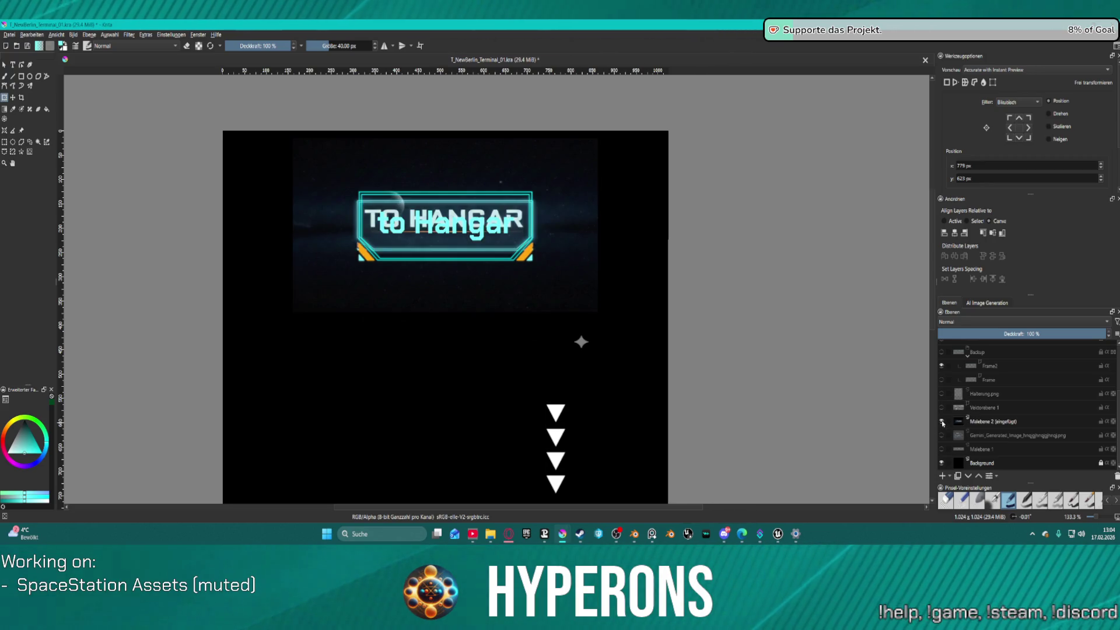
click(942, 422)
click(942, 422)
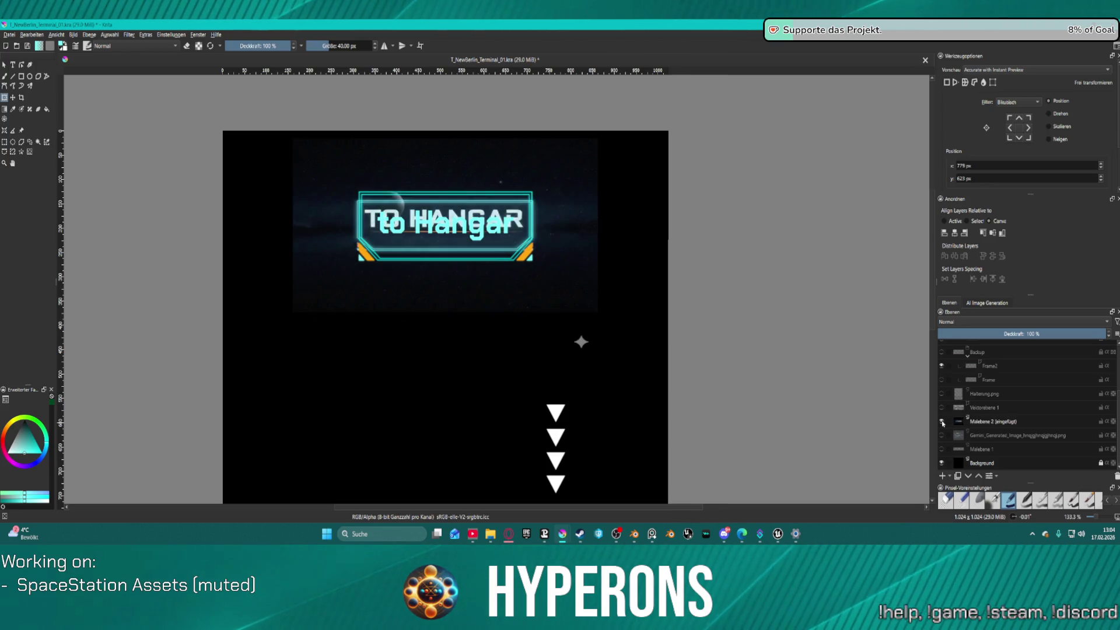
click(942, 422)
click(942, 422)
click(941, 422)
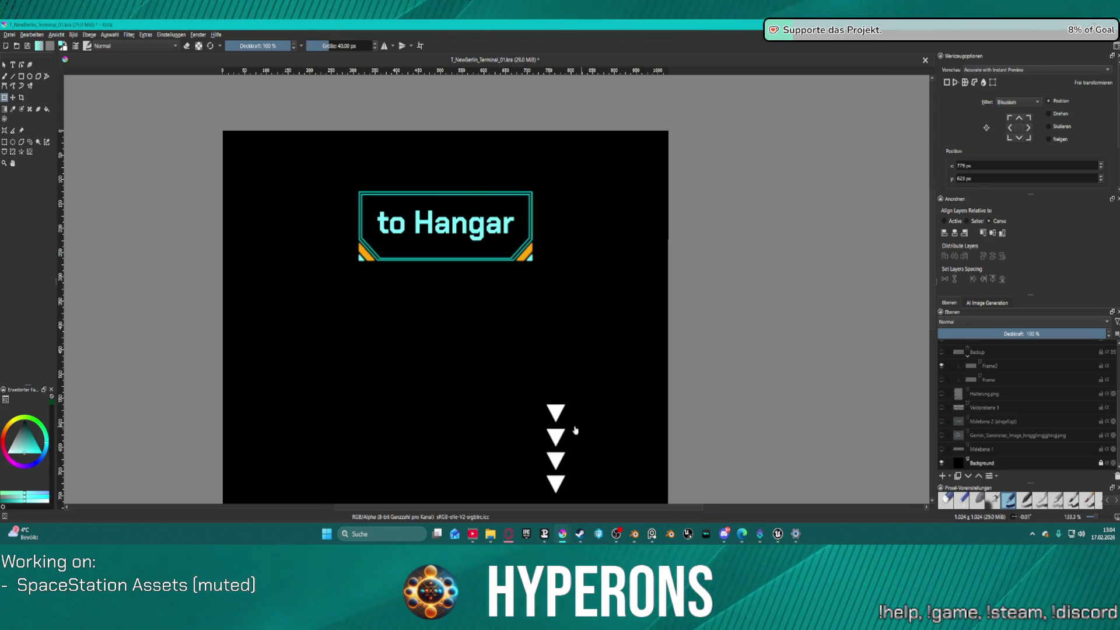
- Move the triangle column up right beside the to Hangar frame
click(554, 412)
drag(555, 413, 562, 197)
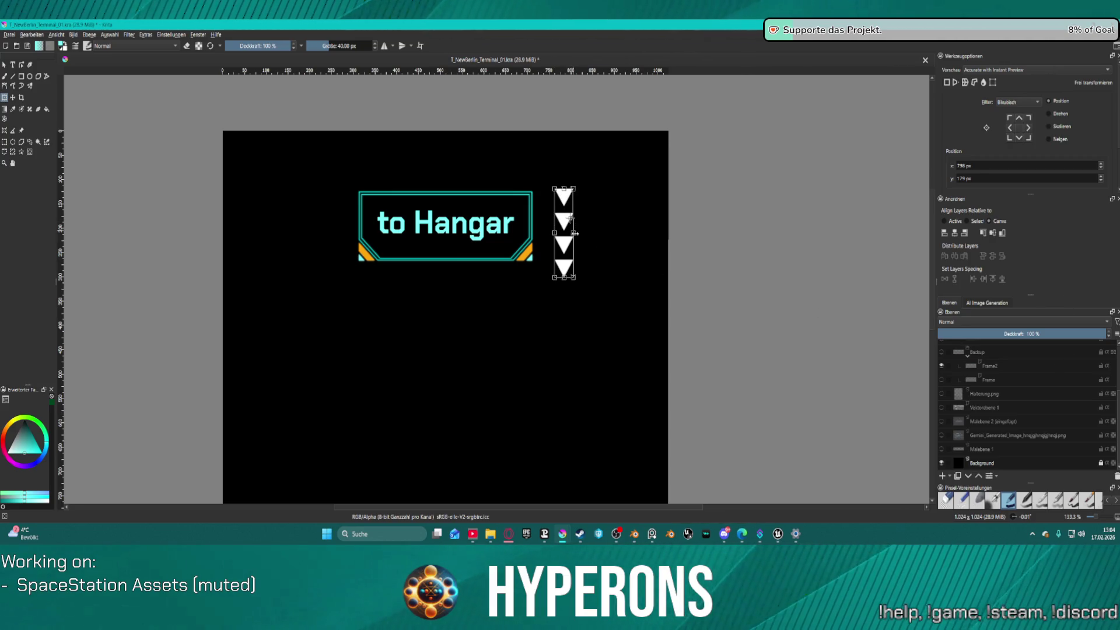
scroll(545, 243, up, 2)
scroll(544, 244, down, 3)
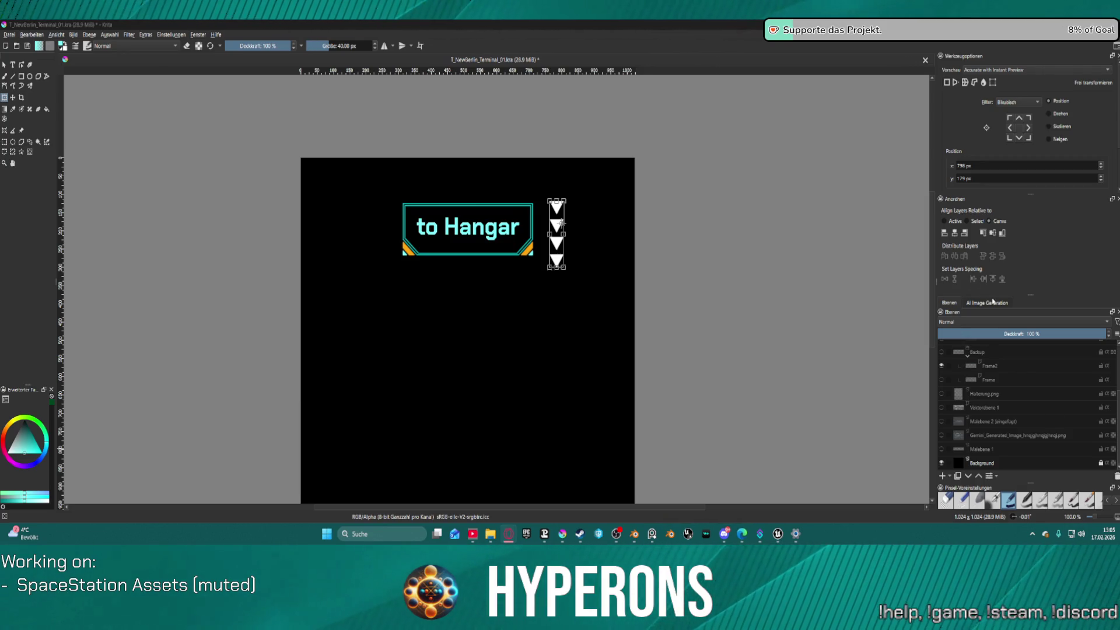
- Rewrite the AI Image Generation prompt to a futuristic sci-fi space ship Hangar and generate
click(996, 303)
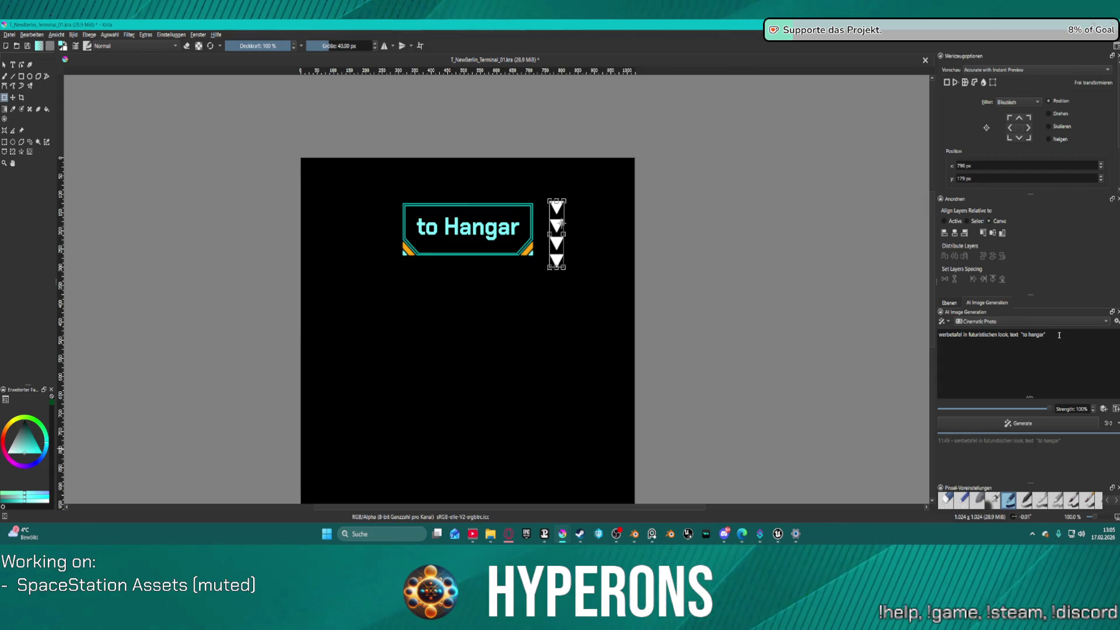
drag(1059, 335, 969, 336)
text(fel in f)
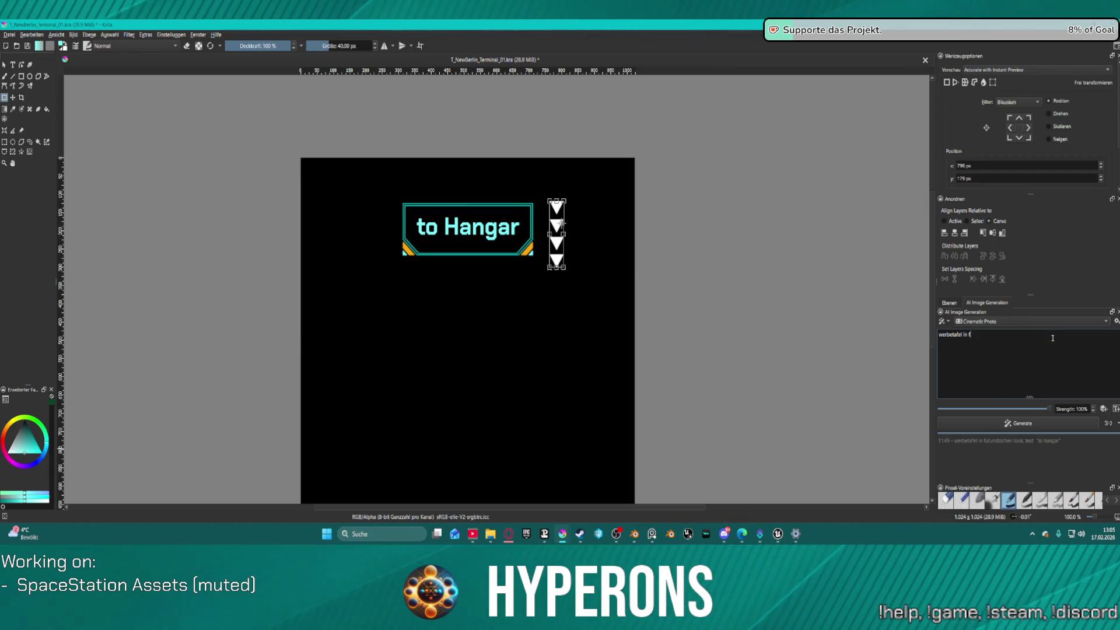
key(BackSpace)
key(BackSpace)
key(BackSpace)
text(an)
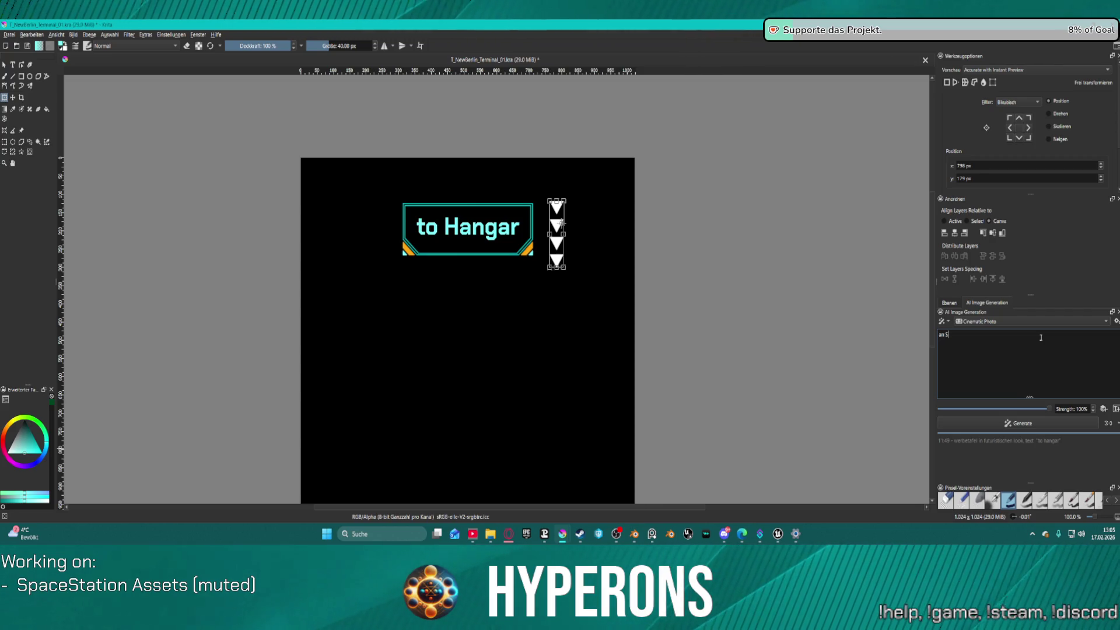
text( S)
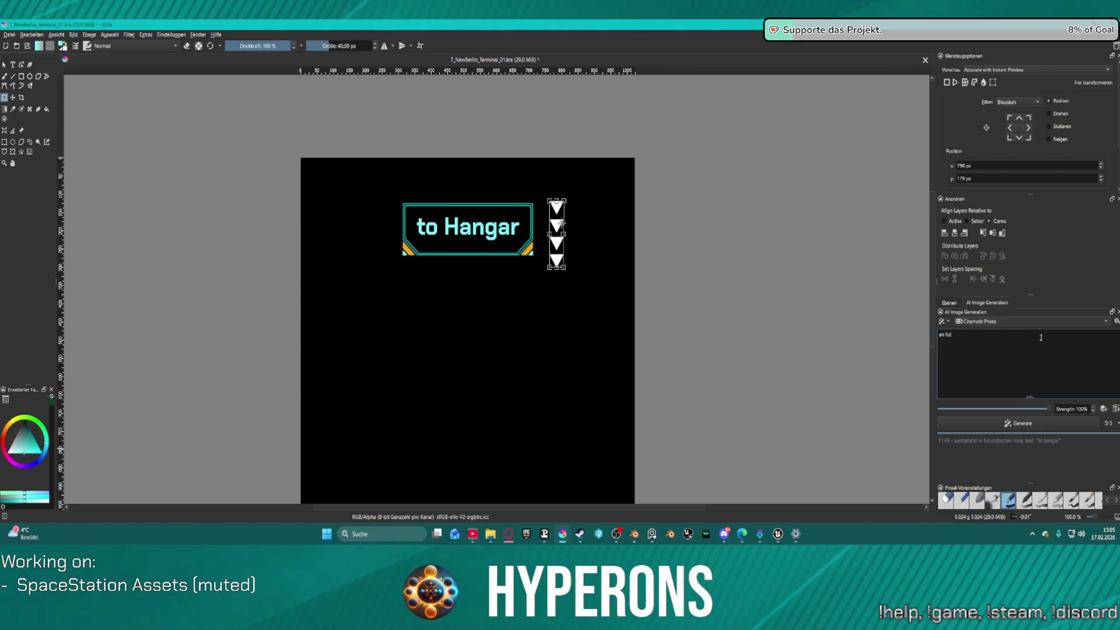
text(ur)
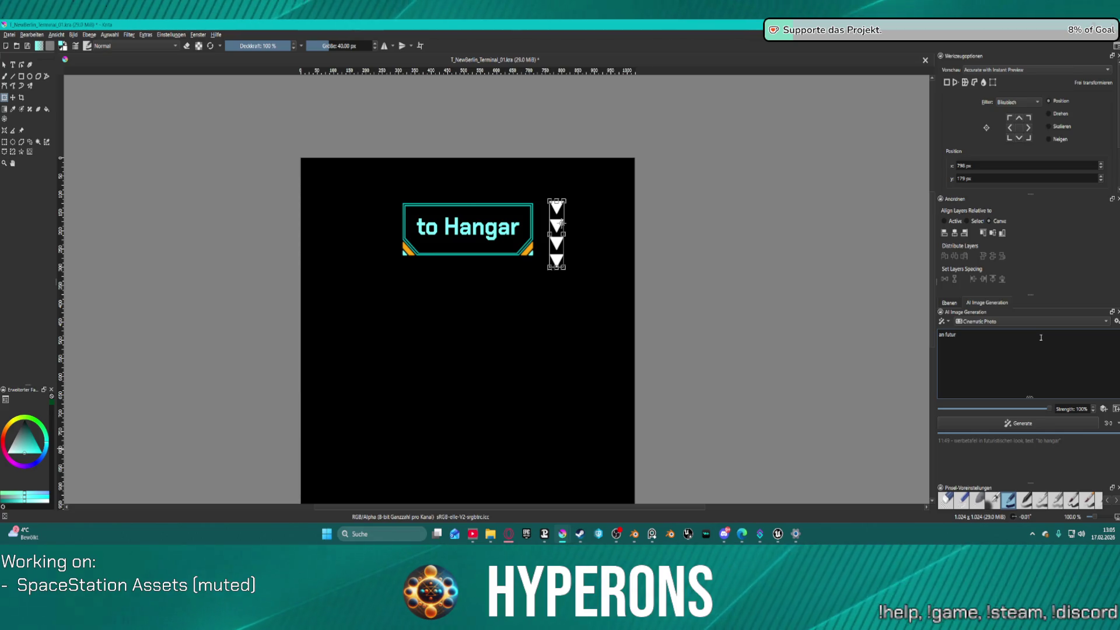
text(istic scifi spa)
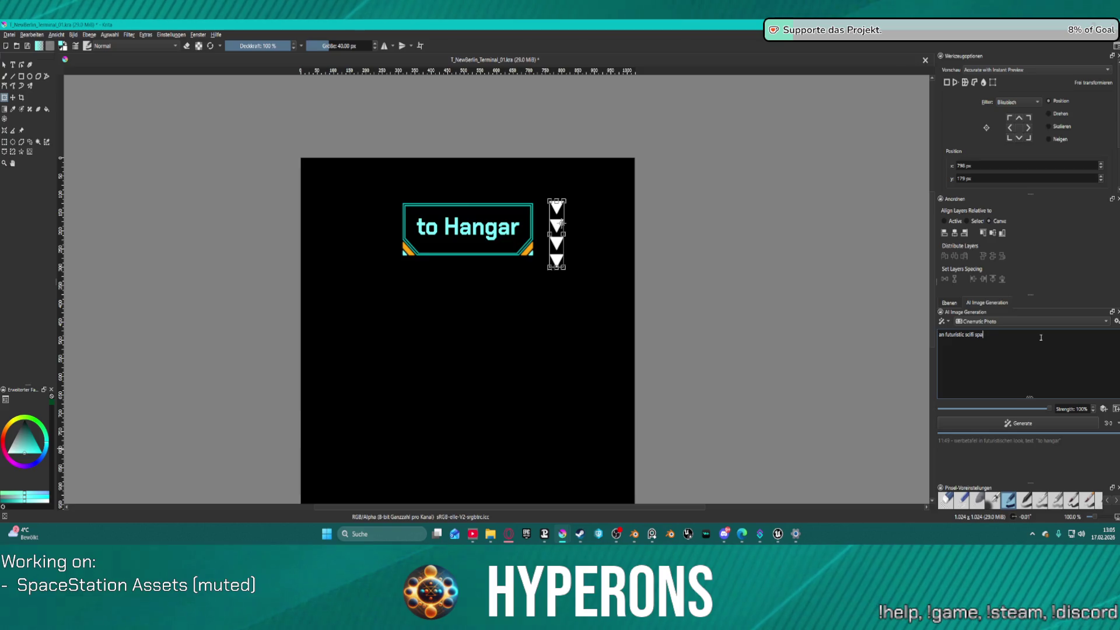
text(ce ship )
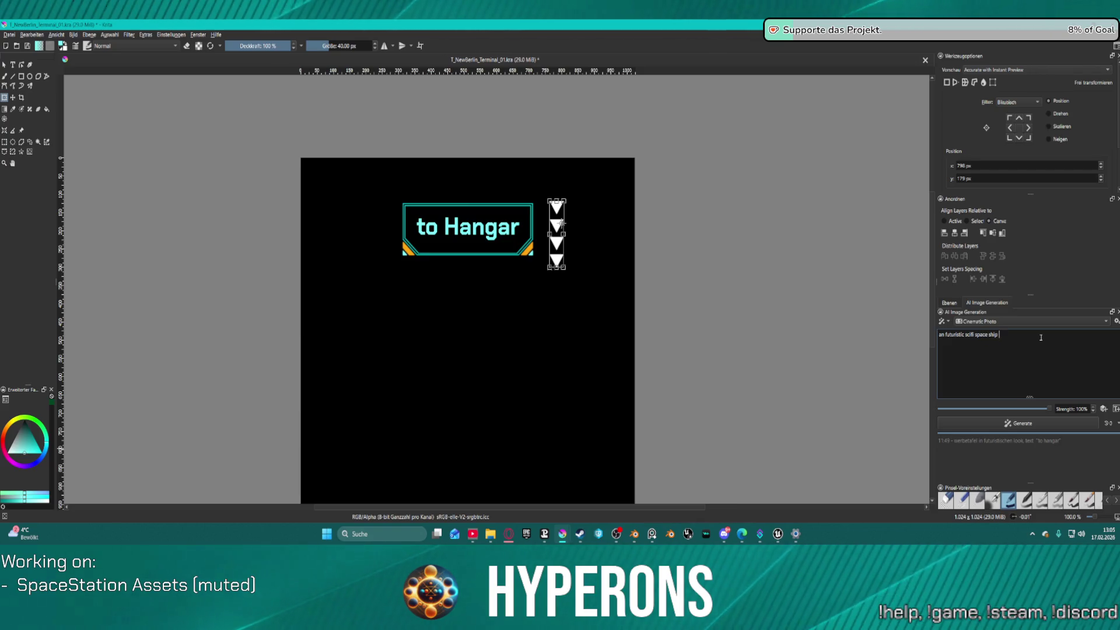
text(Han)
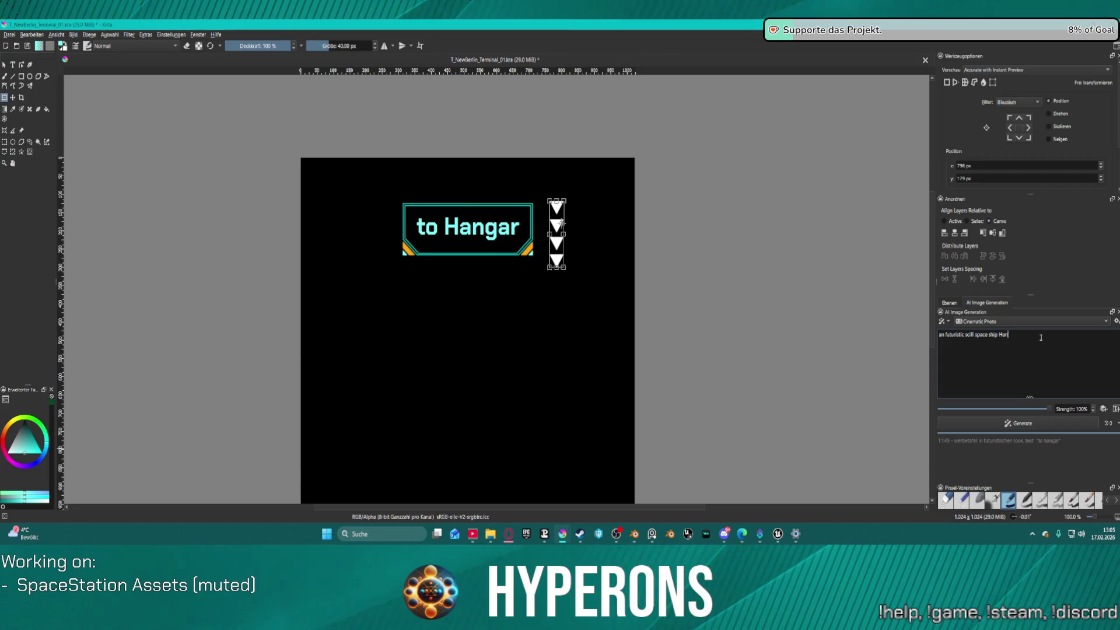
text(gar)
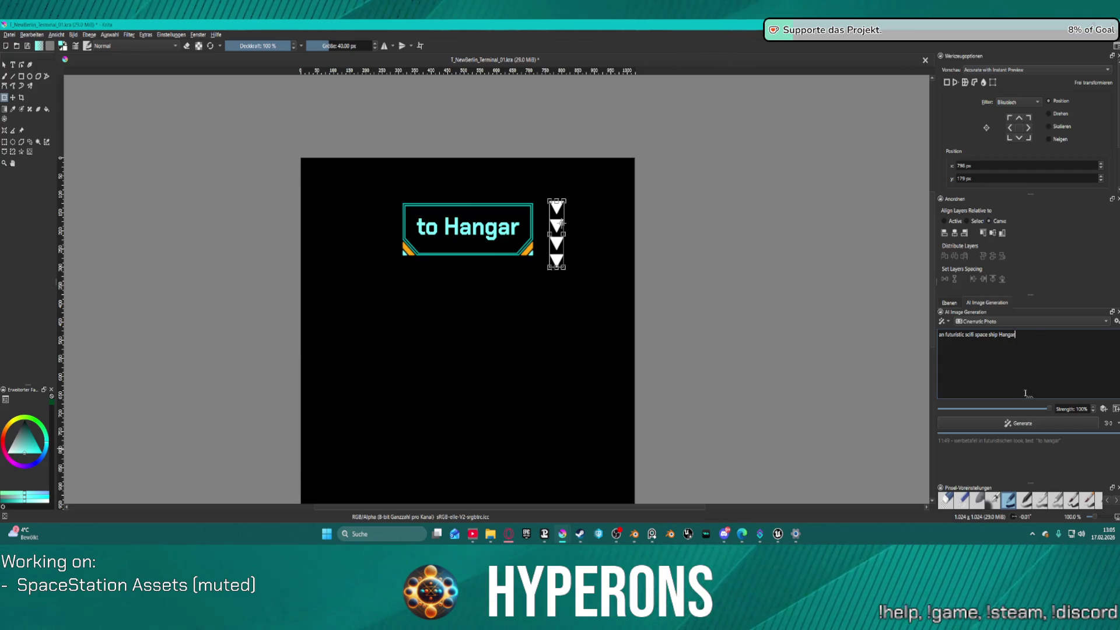
click(1016, 421)
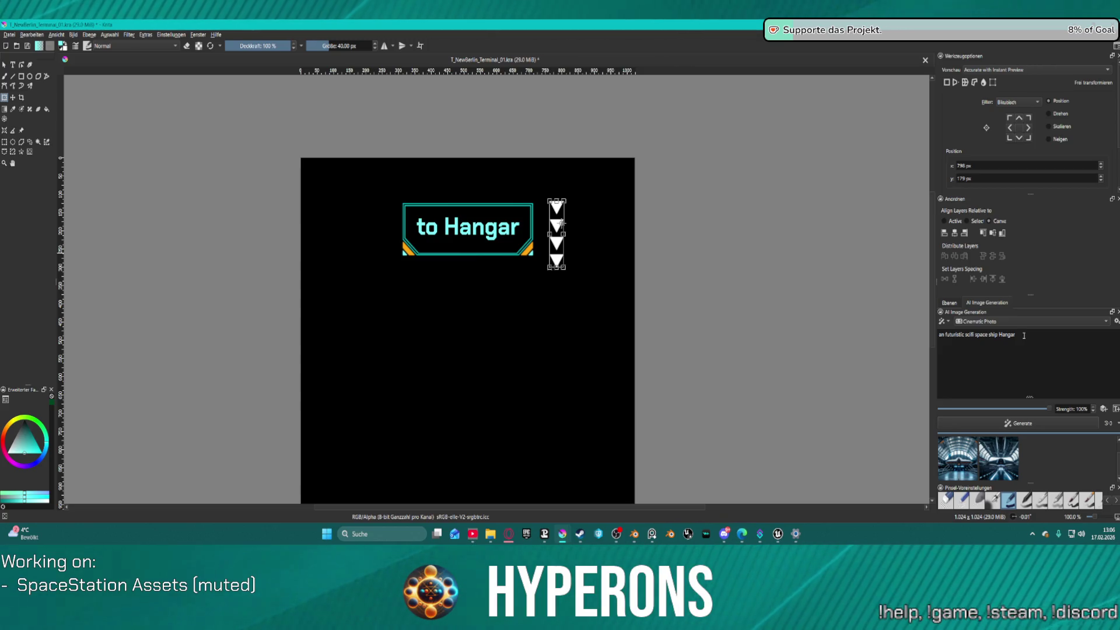
- Replace the hangar prompt with a planet in space and generate images
click(1023, 336)
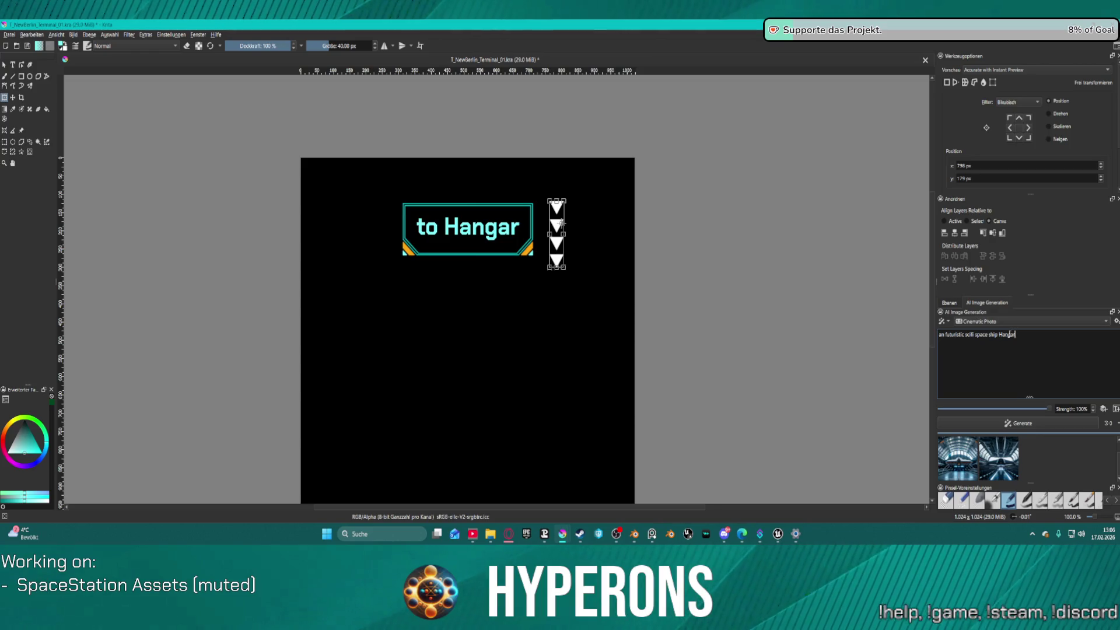
drag(1016, 334, 868, 338)
text(a pla)
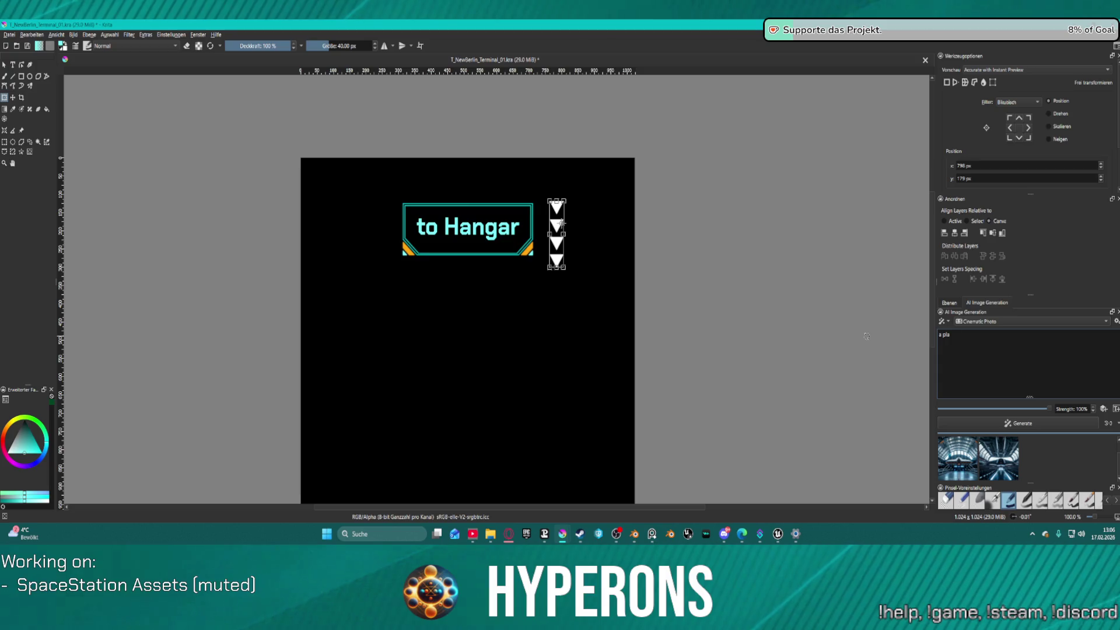
text(net in pac)
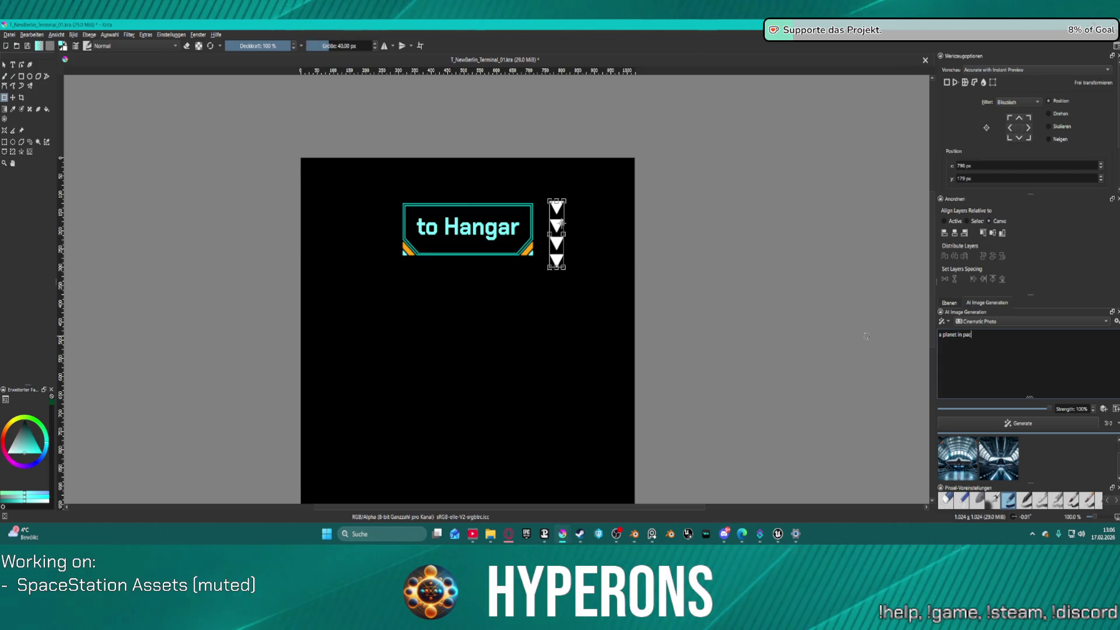
text(e)
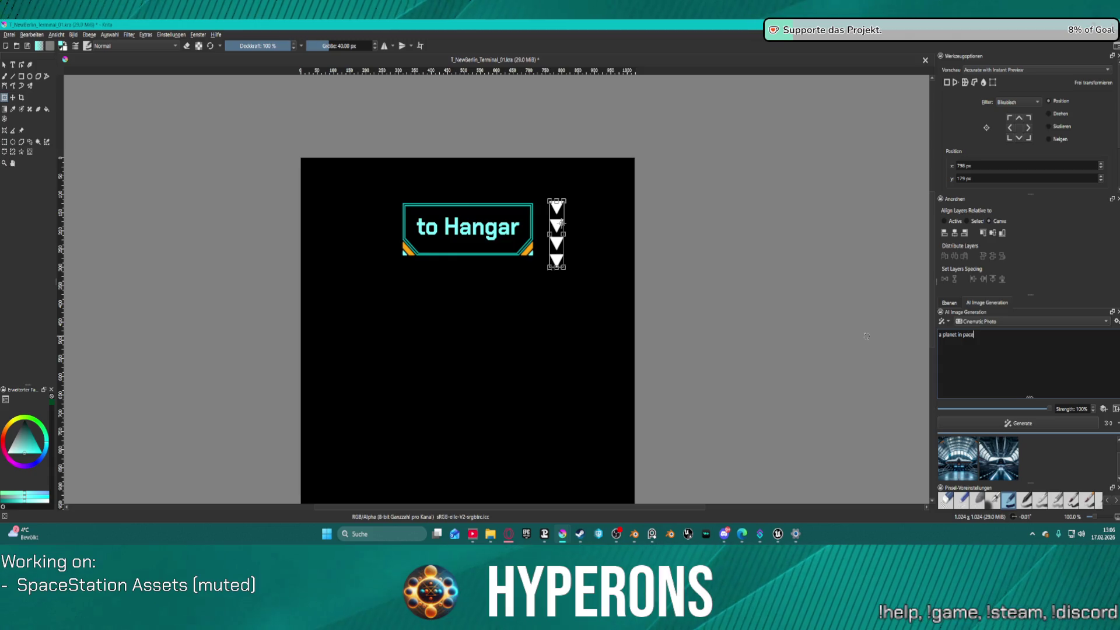
key(Return)
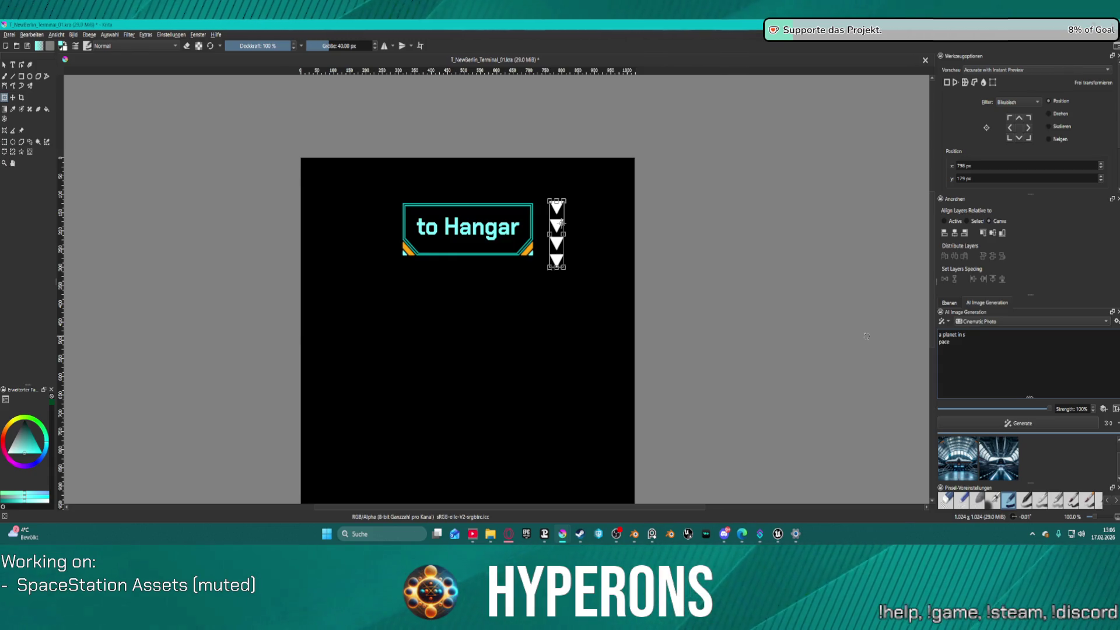
key(BackSpace)
click(1026, 424)
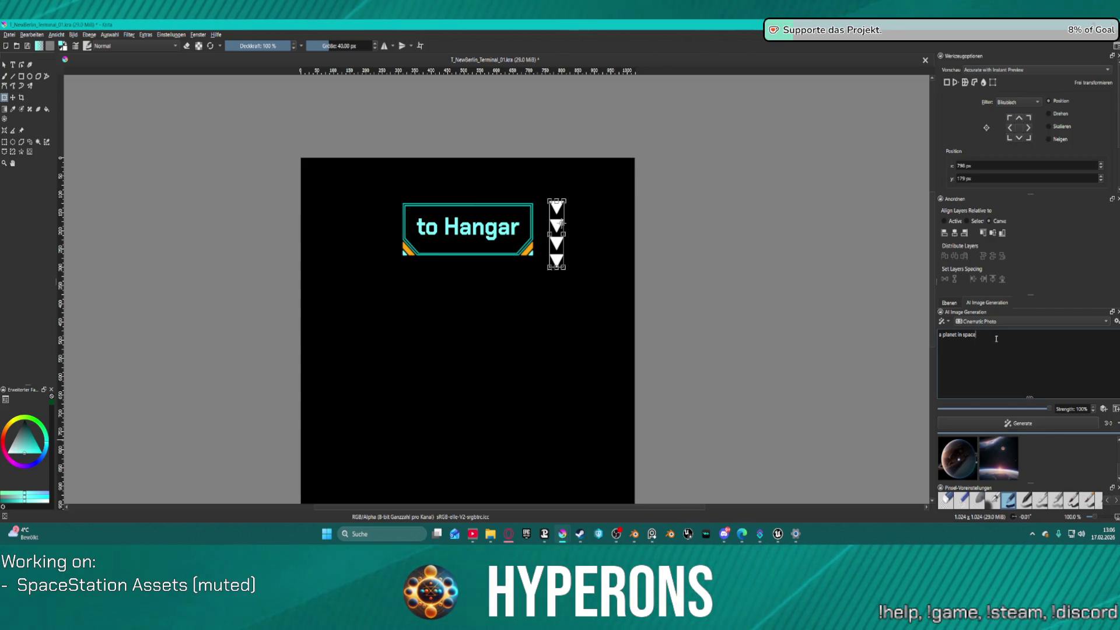
- Add 'from far away' and change the first word to 'one', generating after each edit
text(f)
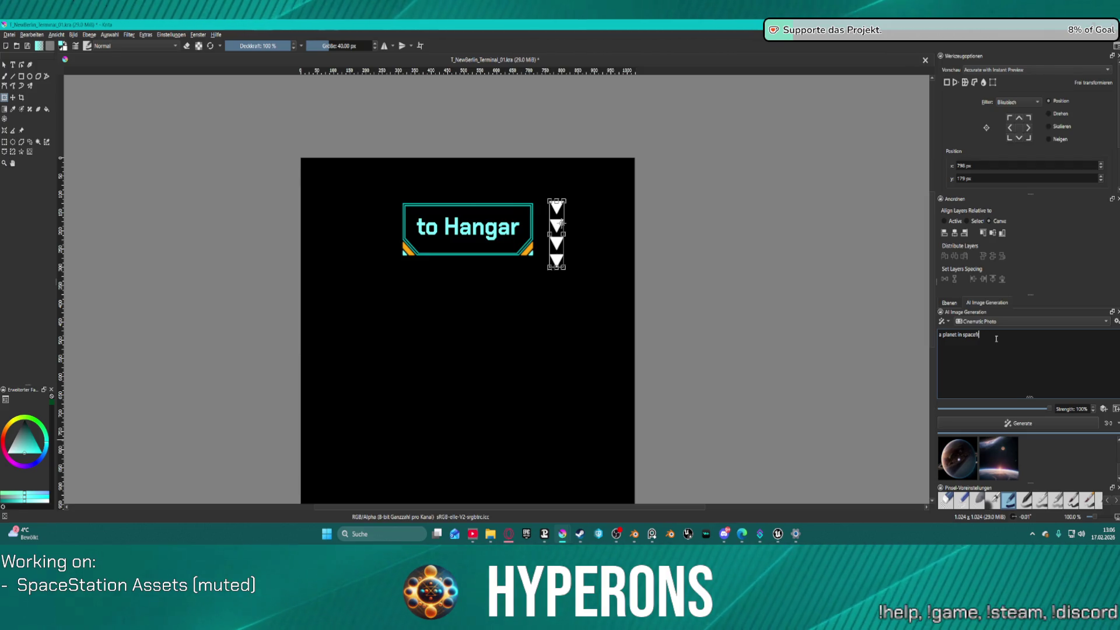
text(rom far away)
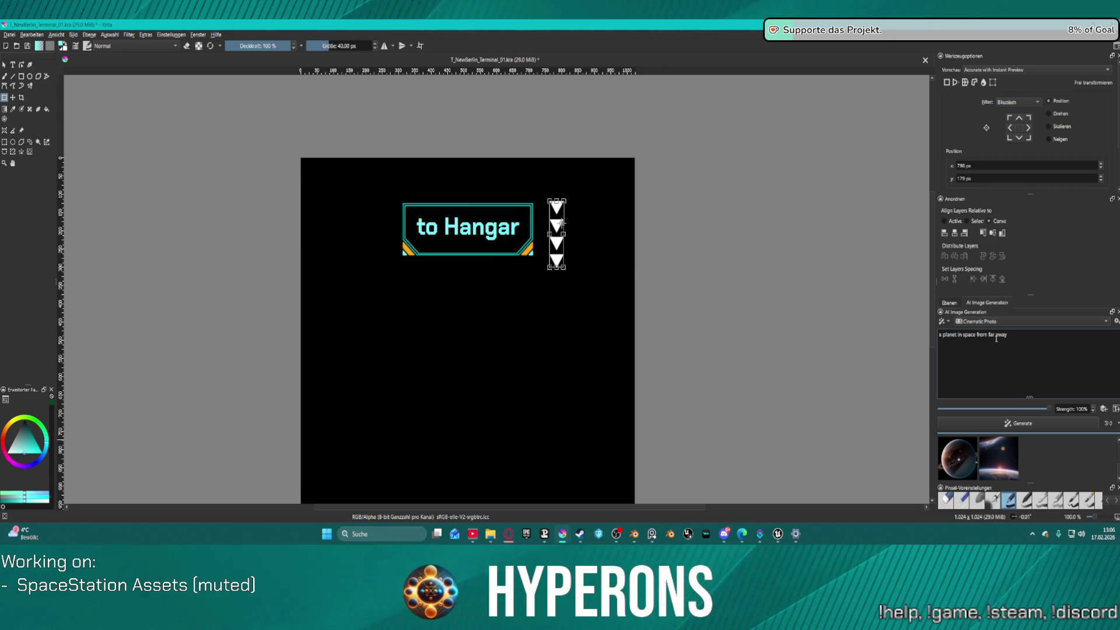
key(Return)
click(1018, 423)
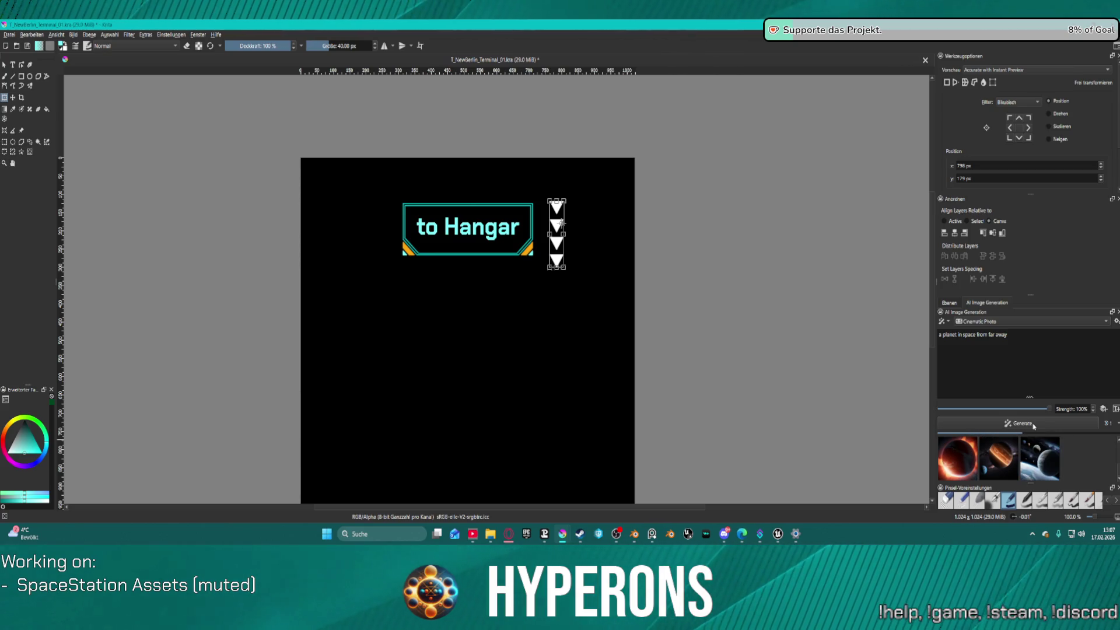
double_click(940, 334)
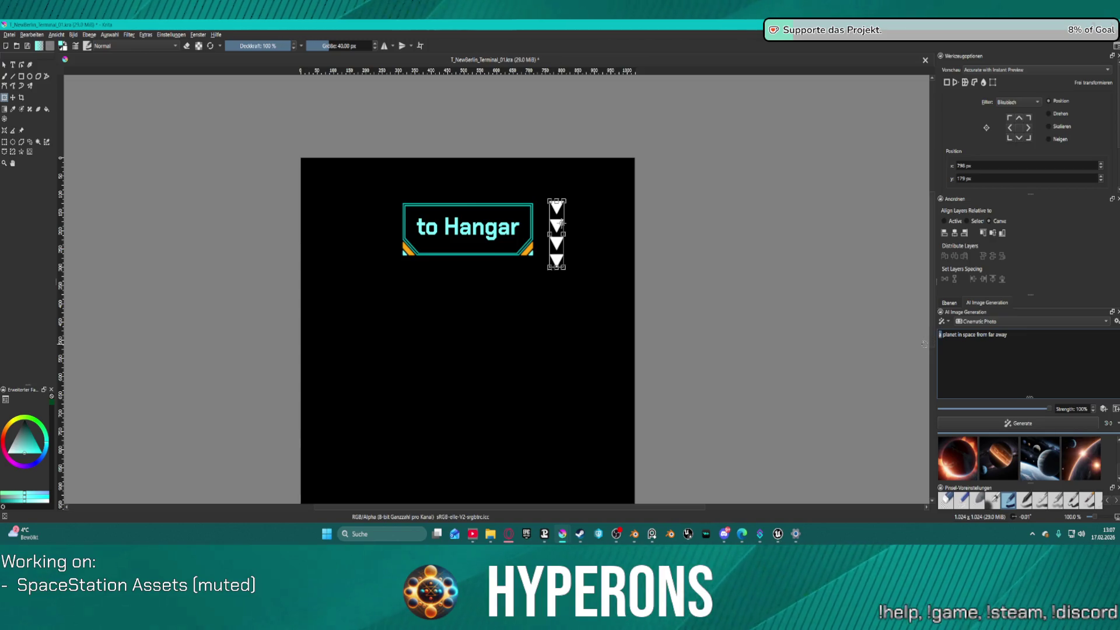
text(one)
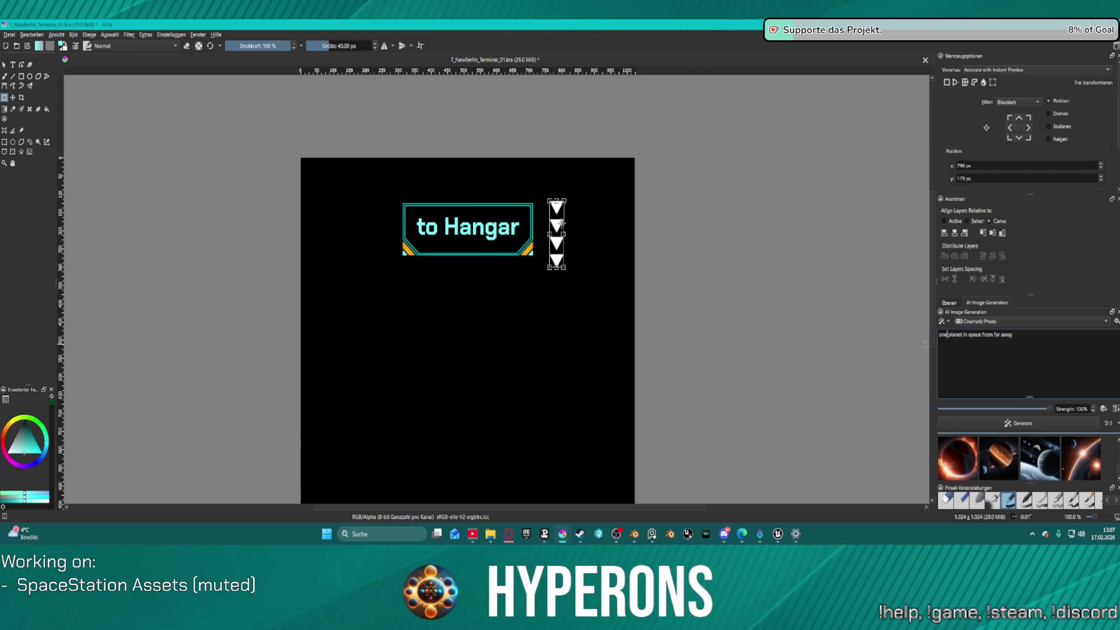
click(1051, 427)
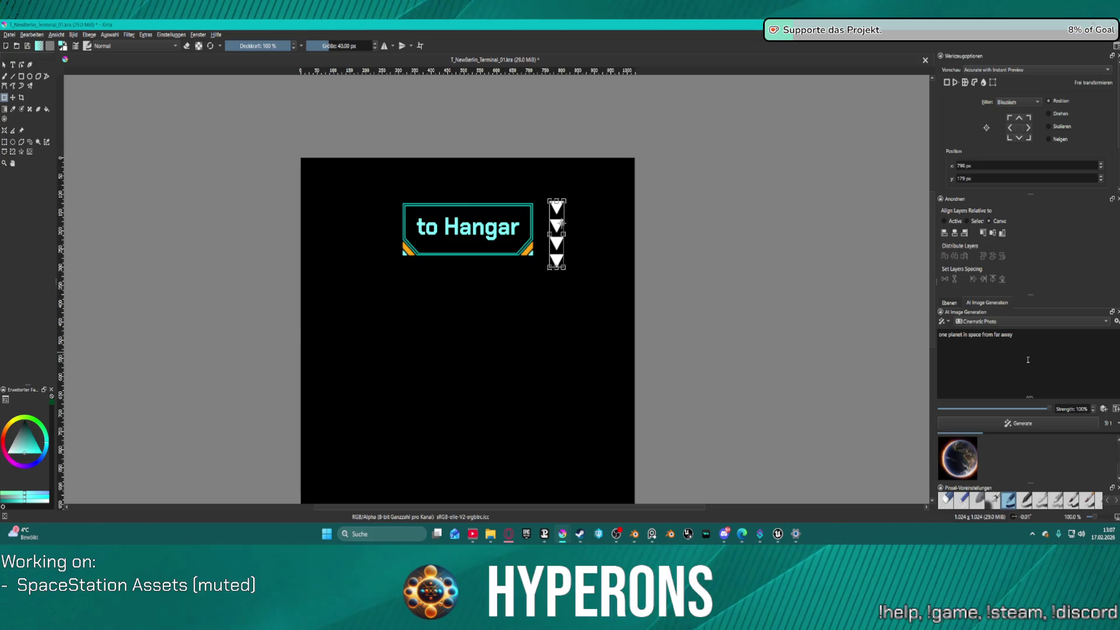
- Prefix the prompt with 'a scene from' and generate again
click(940, 337)
text(a scene from)
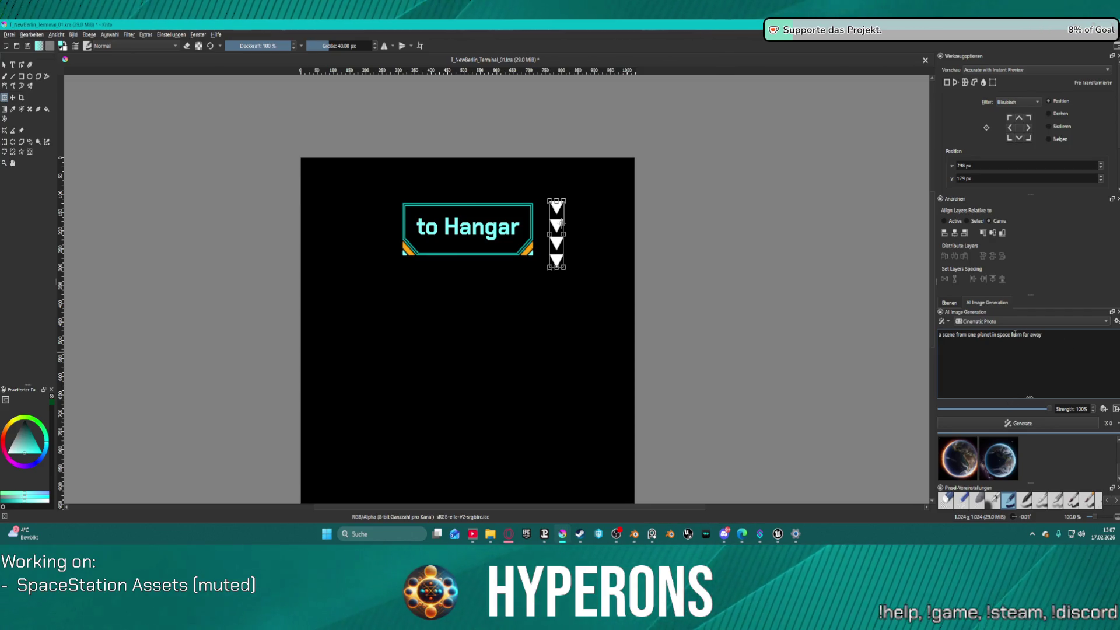
click(1000, 425)
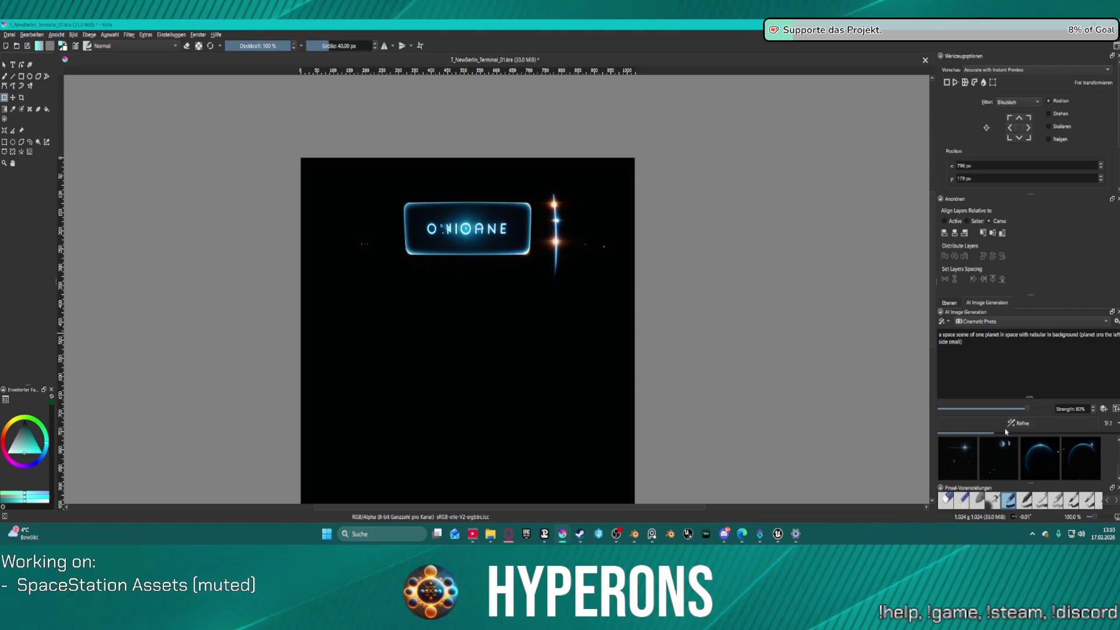
- Queue refinements of the space scene and preview the first generated result on canvas
click(1006, 430)
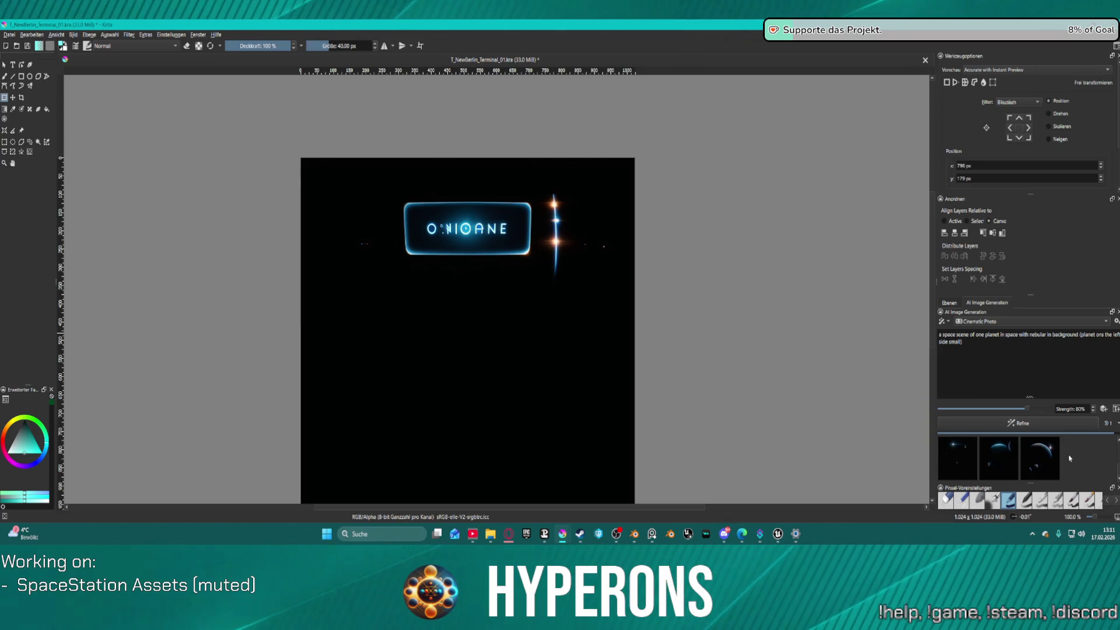
click(961, 461)
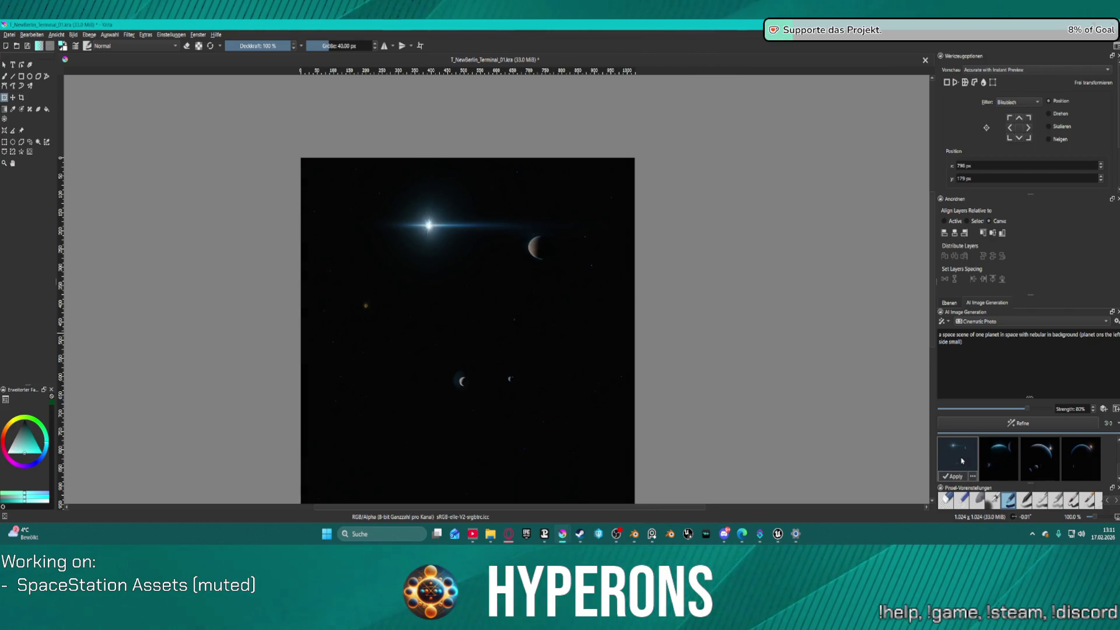
click(994, 319)
click(968, 331)
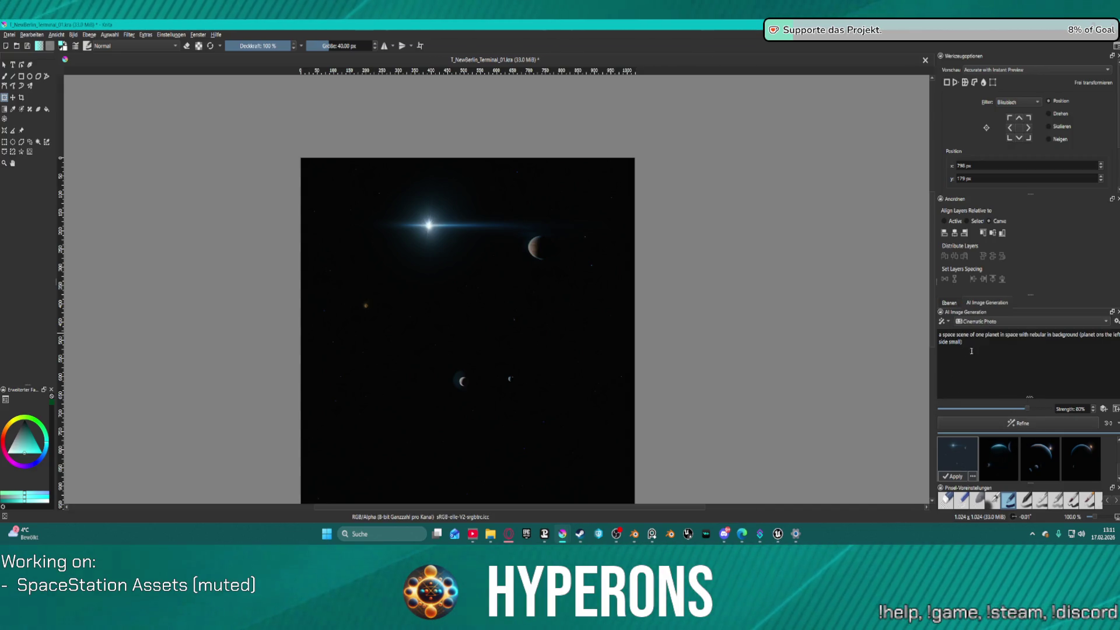
- Switch the generation style to Digital Artwork and refine the image again
triple_click(950, 333)
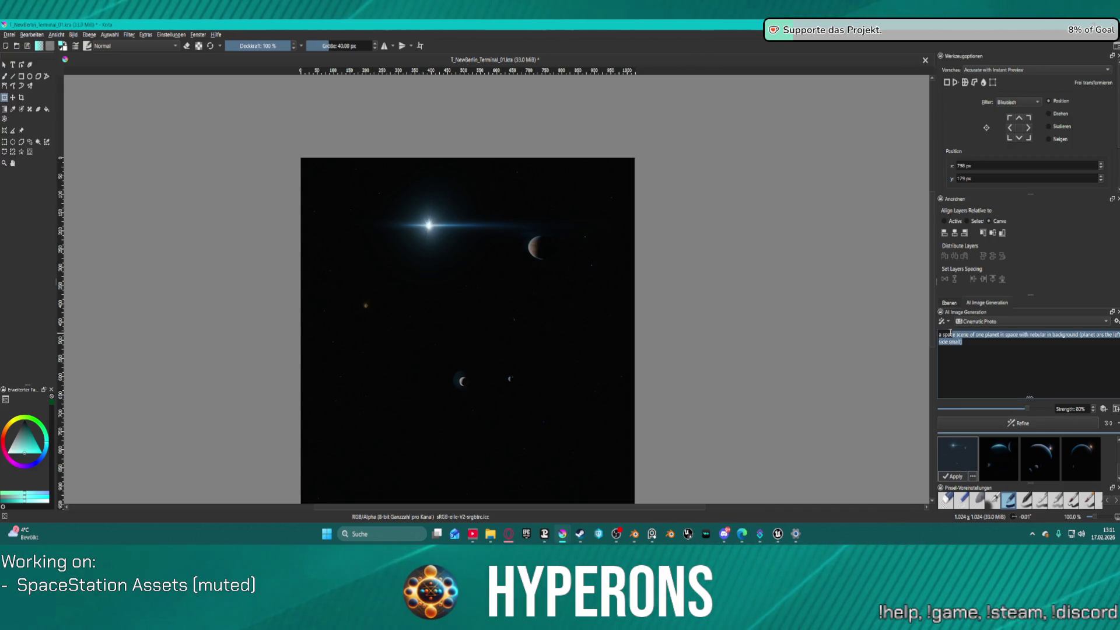
click(991, 321)
click(1001, 344)
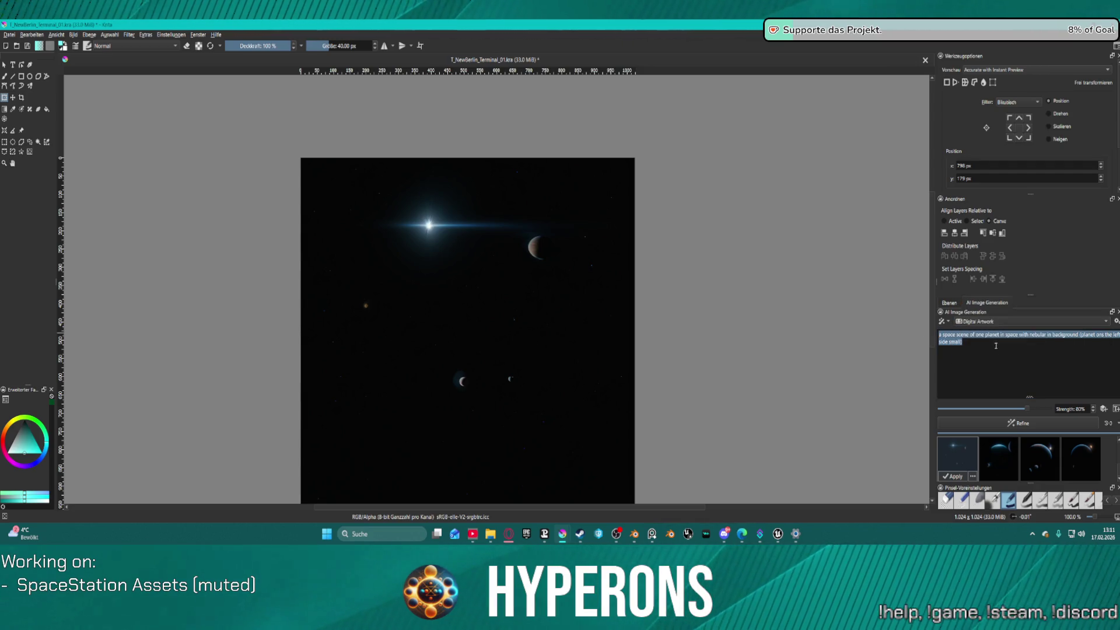
click(990, 344)
click(998, 424)
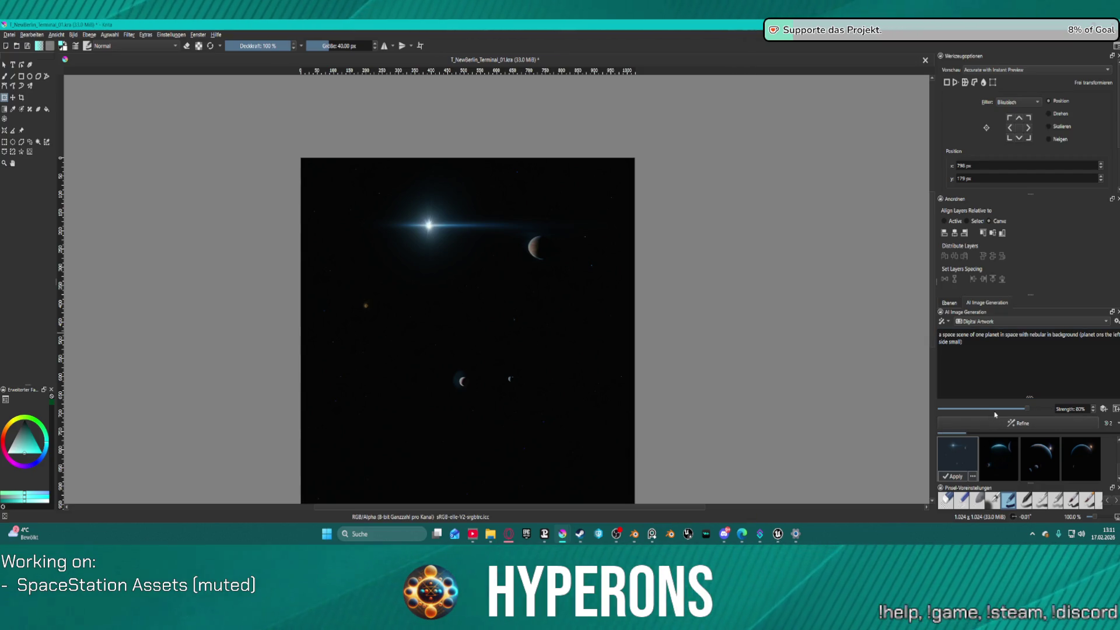
- Discard the previewed space-scene result and confirm
click(974, 476)
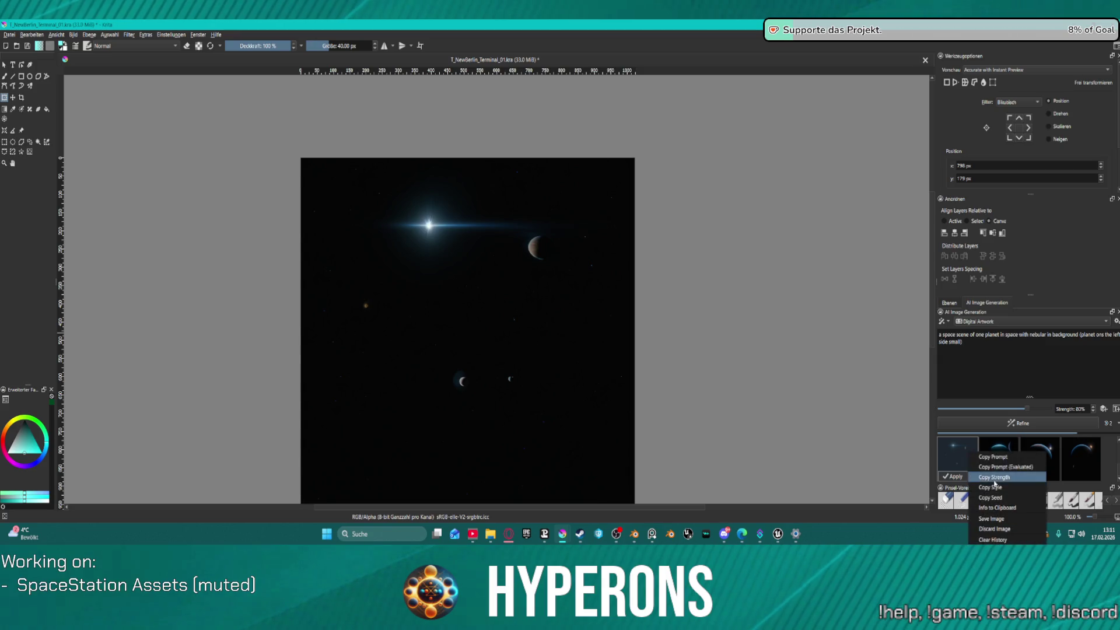
click(1017, 529)
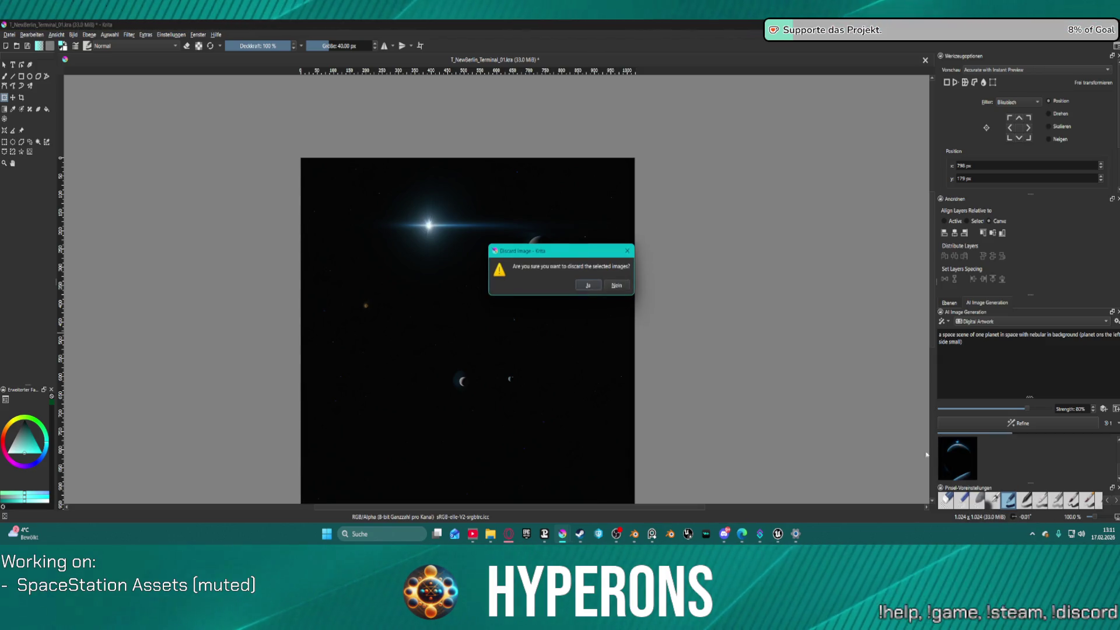
click(594, 285)
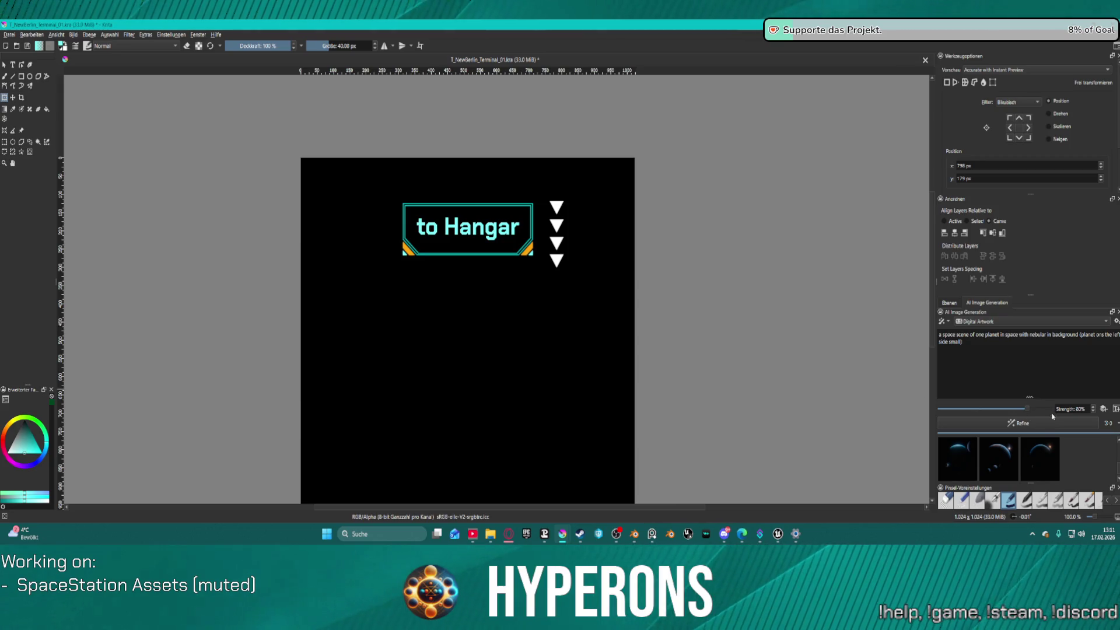
- Queue one more Refine pass of the space scene in the AI Image Generation docker
click(1014, 424)
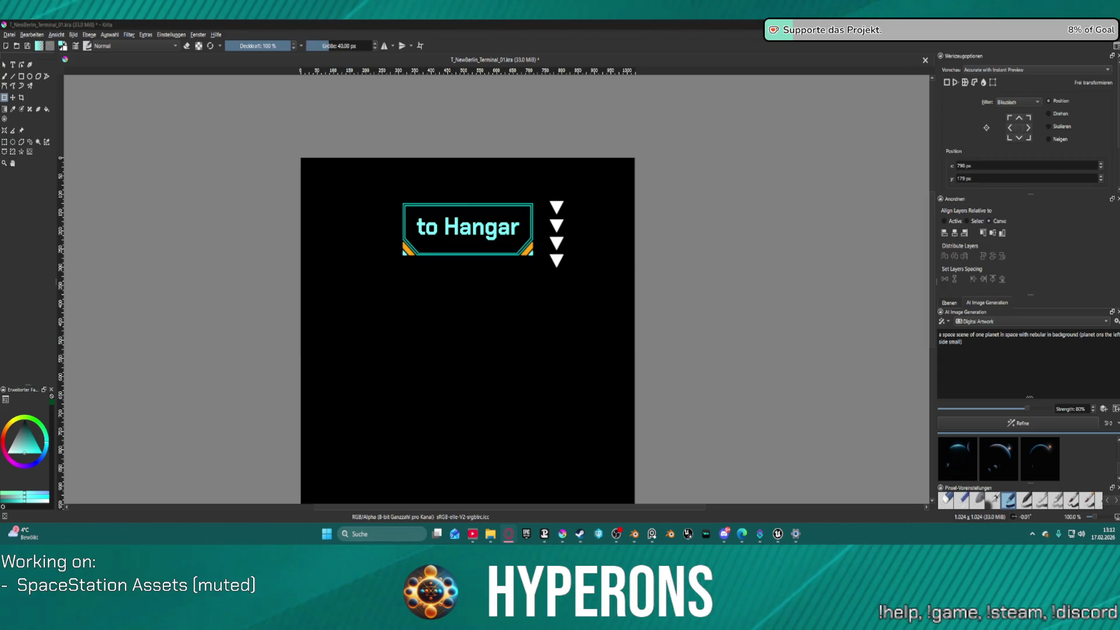
- Drop the downloaded starry planet image onto the canvas as a new layer
drag(723, 315, 724, 316)
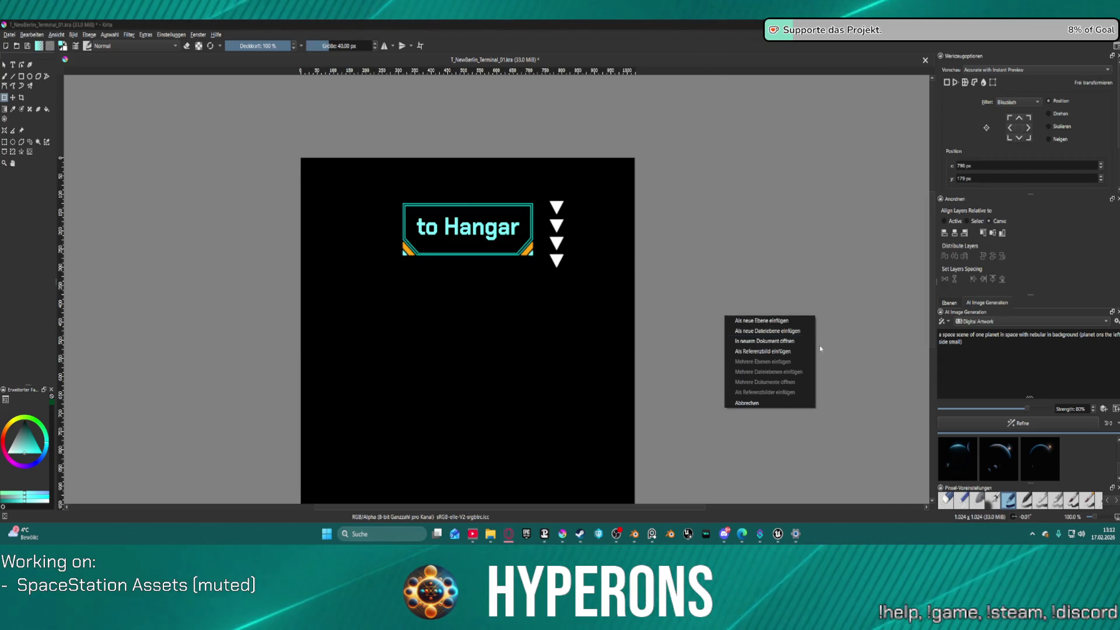
click(773, 322)
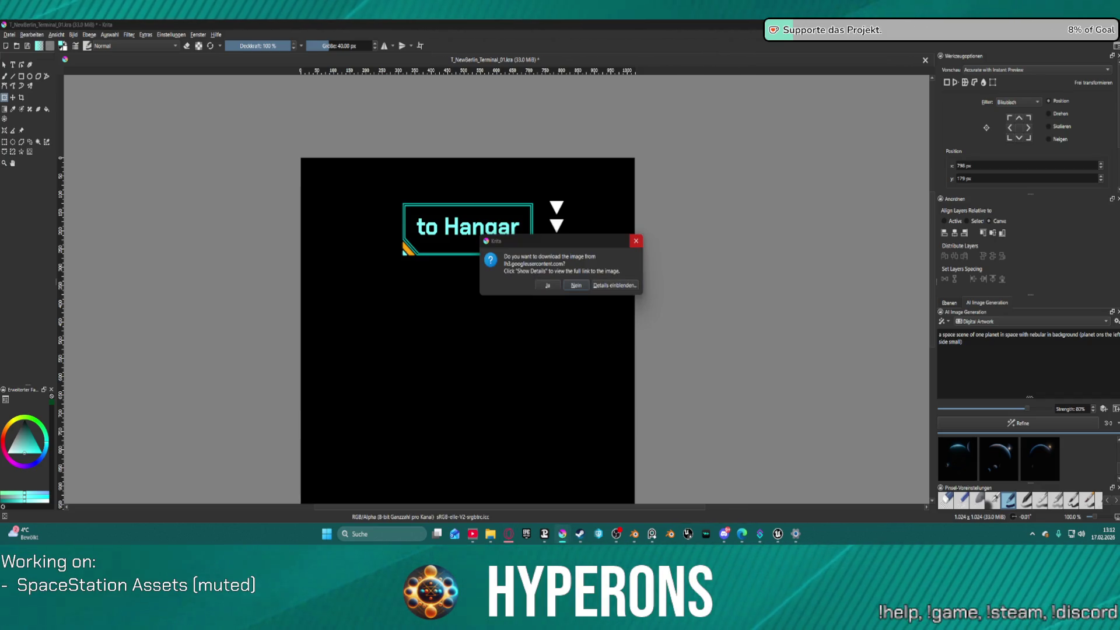
click(636, 240)
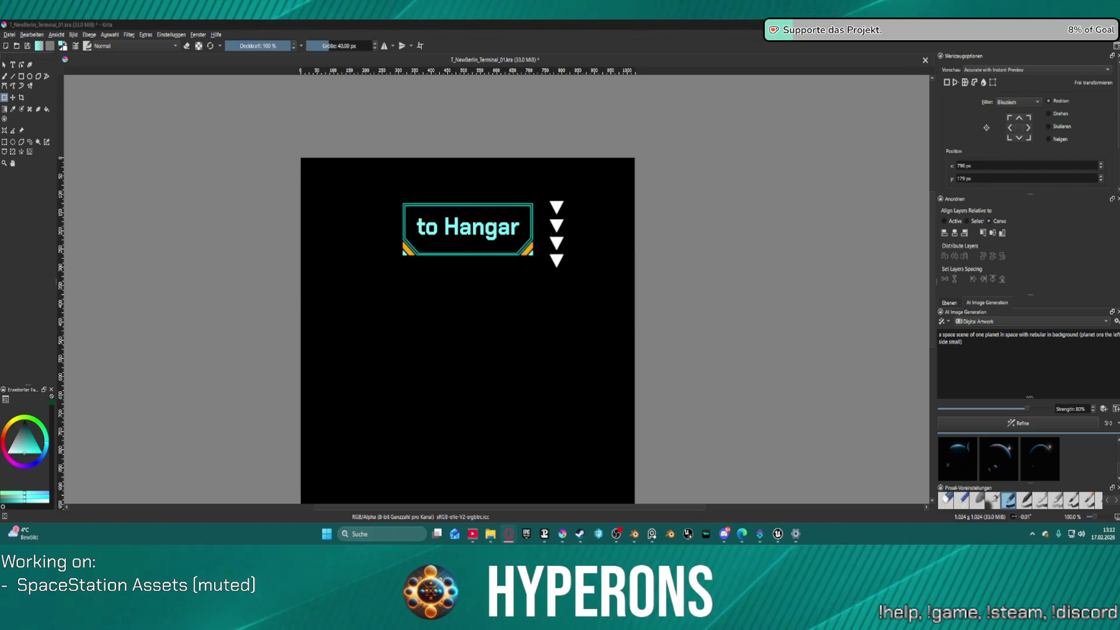
click(635, 36)
key(ctrl+v)
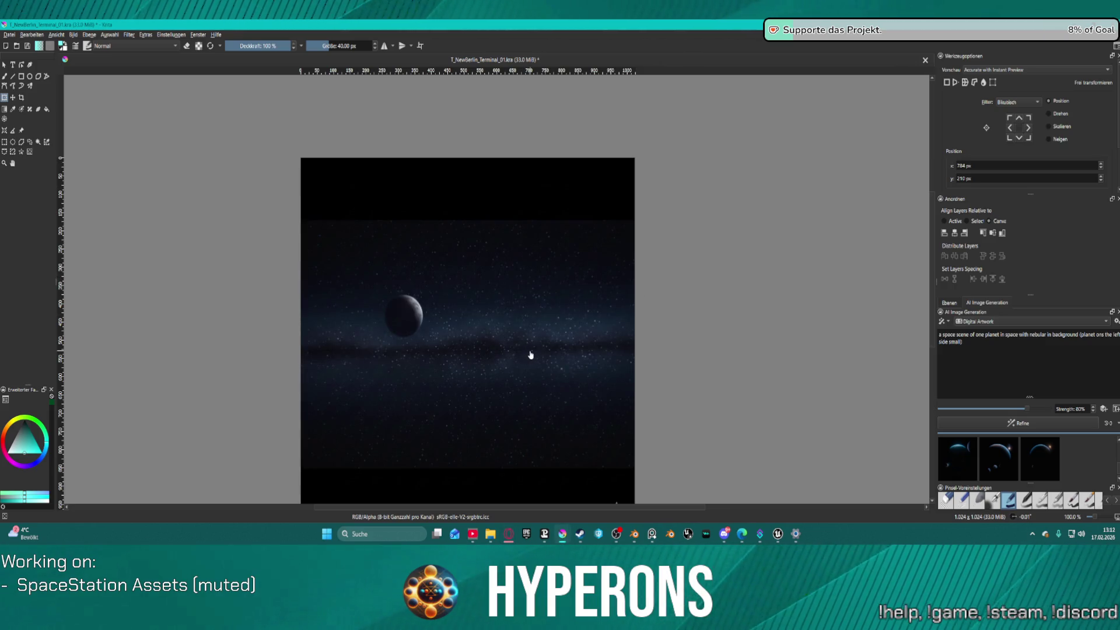
- Move and straighten the space image across the upper part of the canvas
click(530, 355)
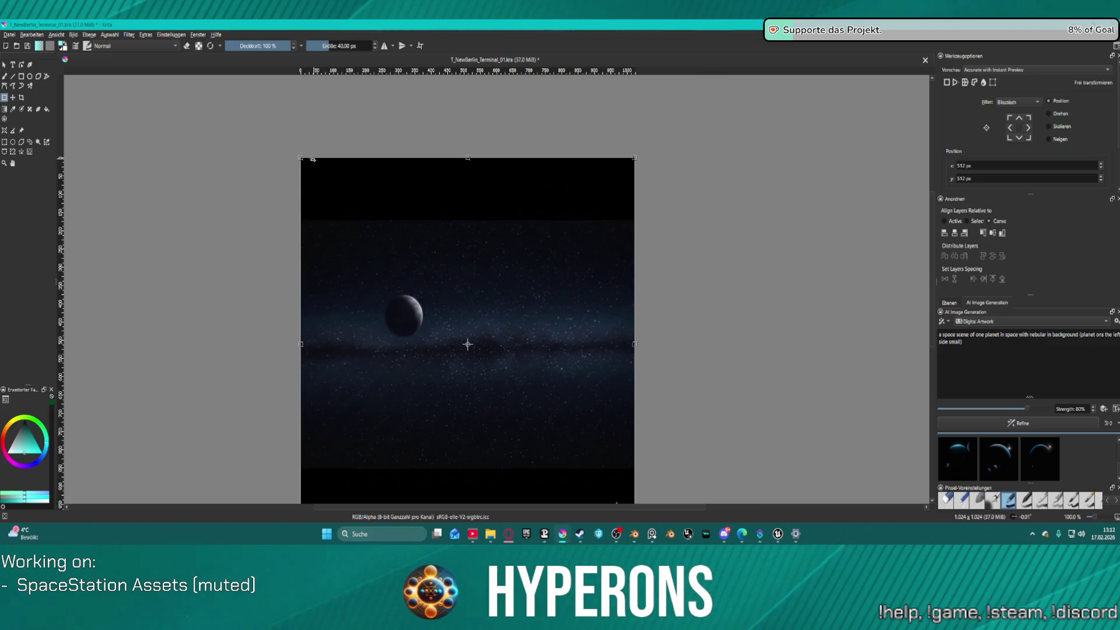
drag(467, 344, 545, 421)
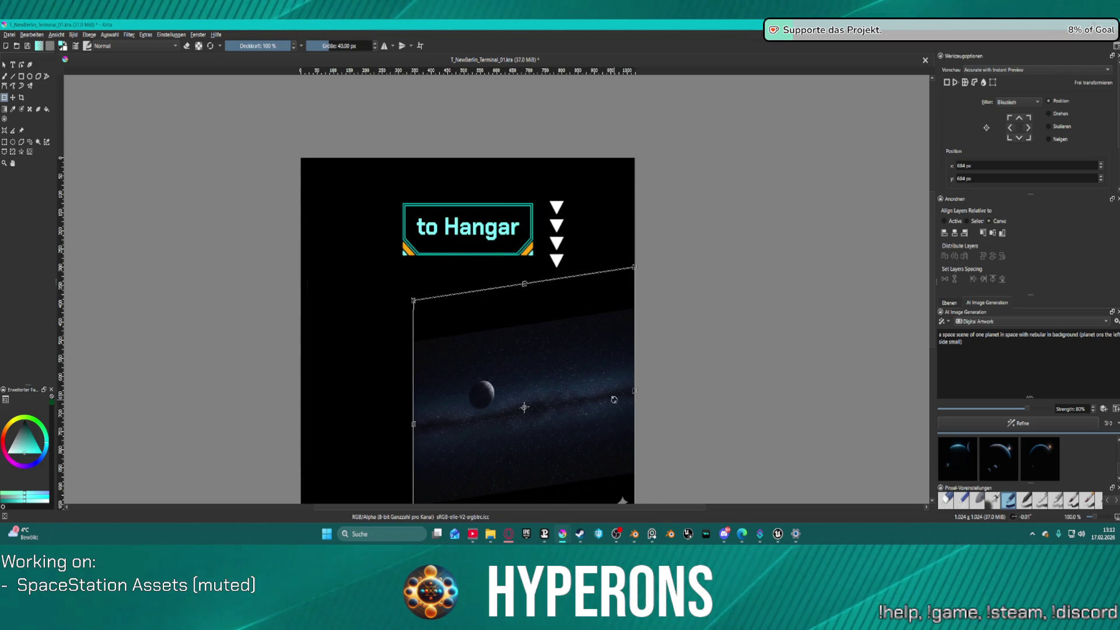
mouse_move(608, 386)
mouse_down()
mouse_move(555, 368)
mouse_move(507, 274)
mouse_move(519, 236)
mouse_move(527, 252)
mouse_up()
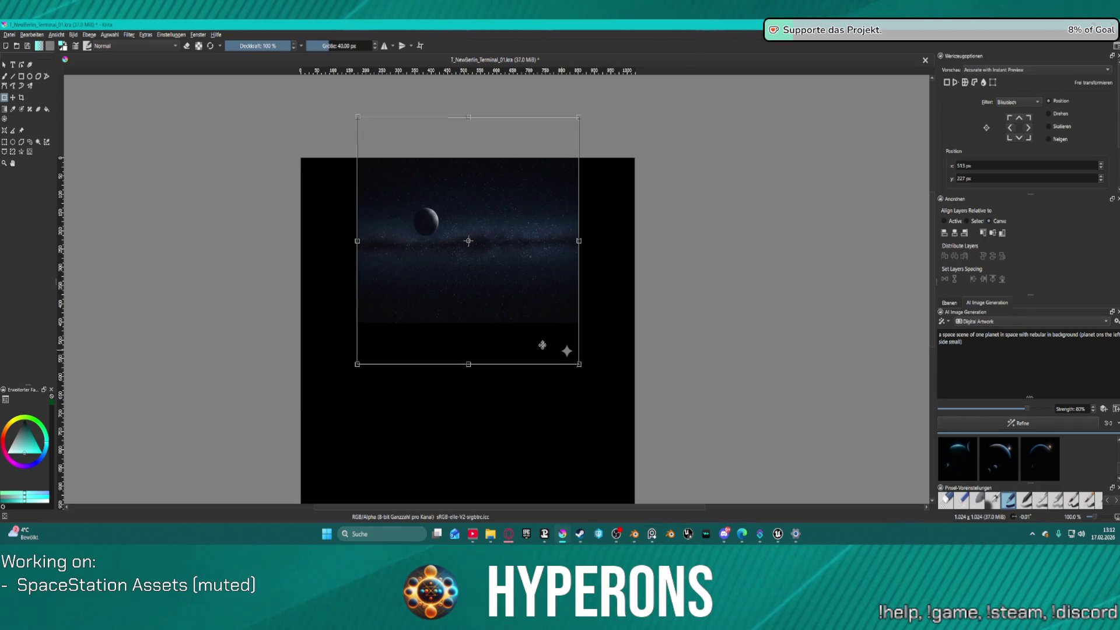
- Move the space image layer below the HUD layer in the Layers list
click(949, 303)
mouse_move(997, 358)
mouse_down()
mouse_move(1019, 381)
mouse_move(1051, 455)
mouse_move(1043, 397)
mouse_move(1045, 435)
mouse_up()
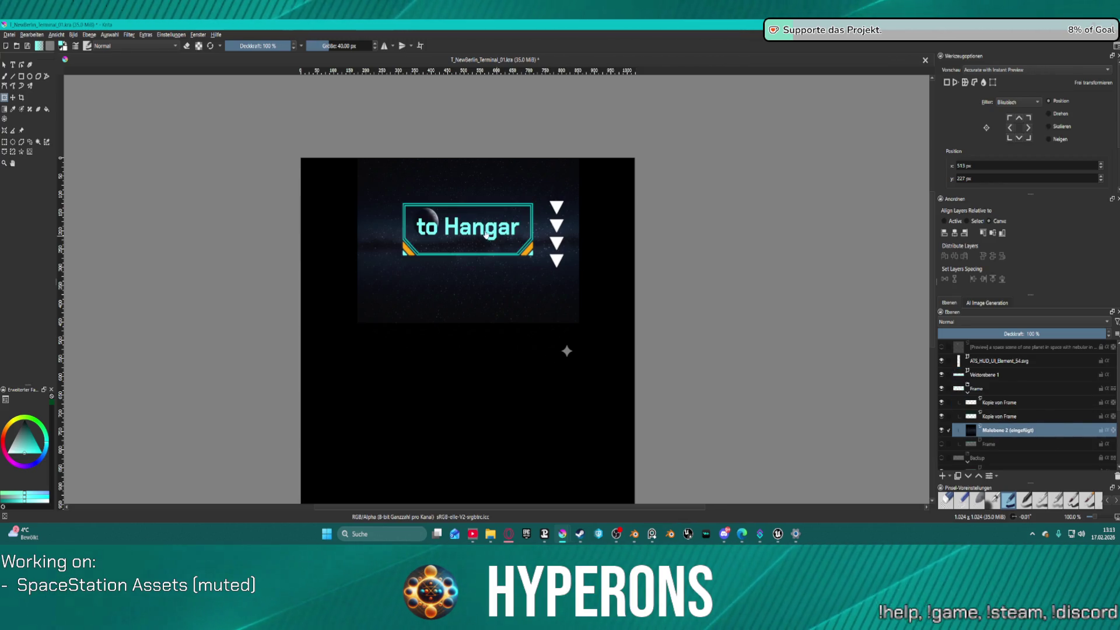
scroll(483, 210, up, 3)
scroll(483, 210, down, 2)
scroll(484, 208, down, 1)
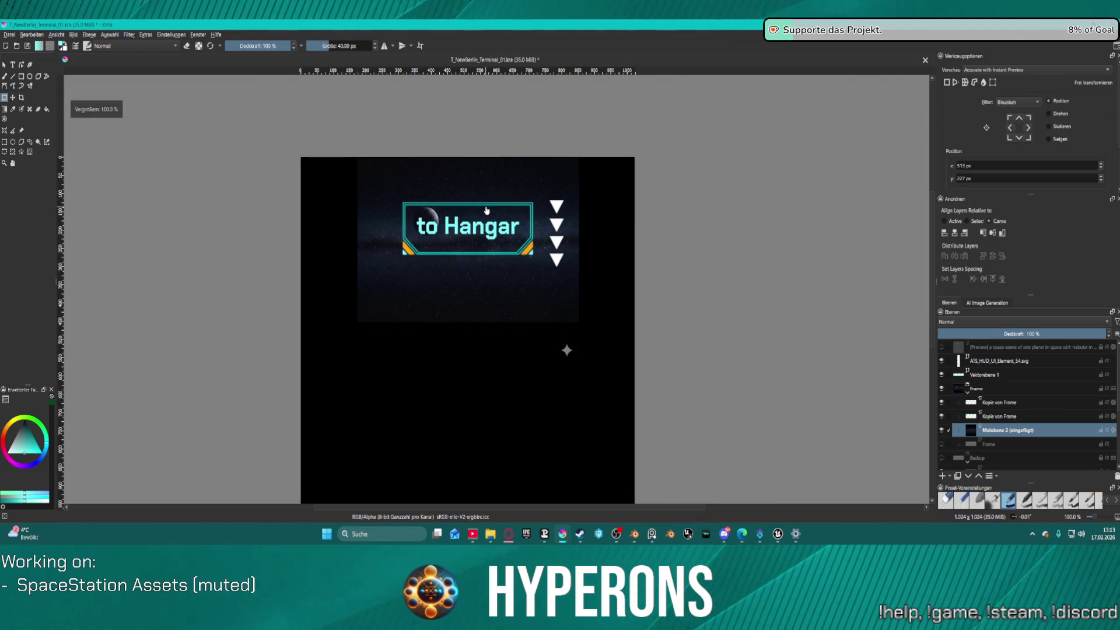
scroll(484, 209, up, 1)
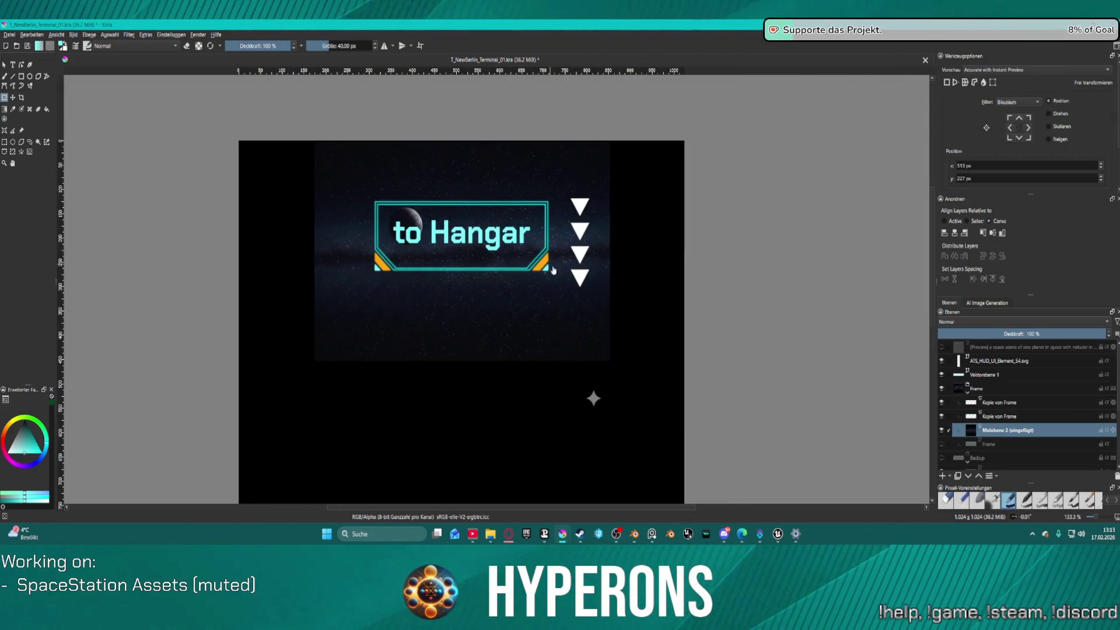
scroll(653, 253, down, 1)
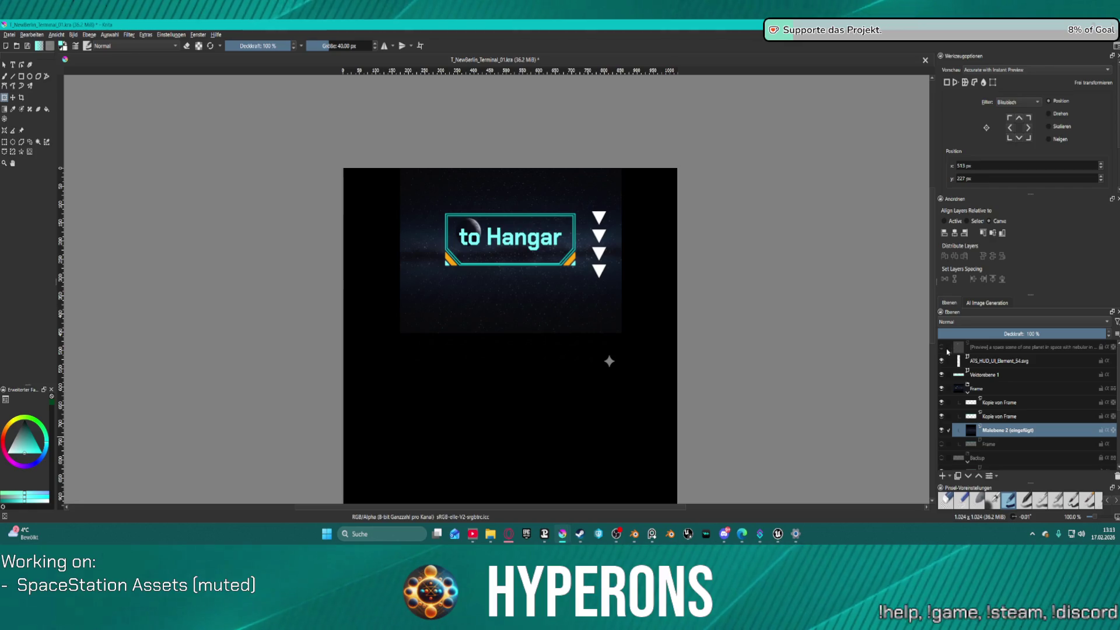
- Delete the generated space-scene preview layer
click(947, 349)
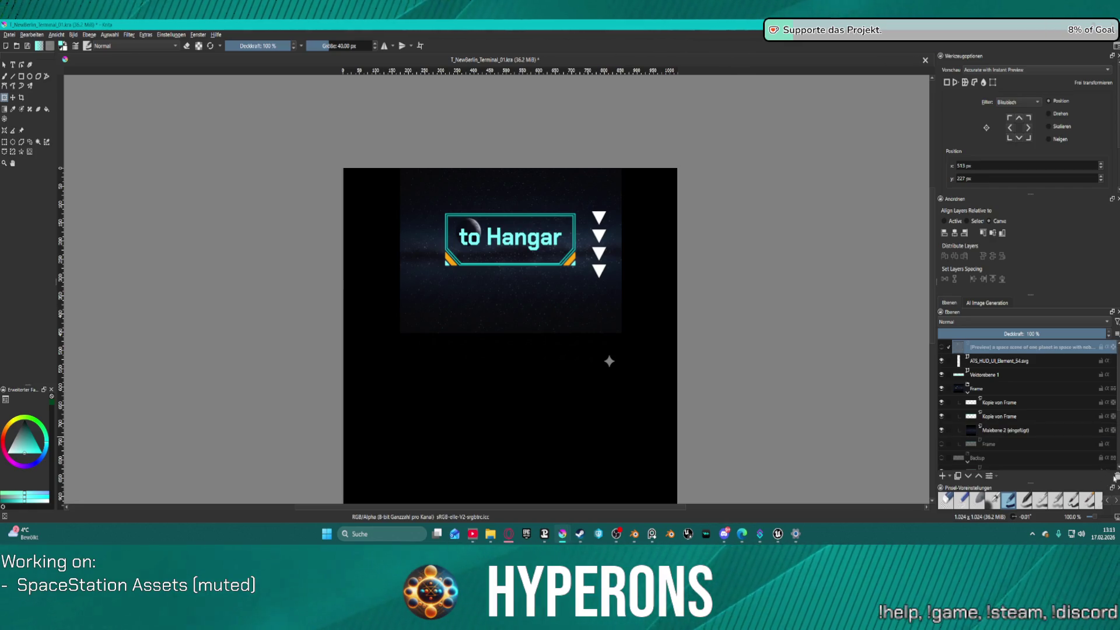
click(941, 347)
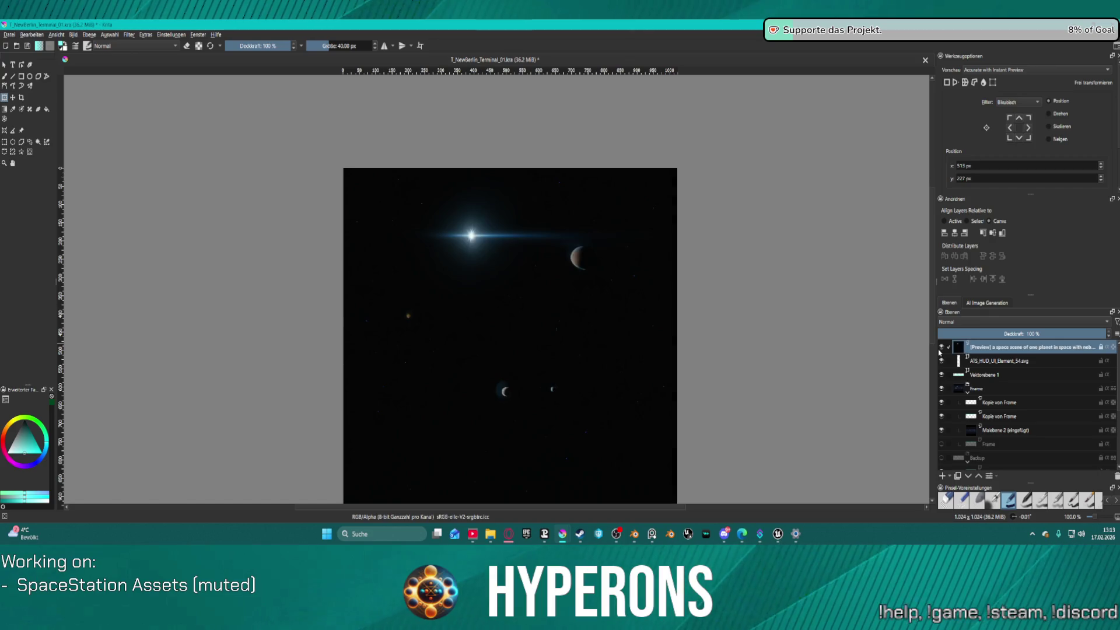
click(1116, 476)
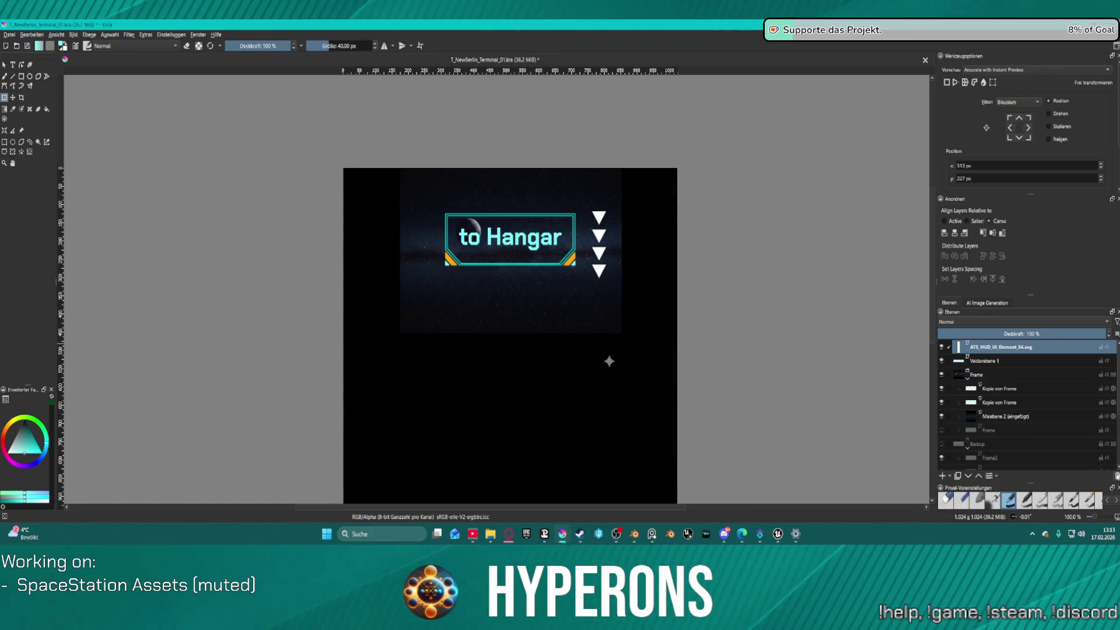
scroll(1055, 366, down, 3)
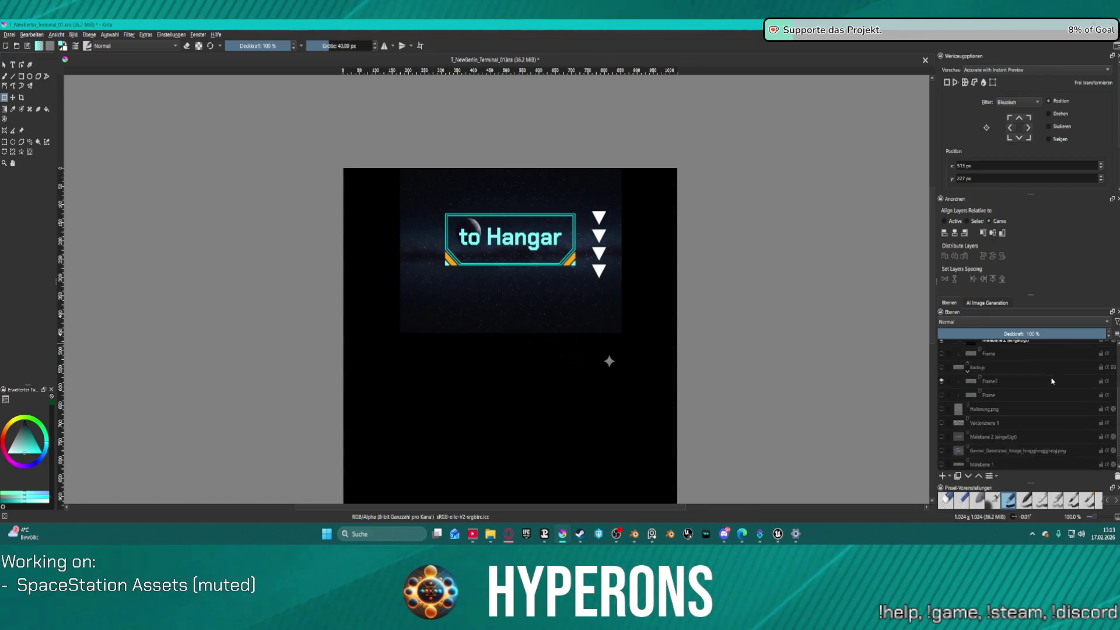
- Toggle the Halterung.png mount layer on and off to compare, leaving it hidden
click(941, 394)
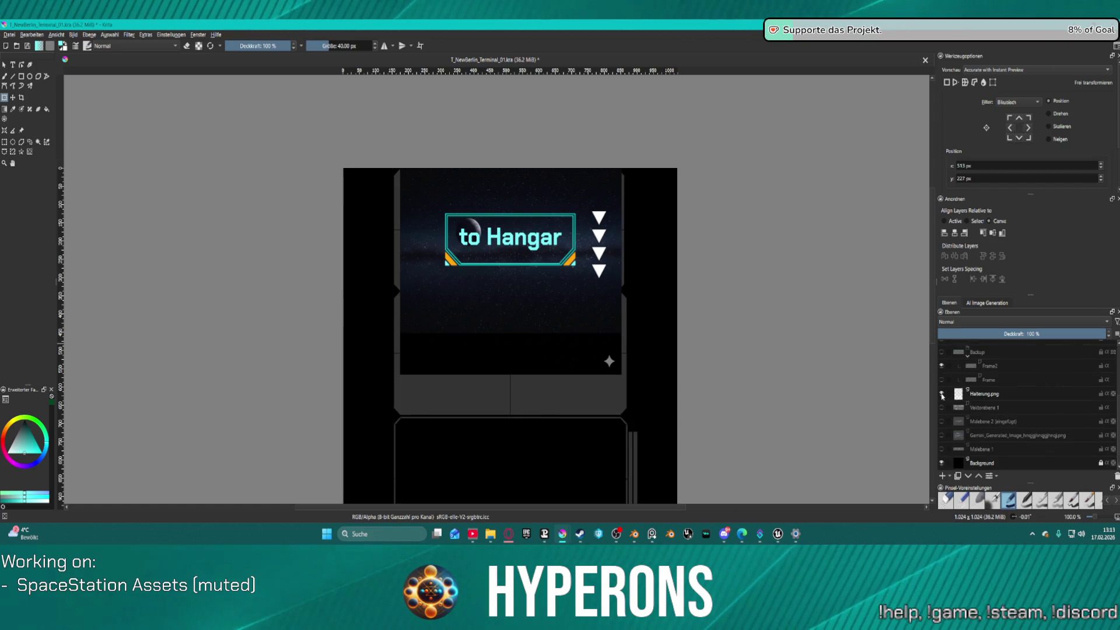
scroll(536, 257, up, 1)
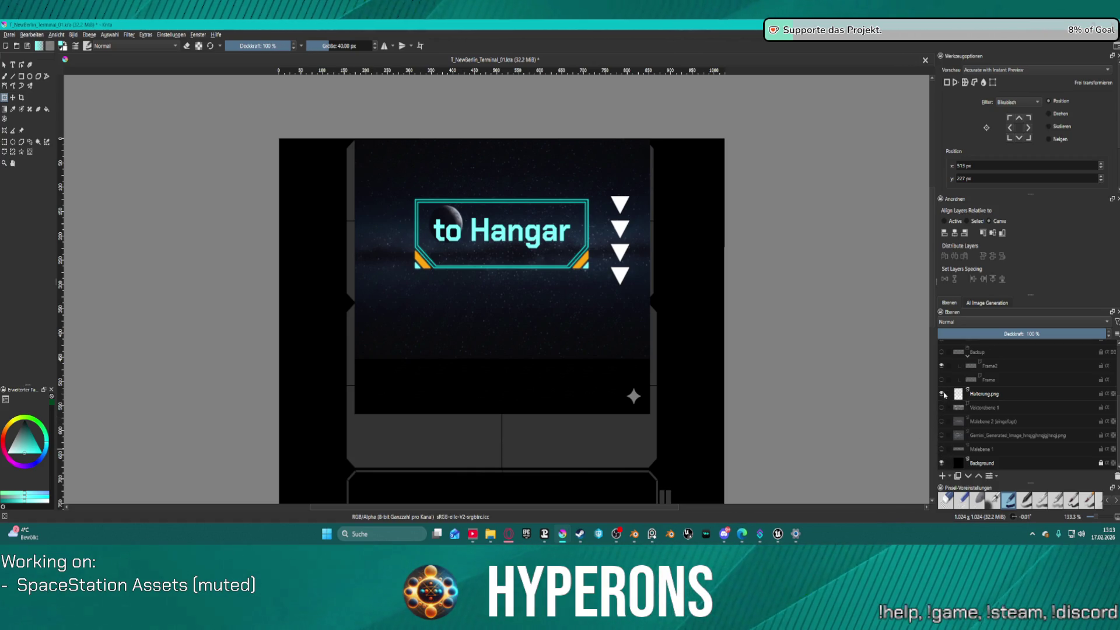
click(942, 395)
click(942, 396)
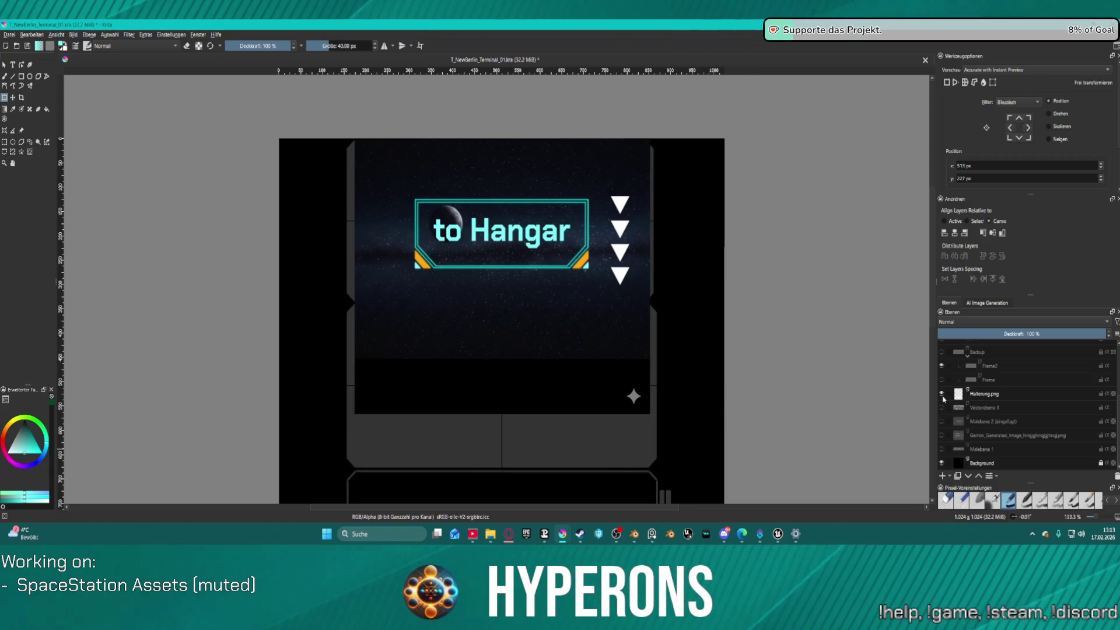
click(942, 396)
click(942, 395)
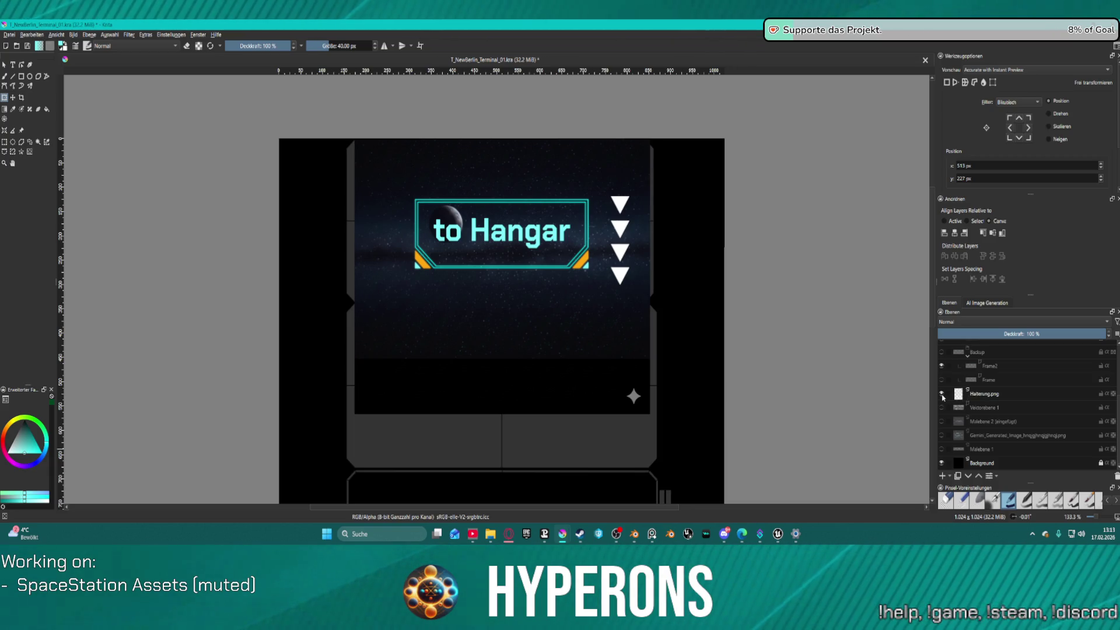
click(942, 396)
scroll(699, 191, up, 1)
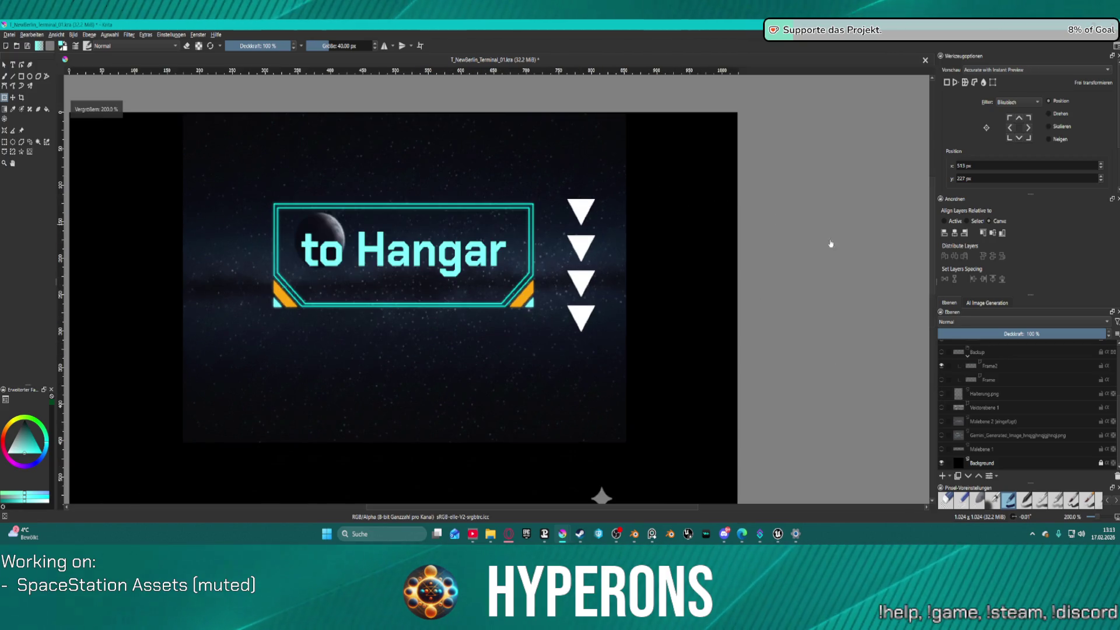
scroll(1023, 367, up, 2)
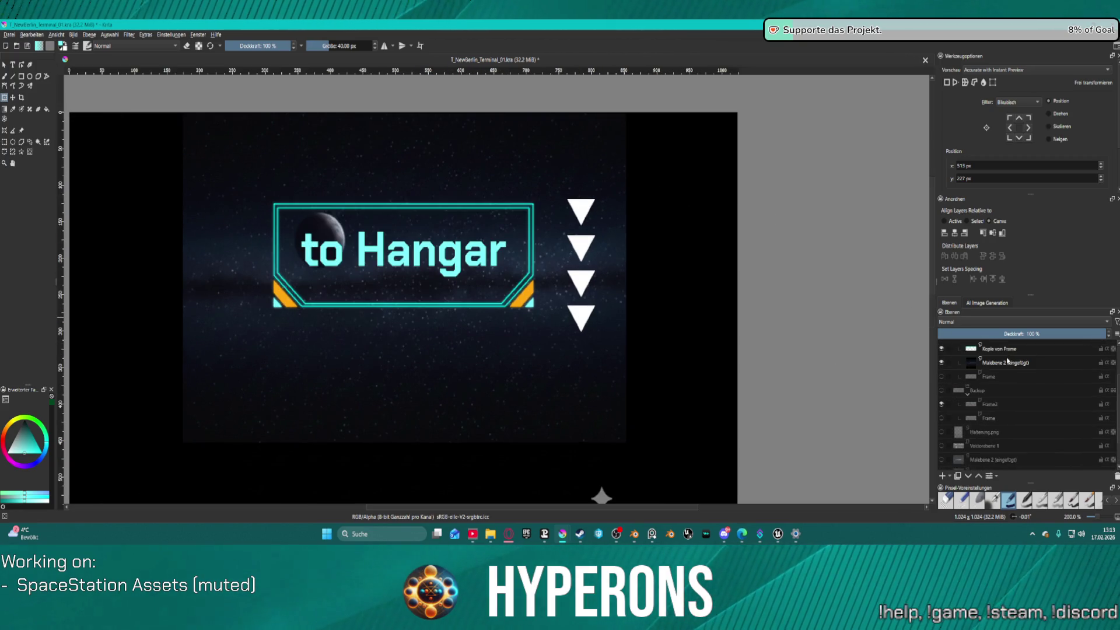
- Nudge the pasted space background back into place and lower its opacity to dim it
click(973, 362)
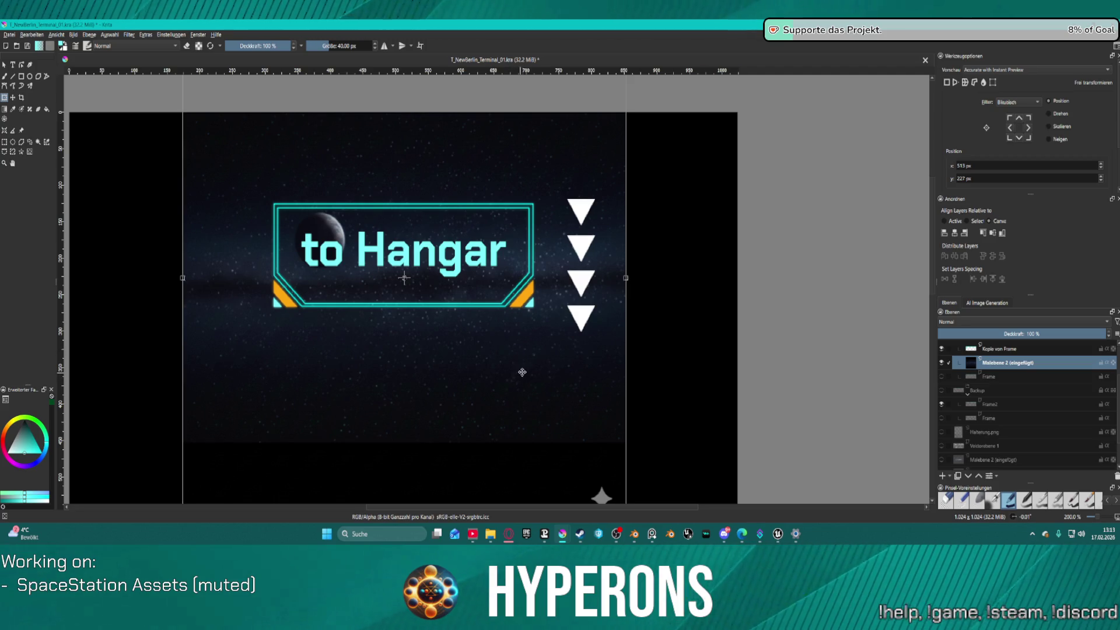
scroll(521, 373, down, 2)
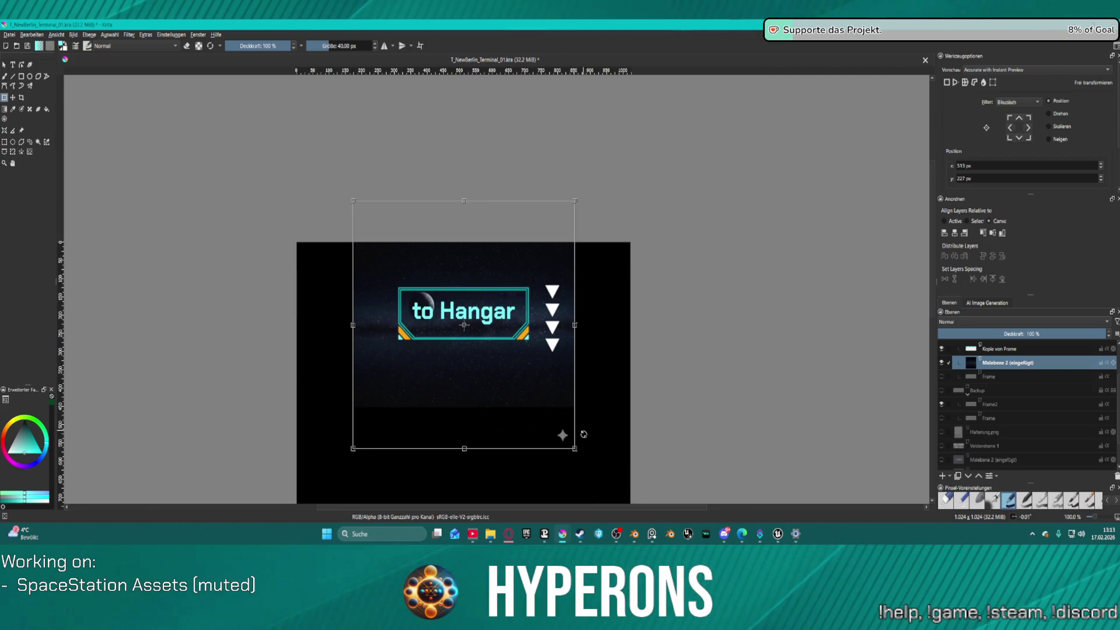
drag(573, 444, 585, 458)
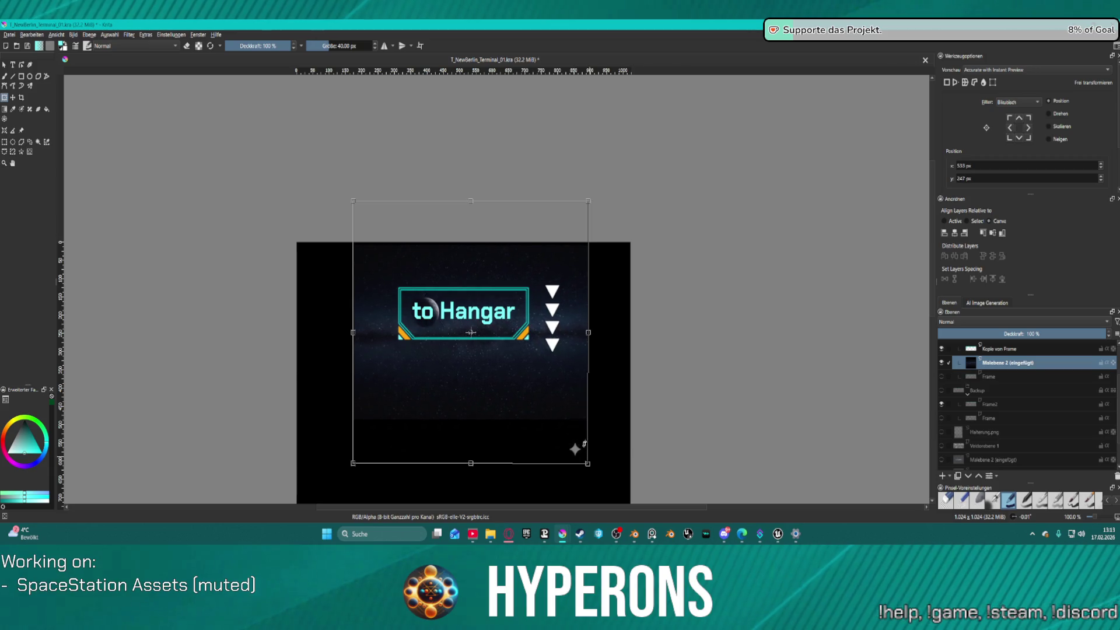
drag(557, 396, 546, 396)
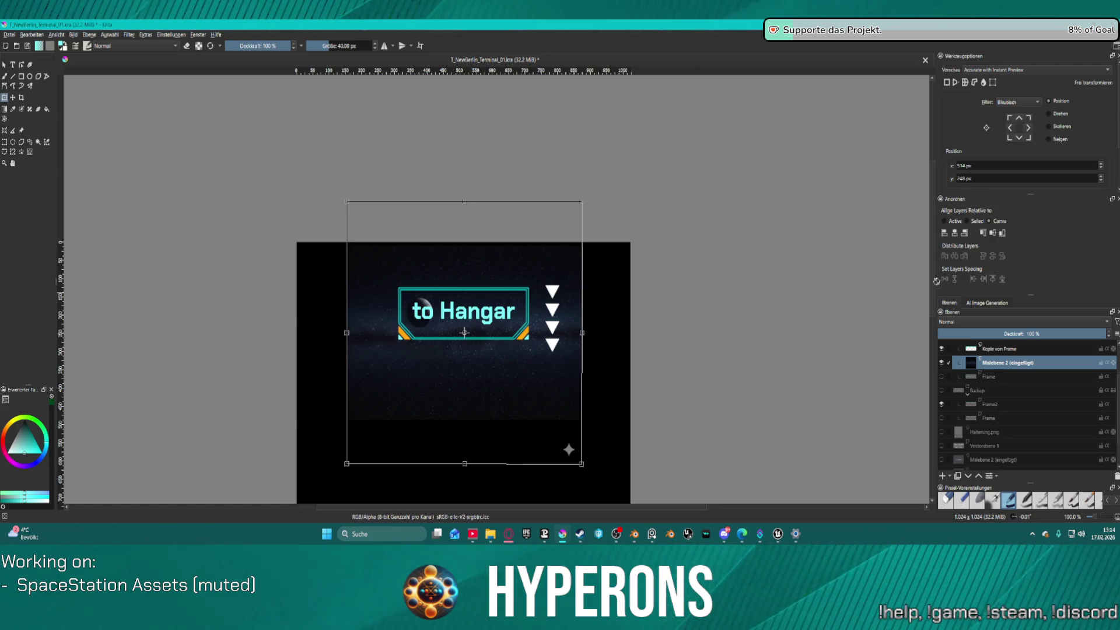
drag(1089, 334, 1014, 333)
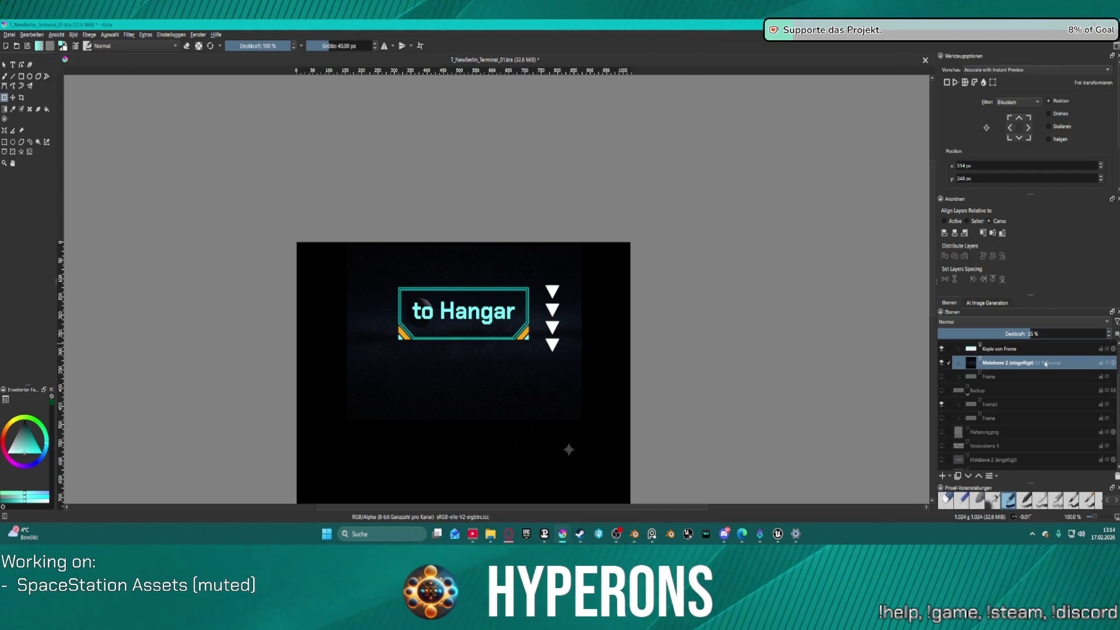
- Rename the two Kopie von Frame layers to Glow and Frame
scroll(1036, 367, up, 3)
click(1002, 405)
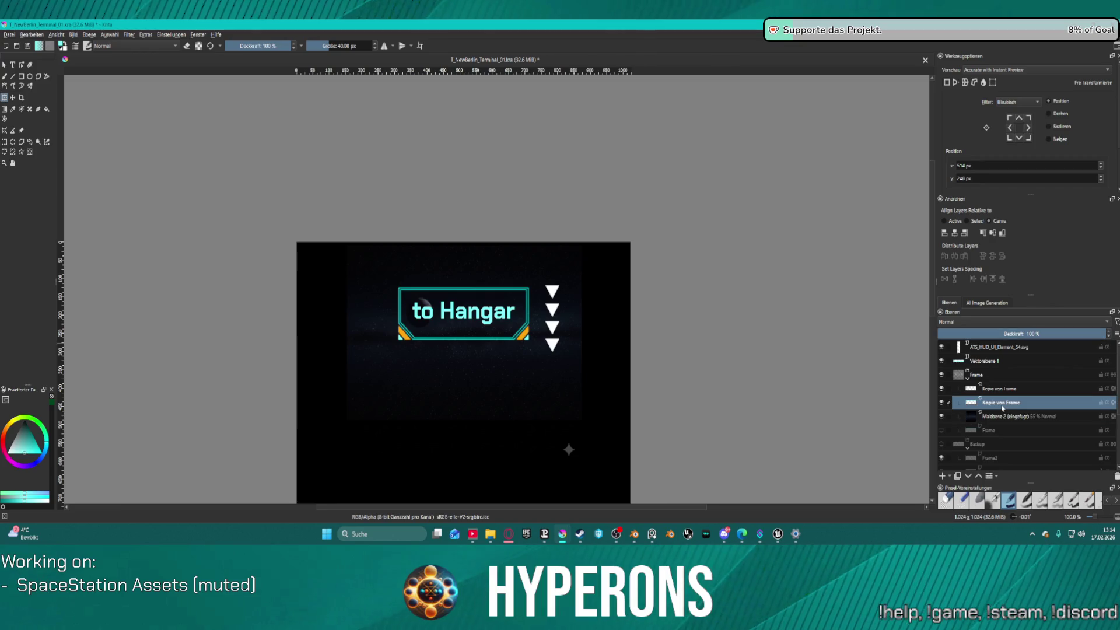
click(1005, 392)
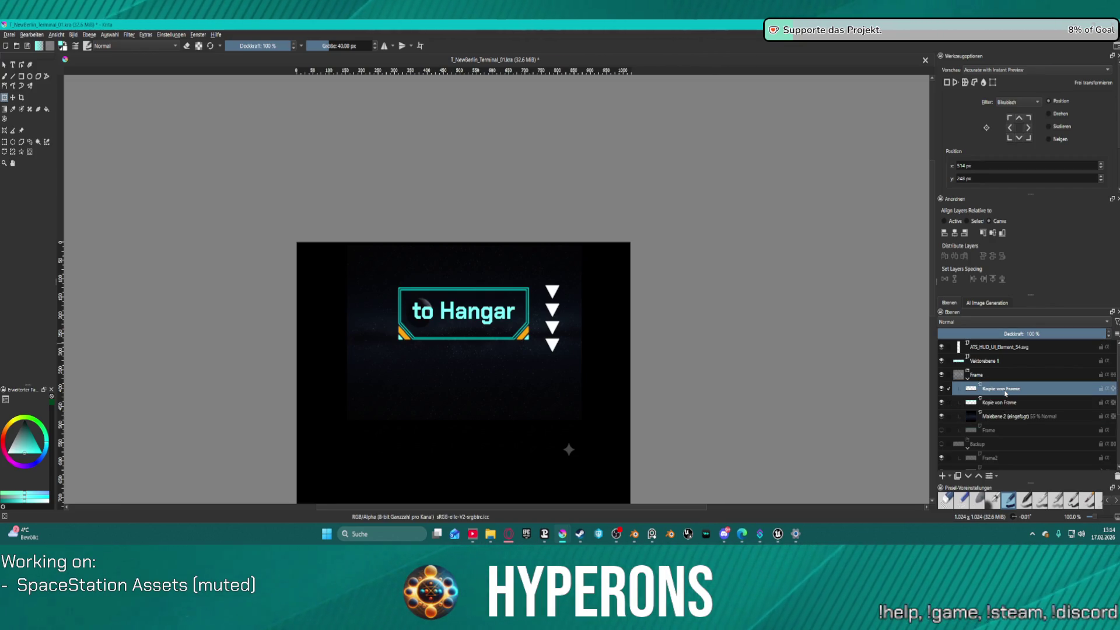
double_click(1005, 391)
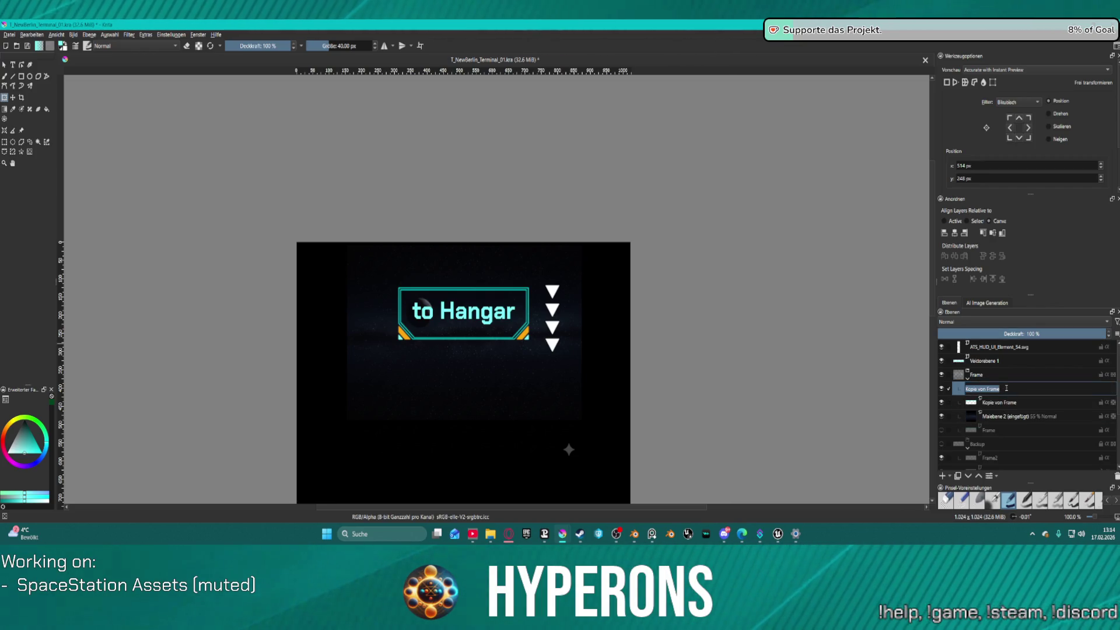
text(Glow)
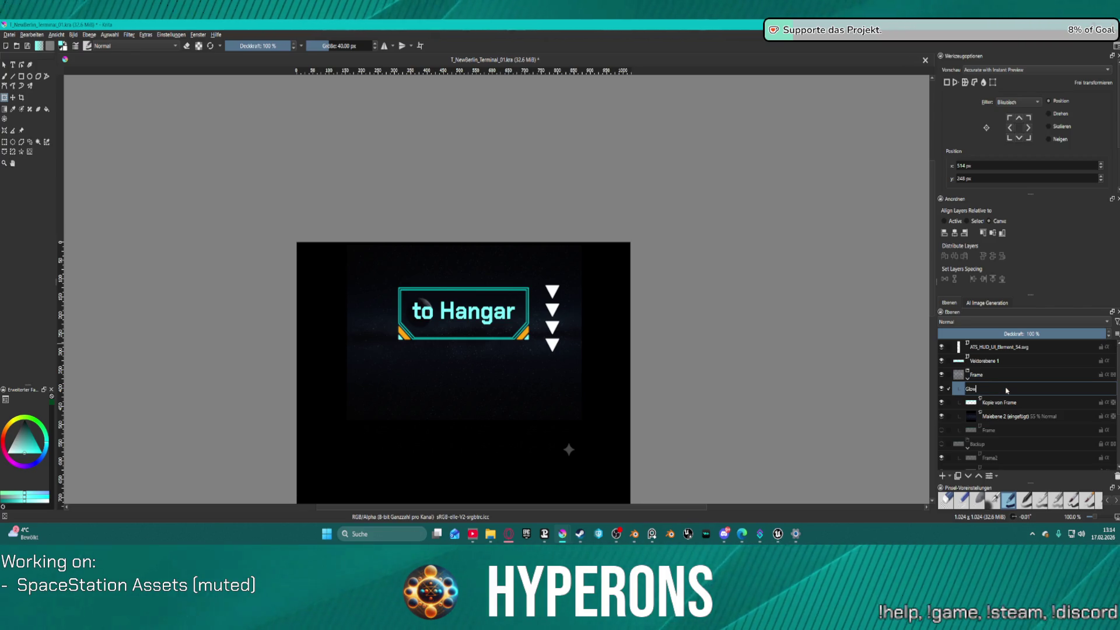
key(Return)
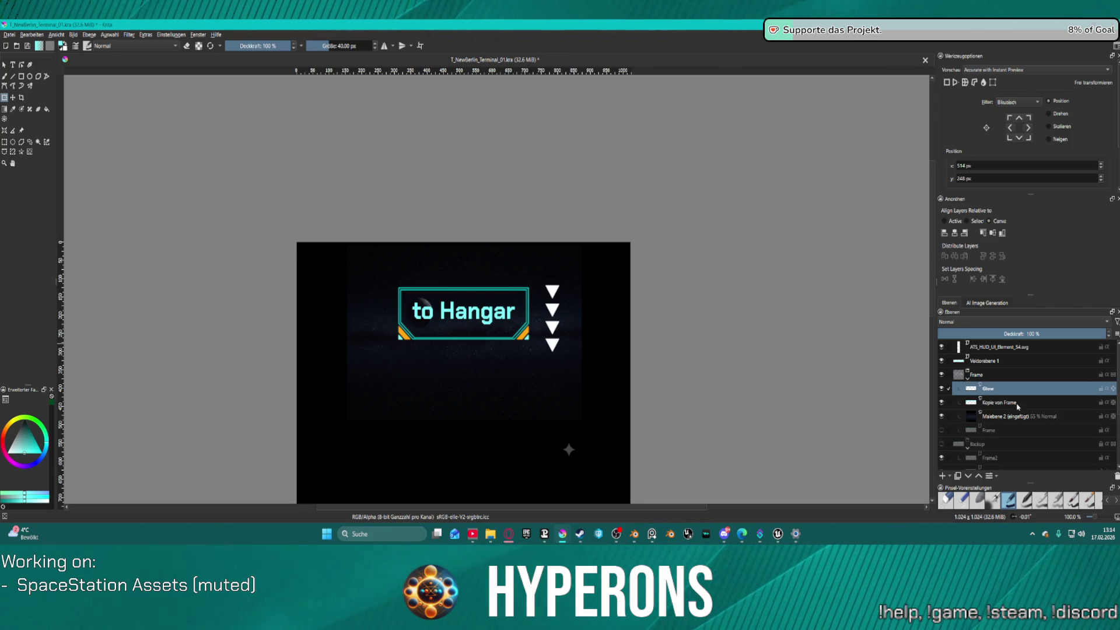
double_click(1016, 404)
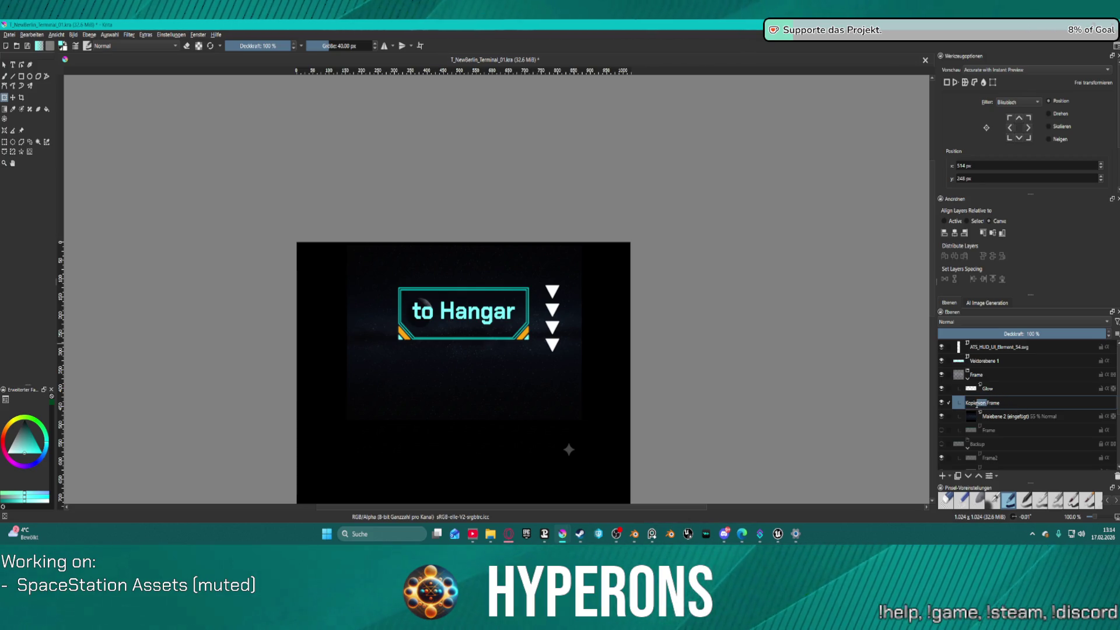
key(Return)
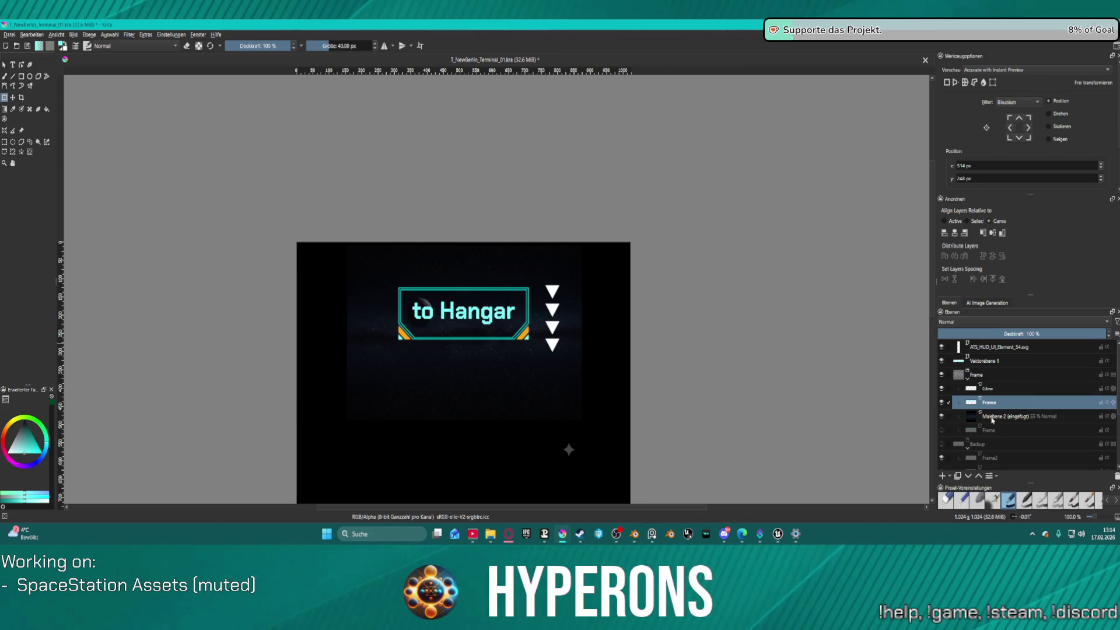
- Rename the space layer to Background and the Frame group to Hangar
click(992, 420)
double_click(1006, 417)
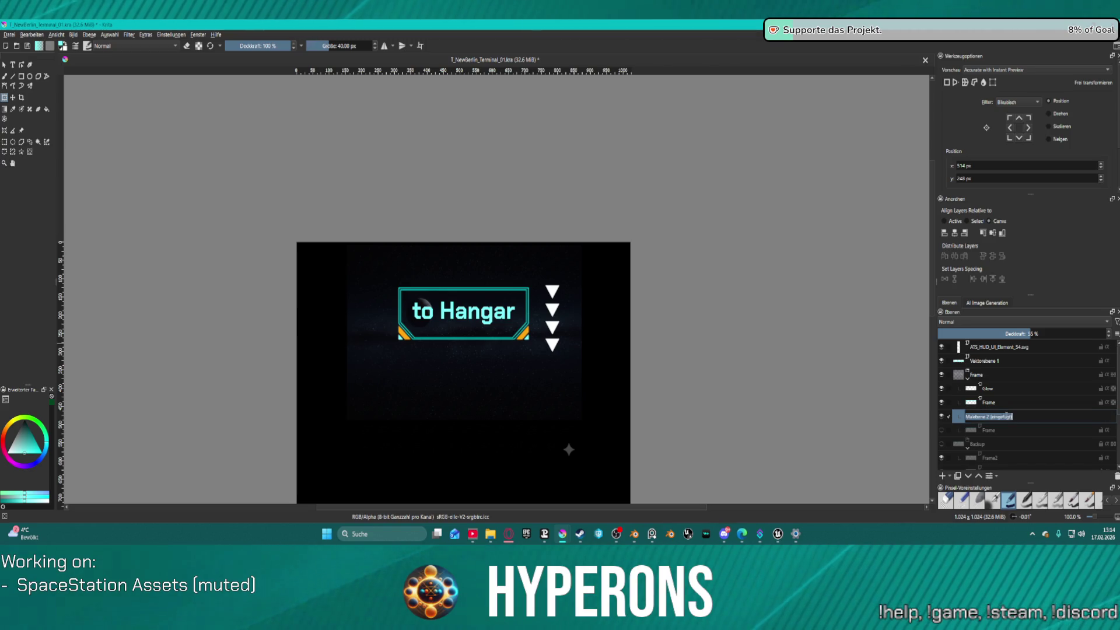
text(Backgr)
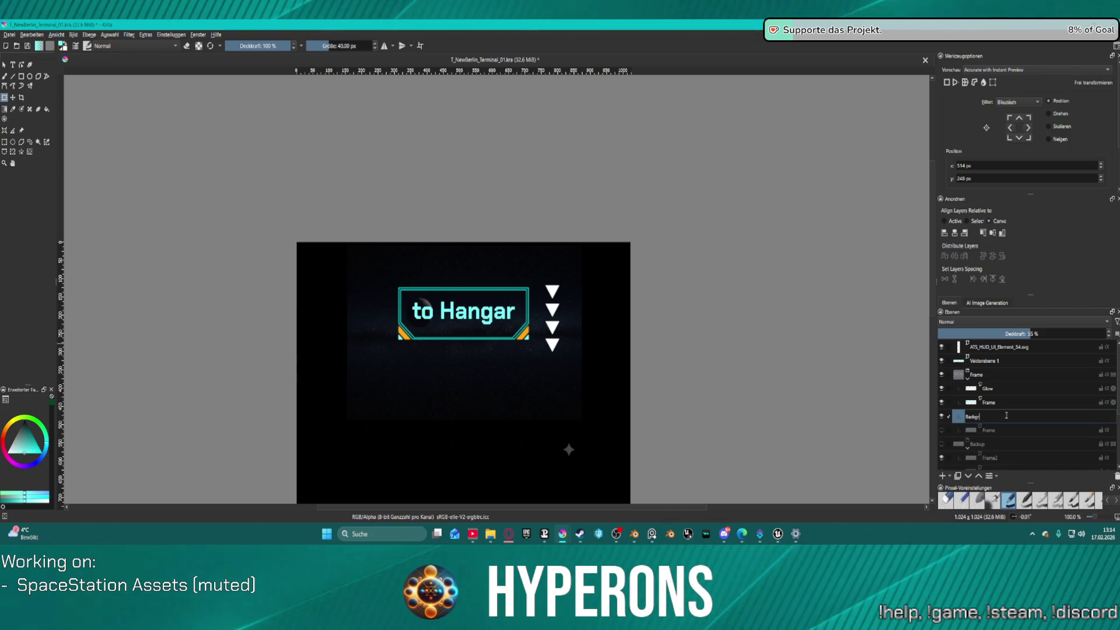
text(ound)
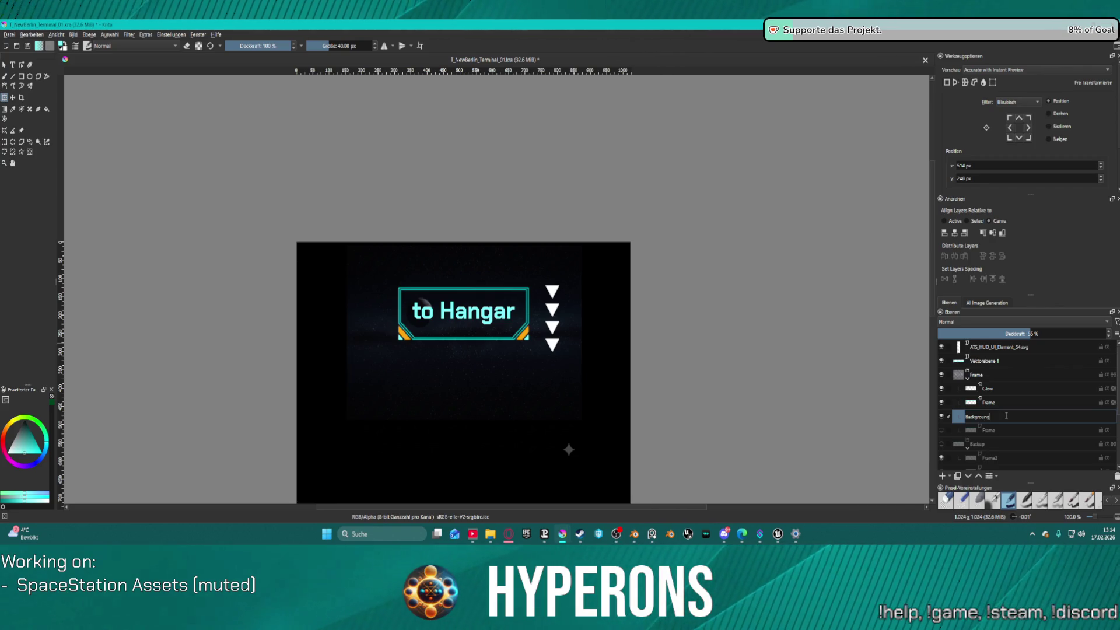
key(Return)
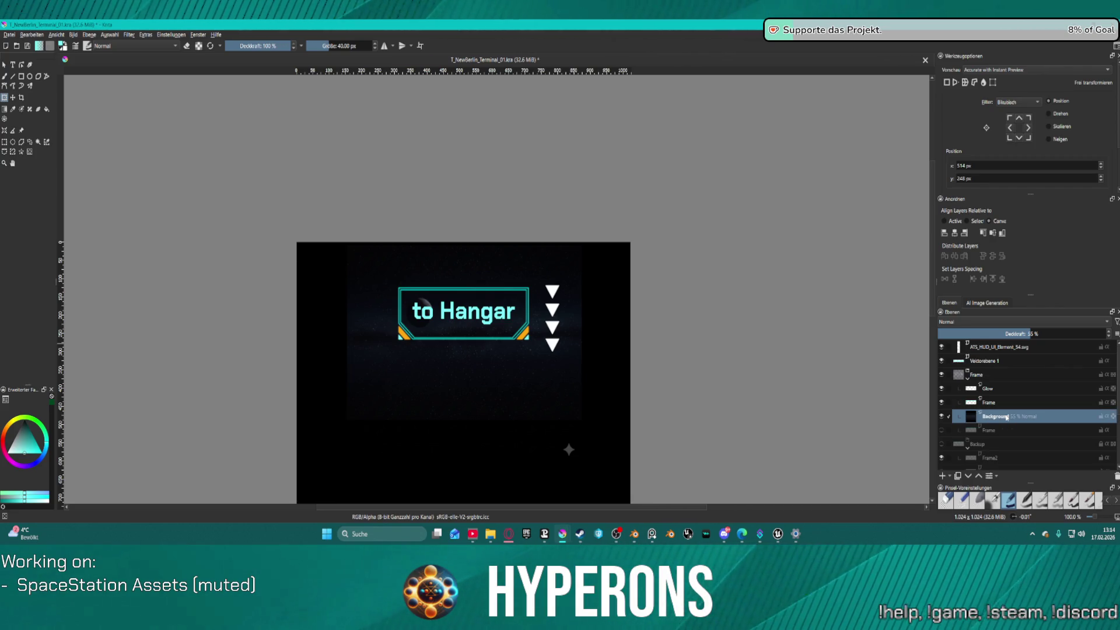
double_click(983, 374)
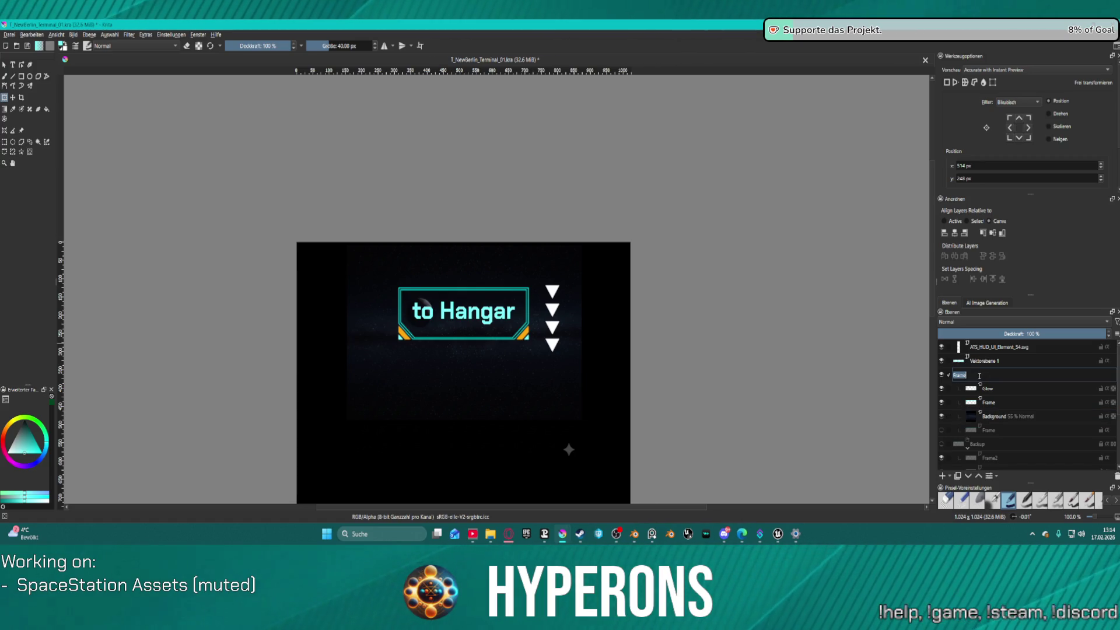
text(Hangar)
key(Return)
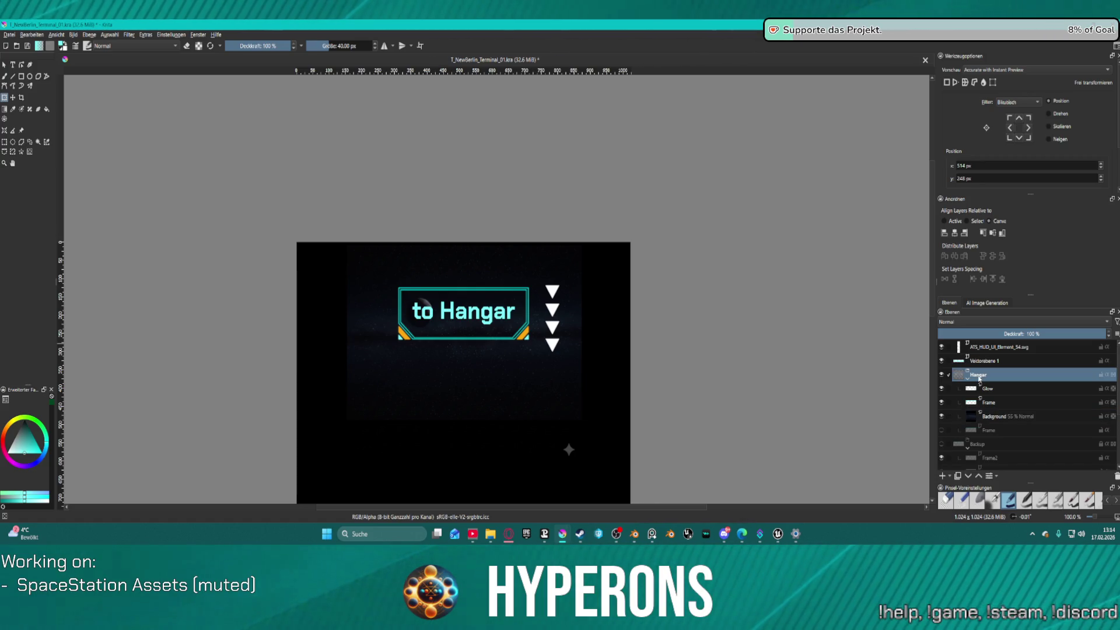
click(1011, 349)
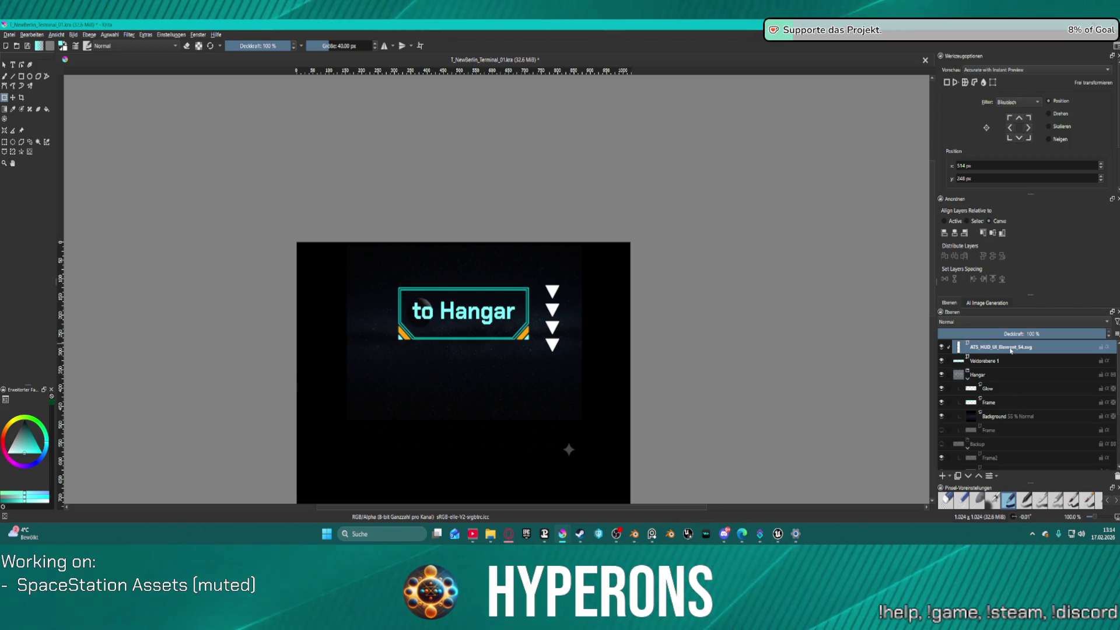
- Move the arrow column to the image's right edge with the Transform tool
click(551, 315)
mouse_move(552, 316)
mouse_down()
mouse_move(530, 356)
mouse_move(438, 352)
mouse_move(425, 340)
mouse_move(425, 324)
mouse_move(546, 323)
mouse_move(745, 345)
mouse_move(623, 300)
mouse_up()
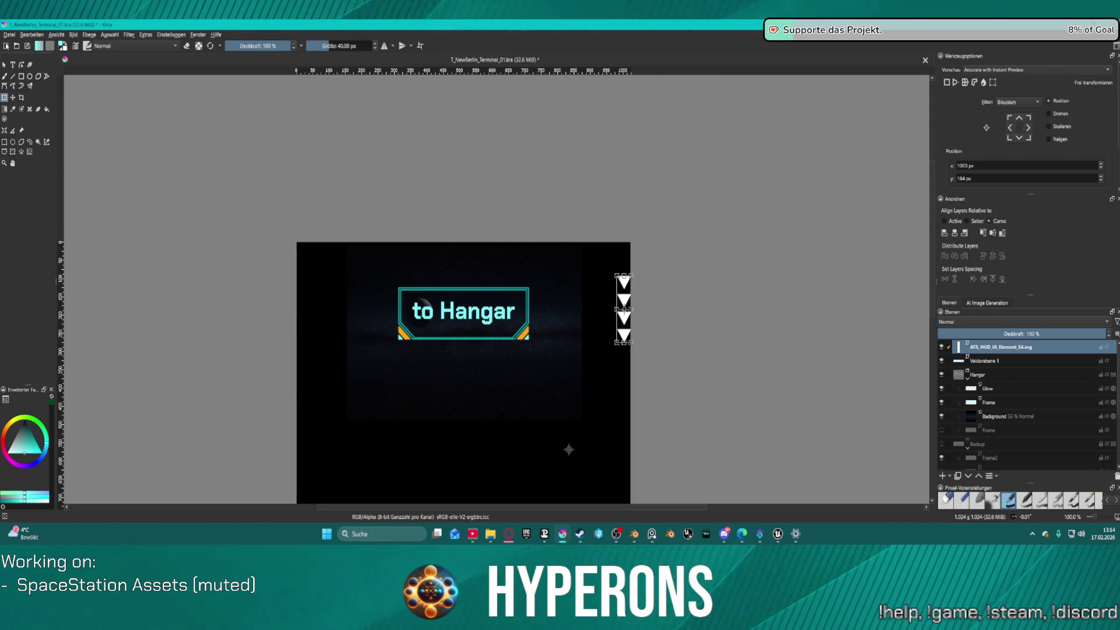
key(ctrl+n)
click(661, 162)
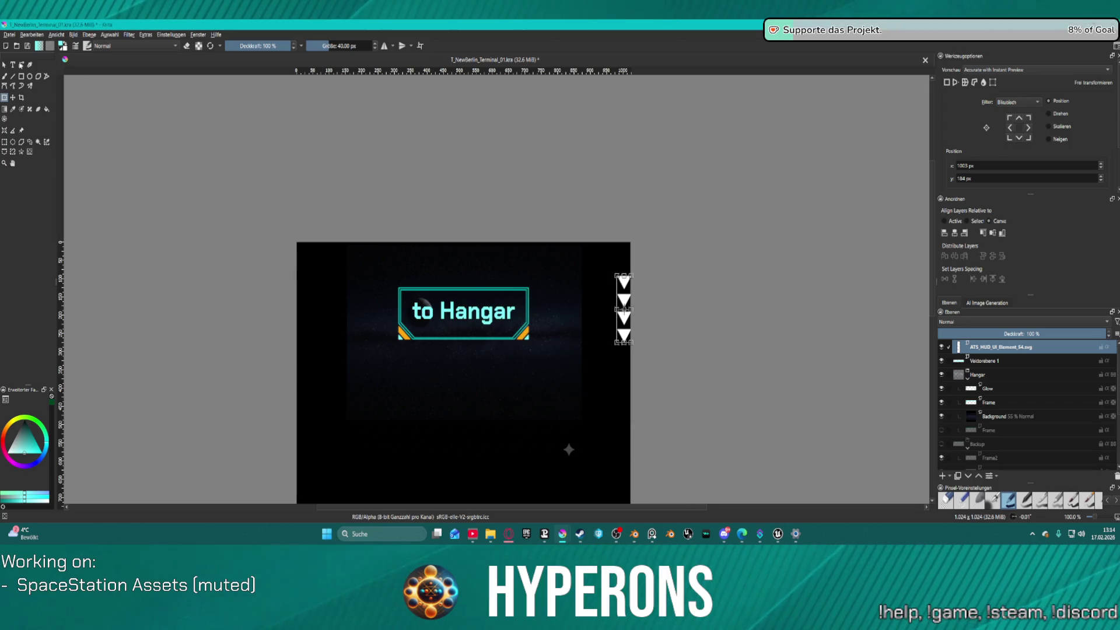
click(9, 35)
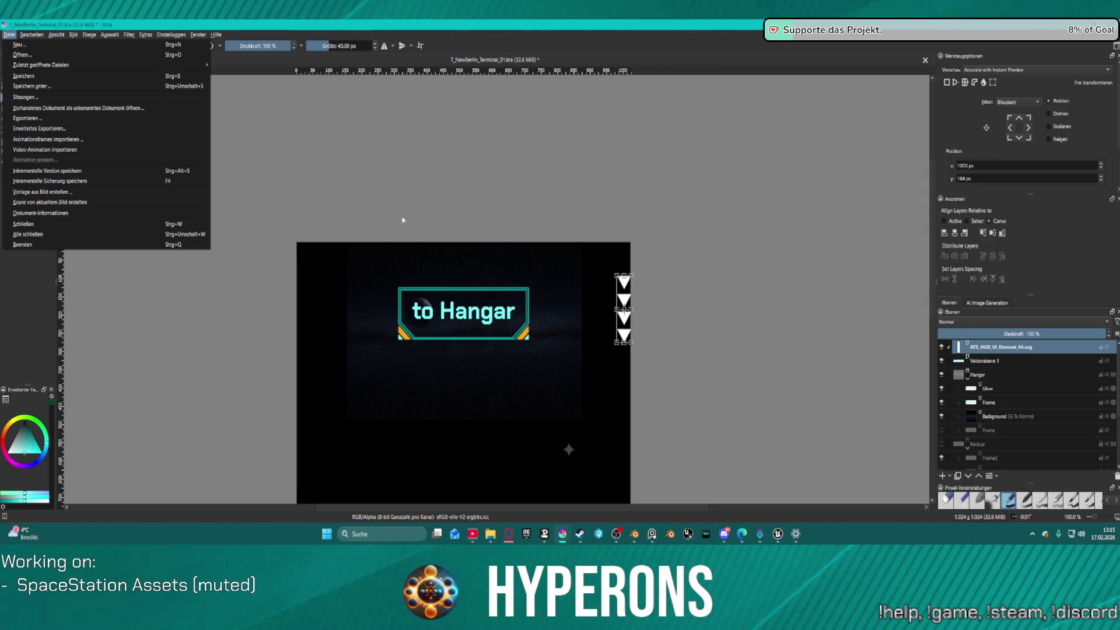
- Export the sign as PNG, overwriting T_NewBerlin_Terminal_02.png in Textures
mouse_move(655, 534)
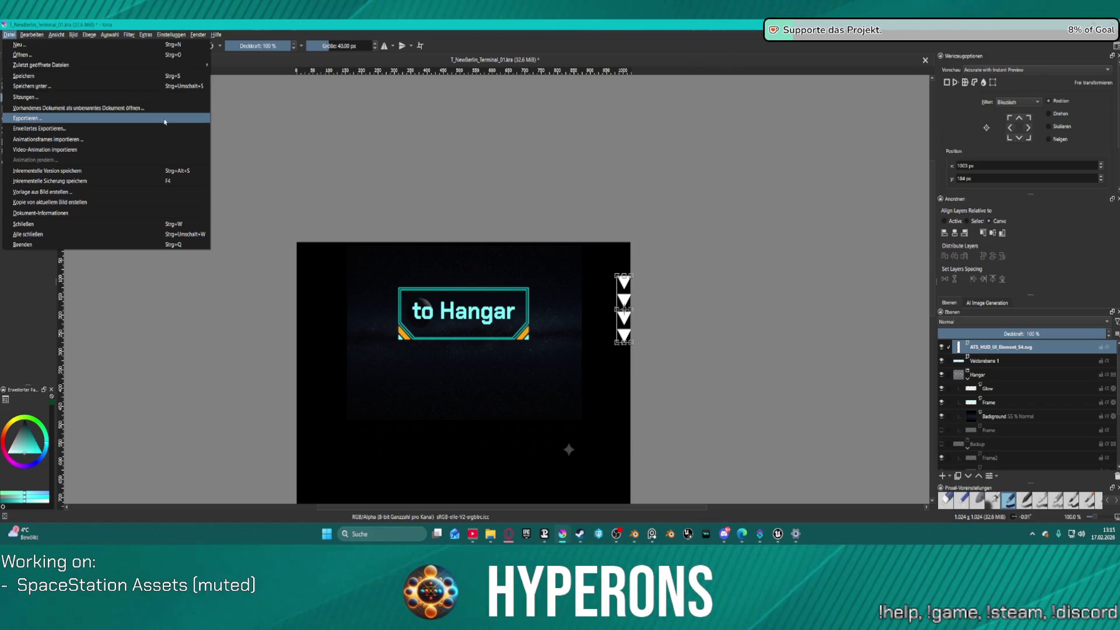
click(175, 118)
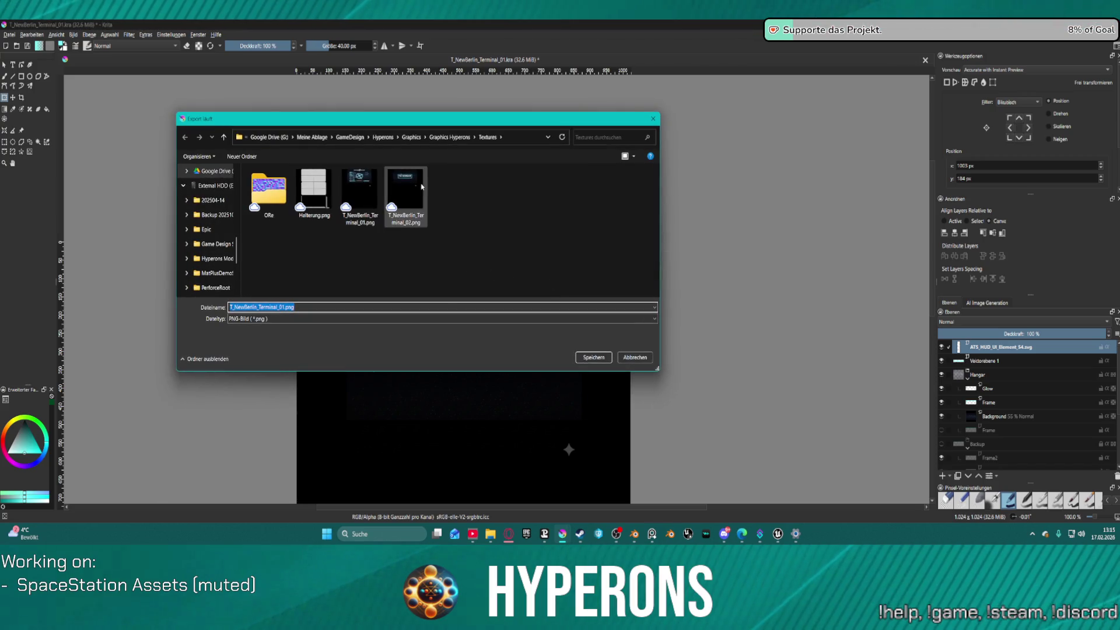
click(406, 192)
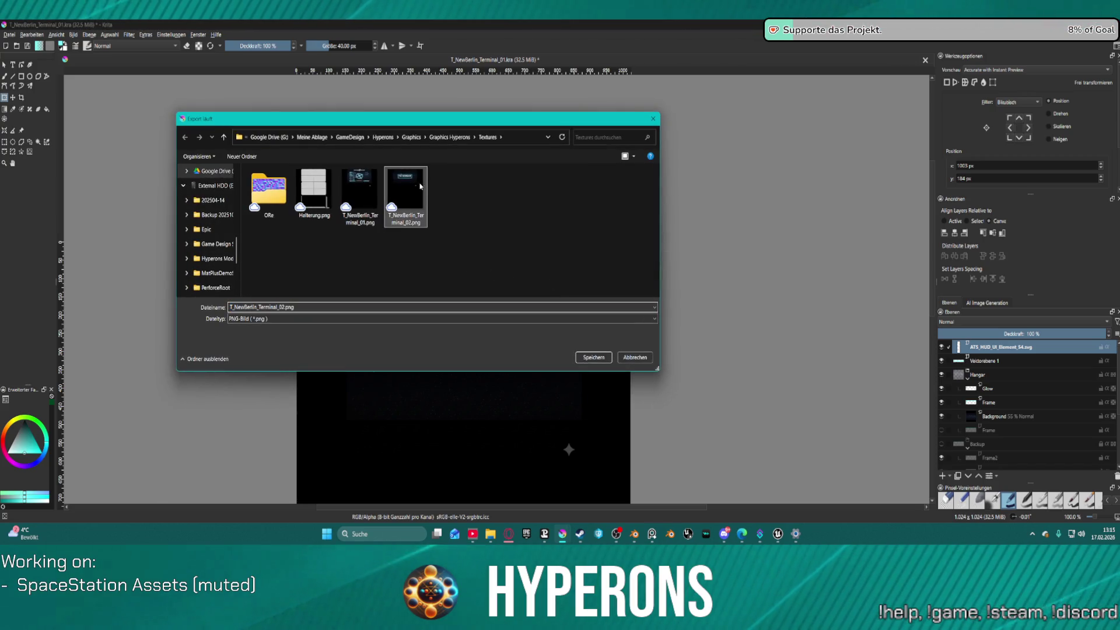
click(600, 358)
click(574, 275)
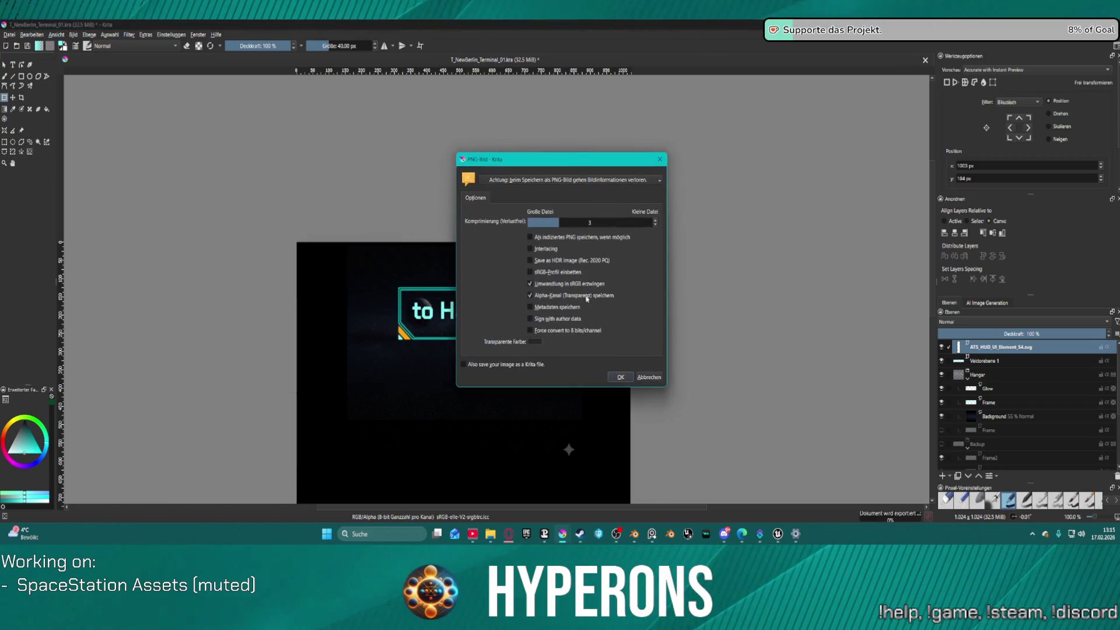
click(619, 377)
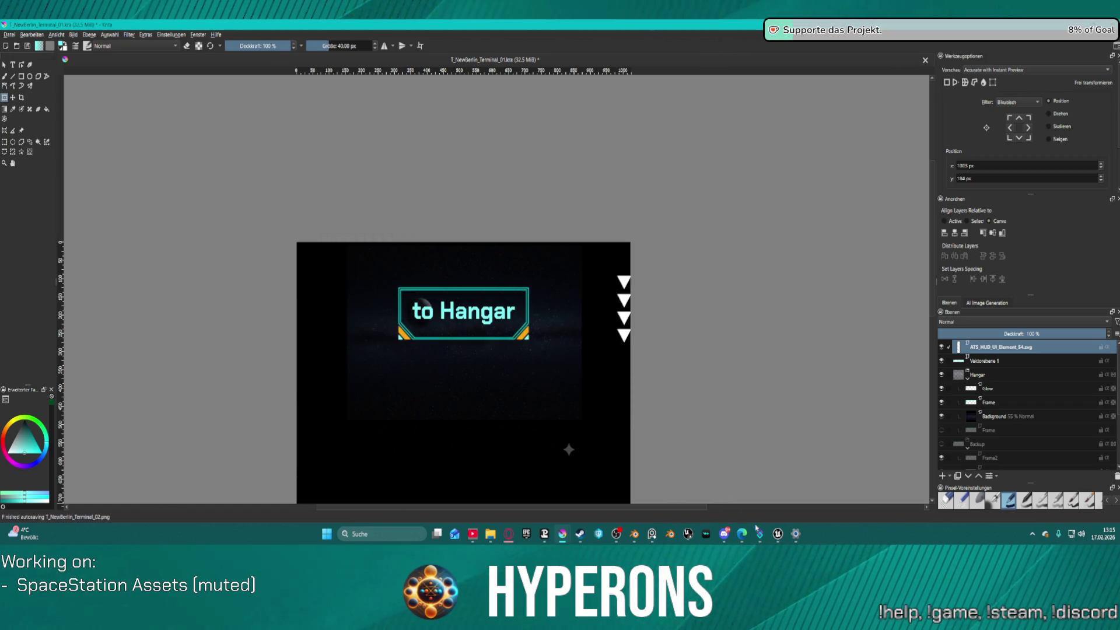
click(776, 534)
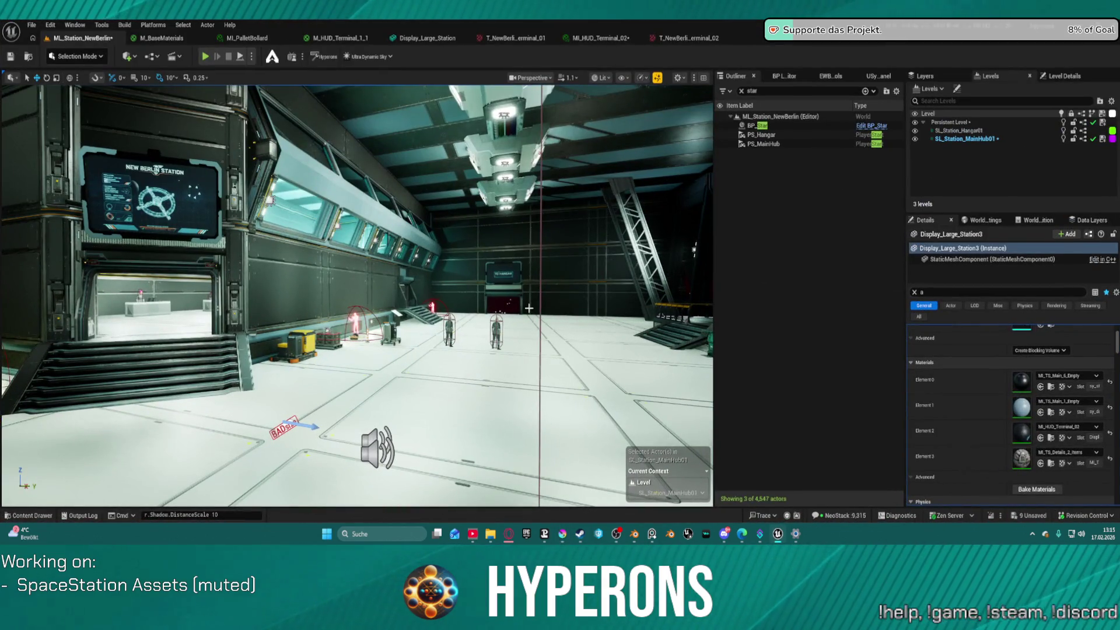
- Set the T_NewBerlin_Terminal_02 texture's Mip Gen Settings to NoMipmaps
click(722, 37)
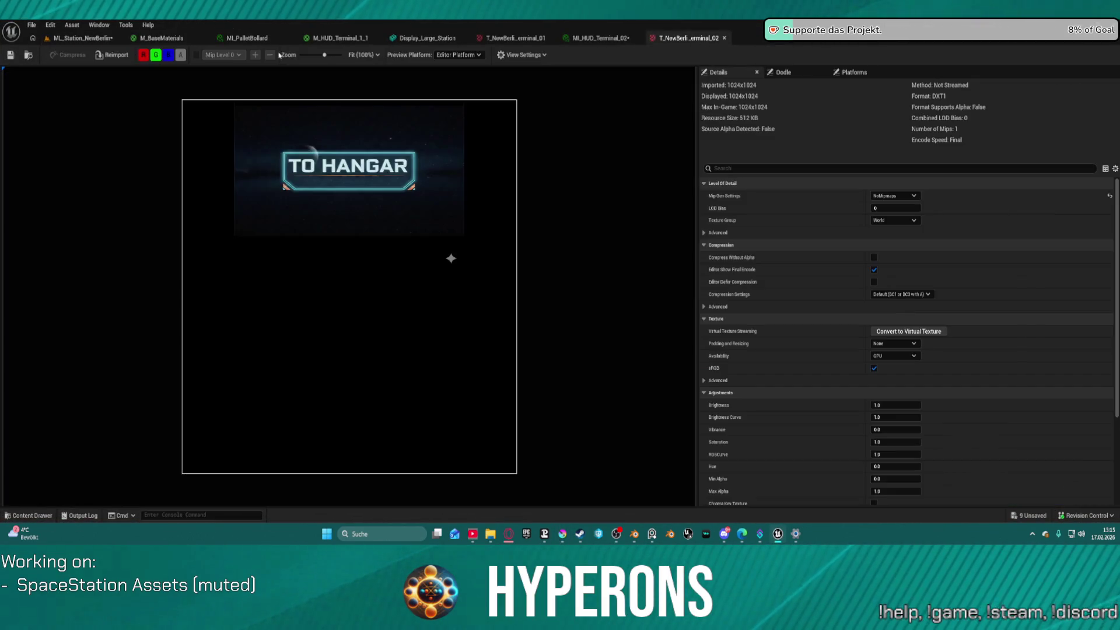
click(913, 196)
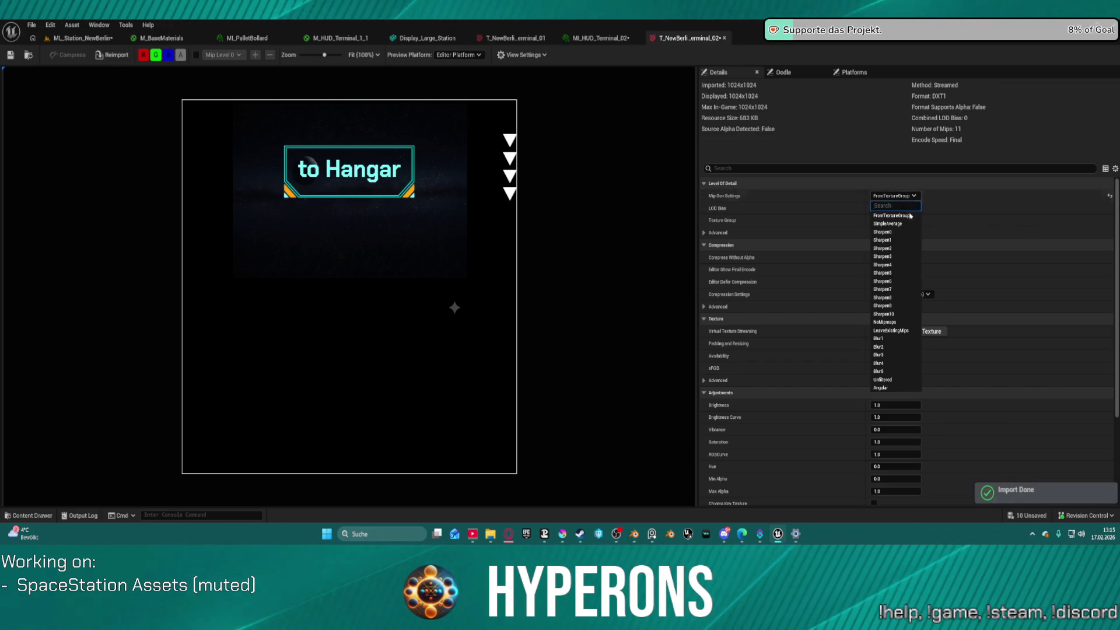
click(892, 326)
- Frame the updated 'to Hangar' display in the station level for a close look
click(83, 37)
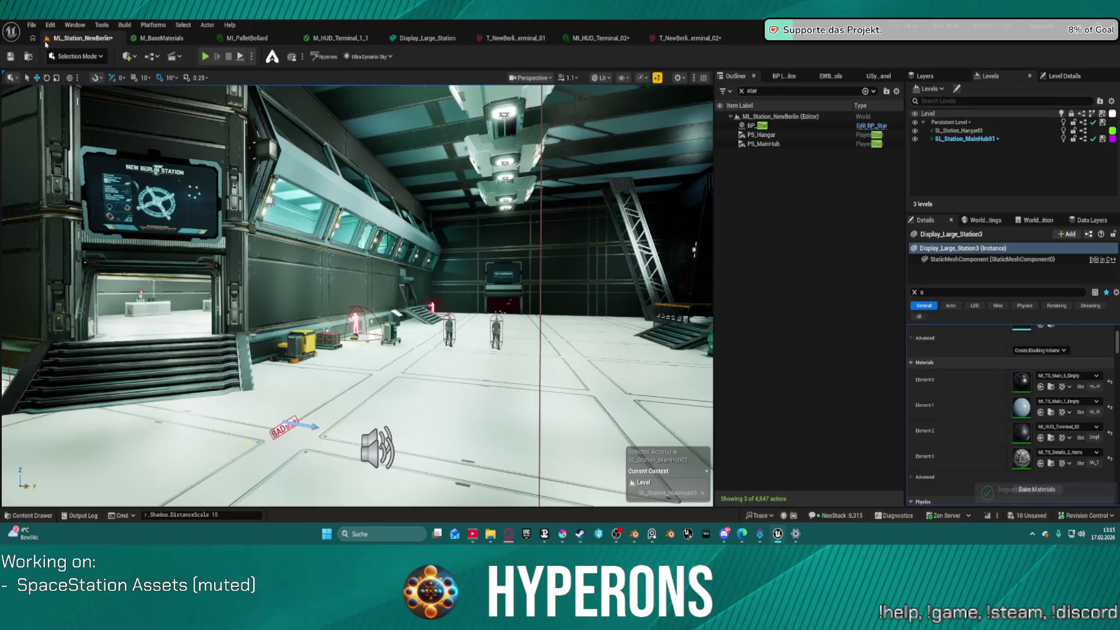
key(f)
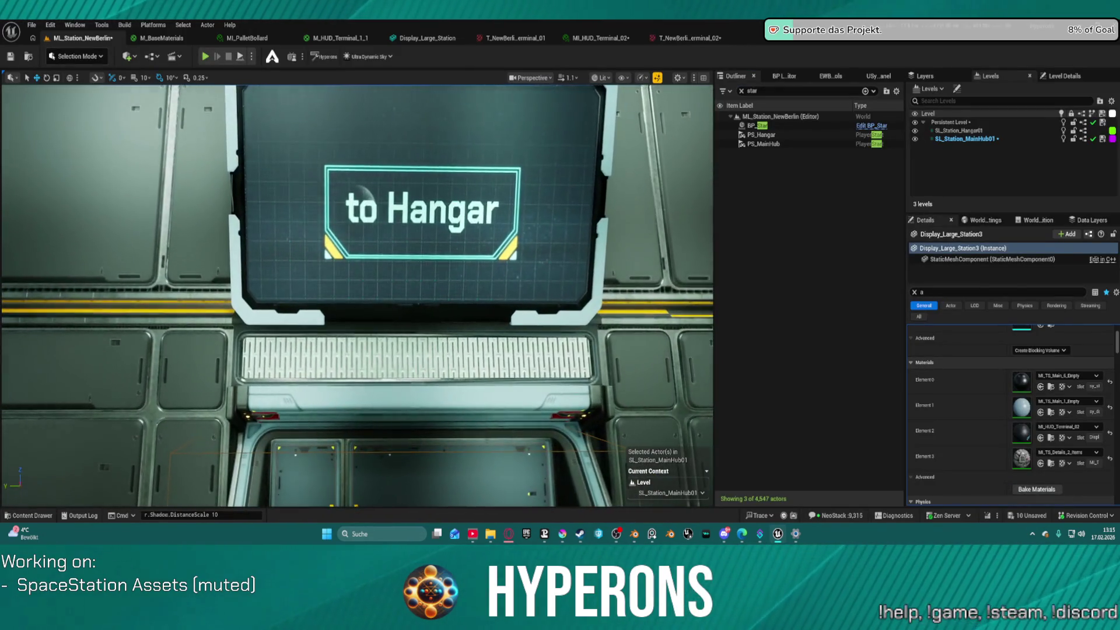
scroll(357, 296, up, 2)
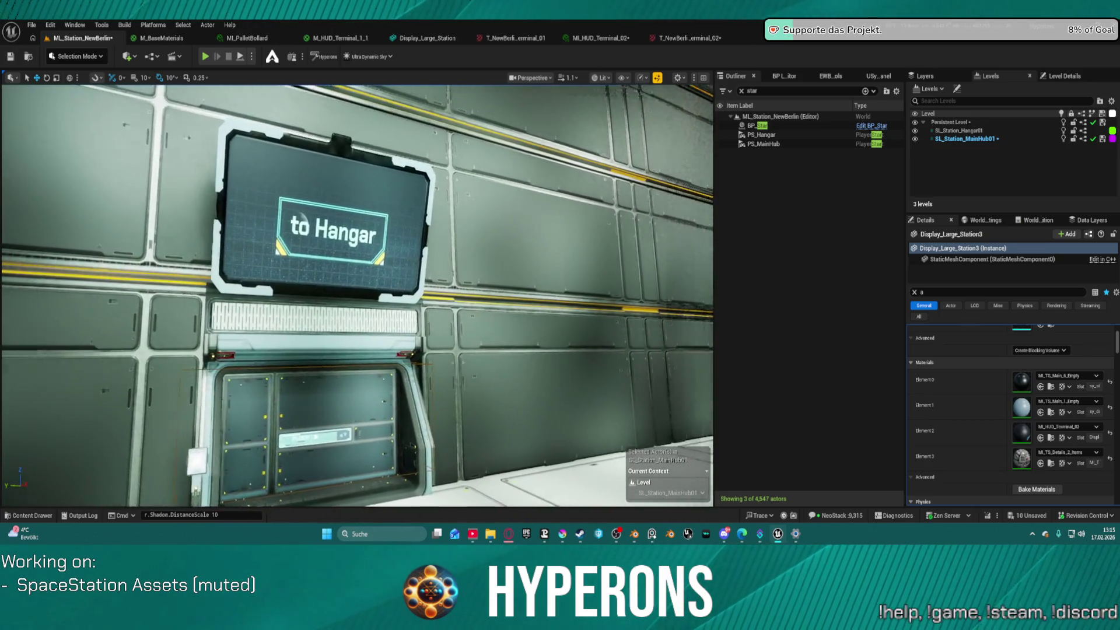
key(f)
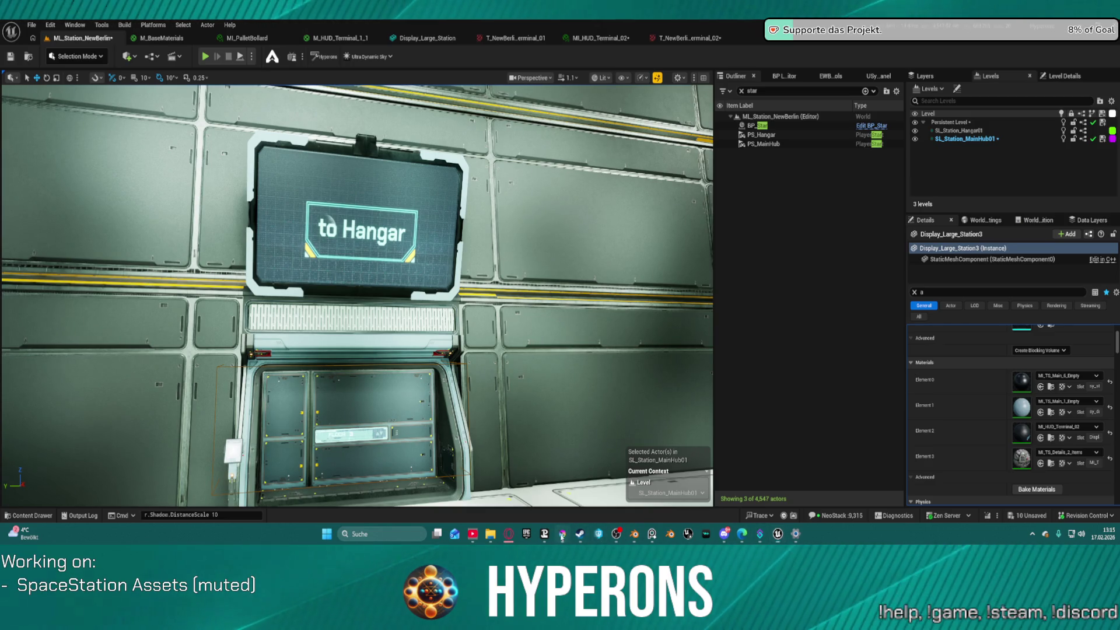
click(562, 534)
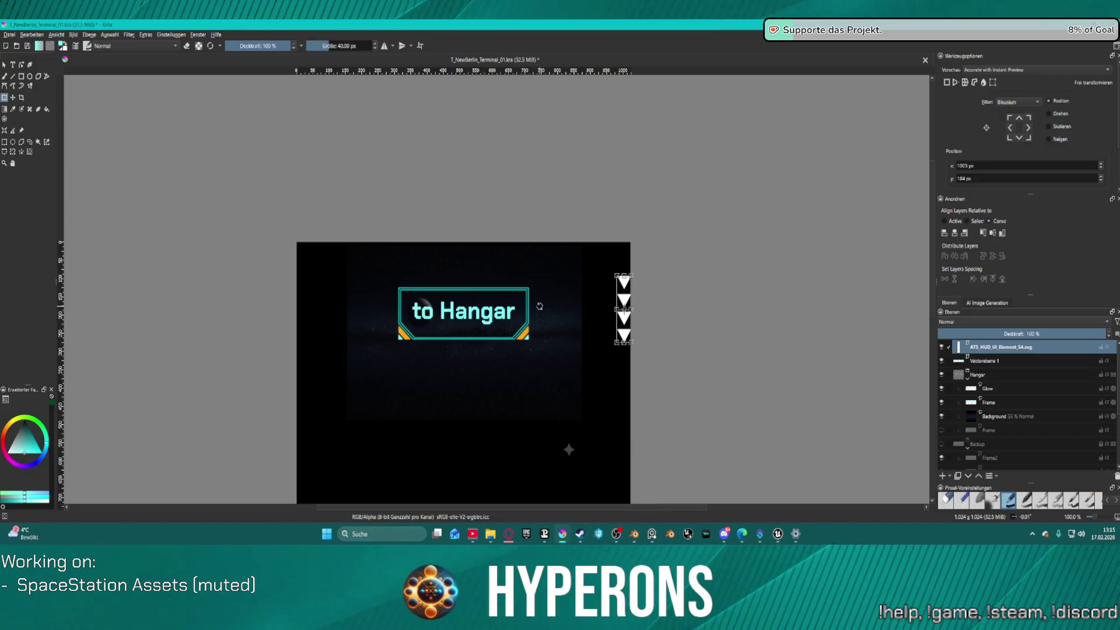
- Raise the Background layer to 100% opacity and attempt an export, dismissing the save error
click(996, 416)
drag(1044, 337, 1105, 334)
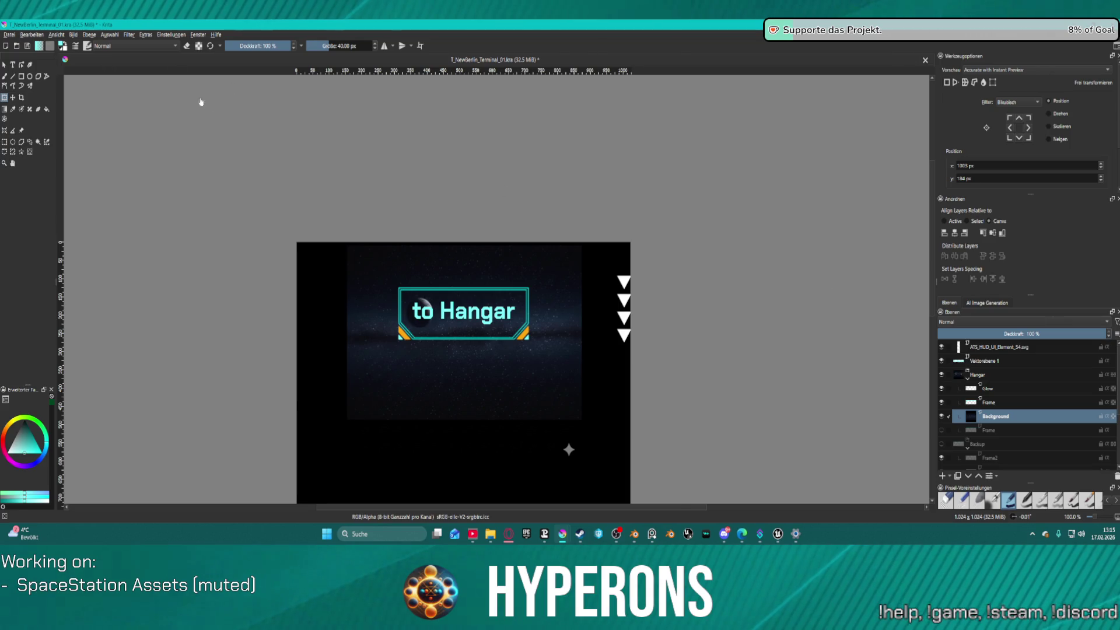
click(9, 34)
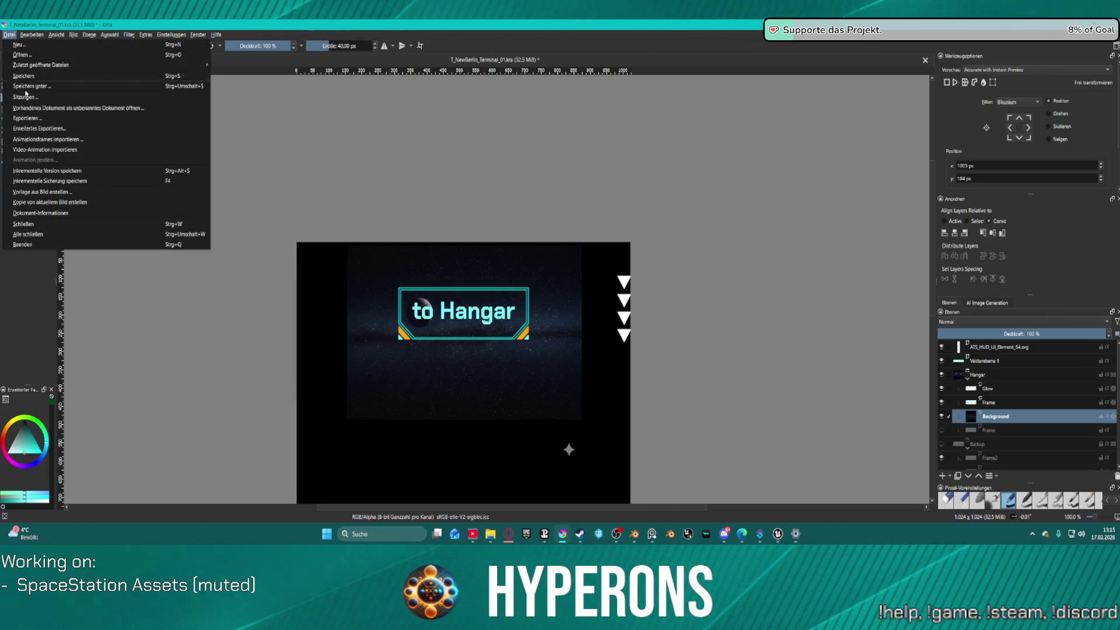
click(25, 118)
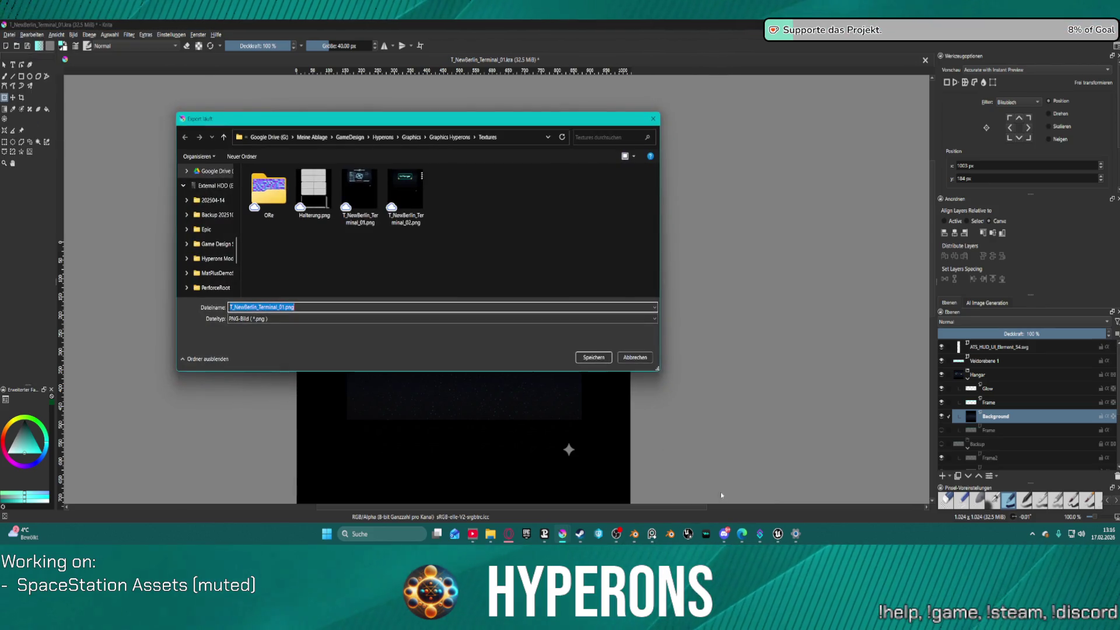
key(Return)
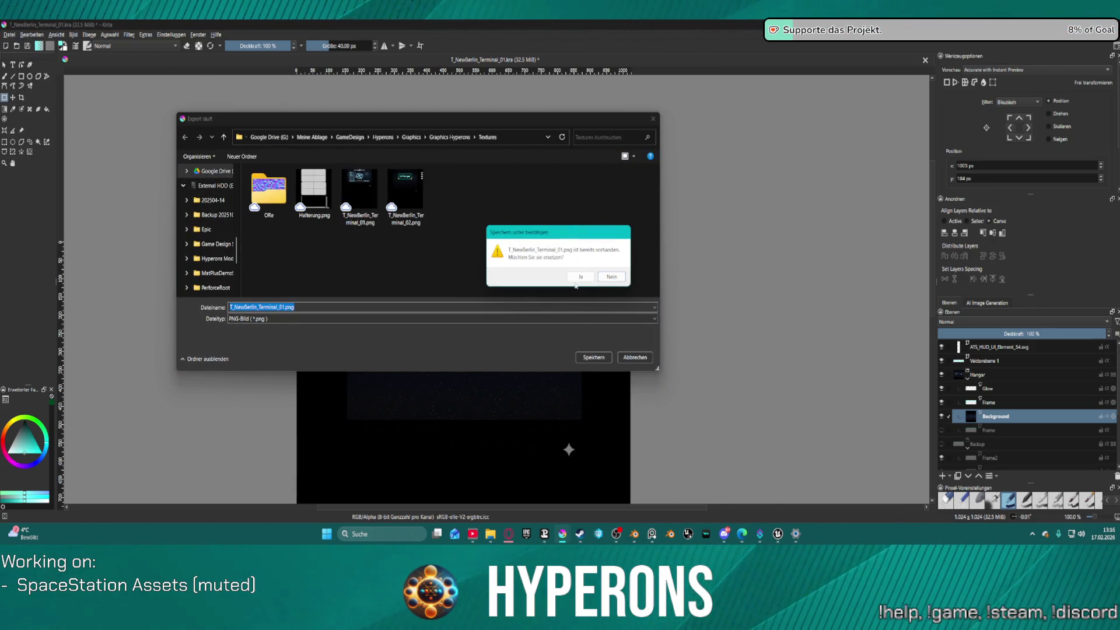
click(582, 278)
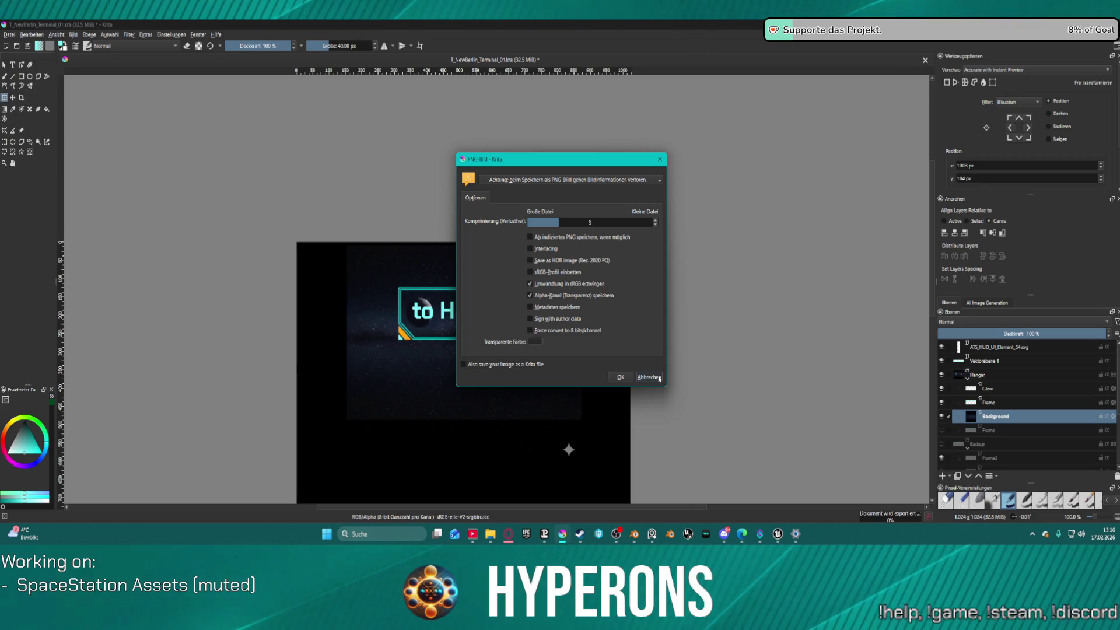
click(659, 378)
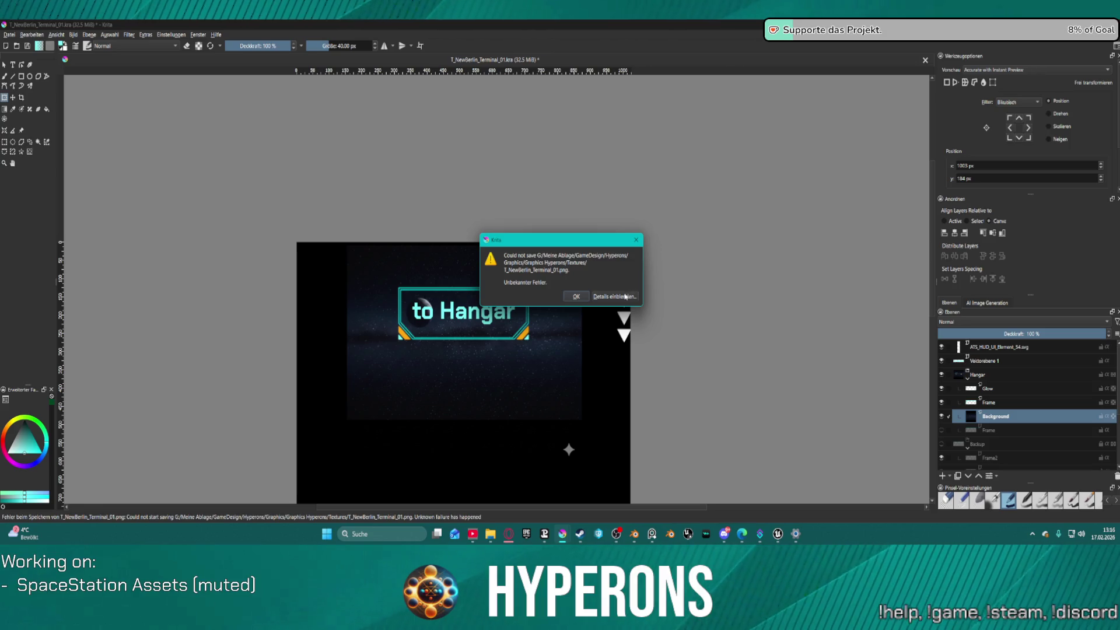
click(636, 240)
- Re-export the sign as PNG, overwriting T_NewBerlin_Terminal_02.png
click(10, 35)
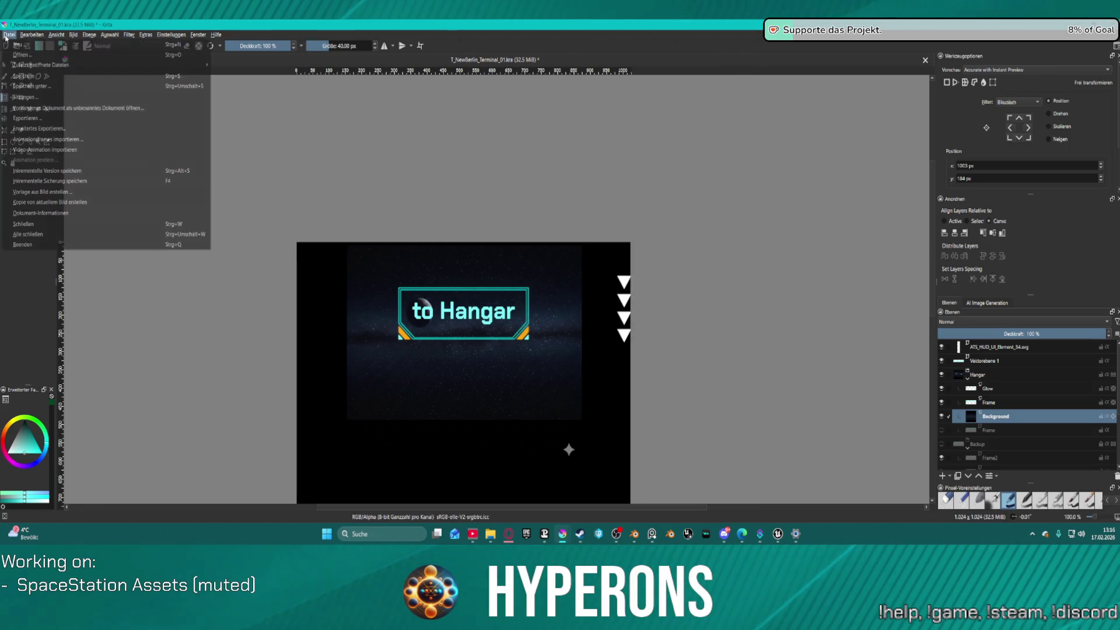
click(76, 118)
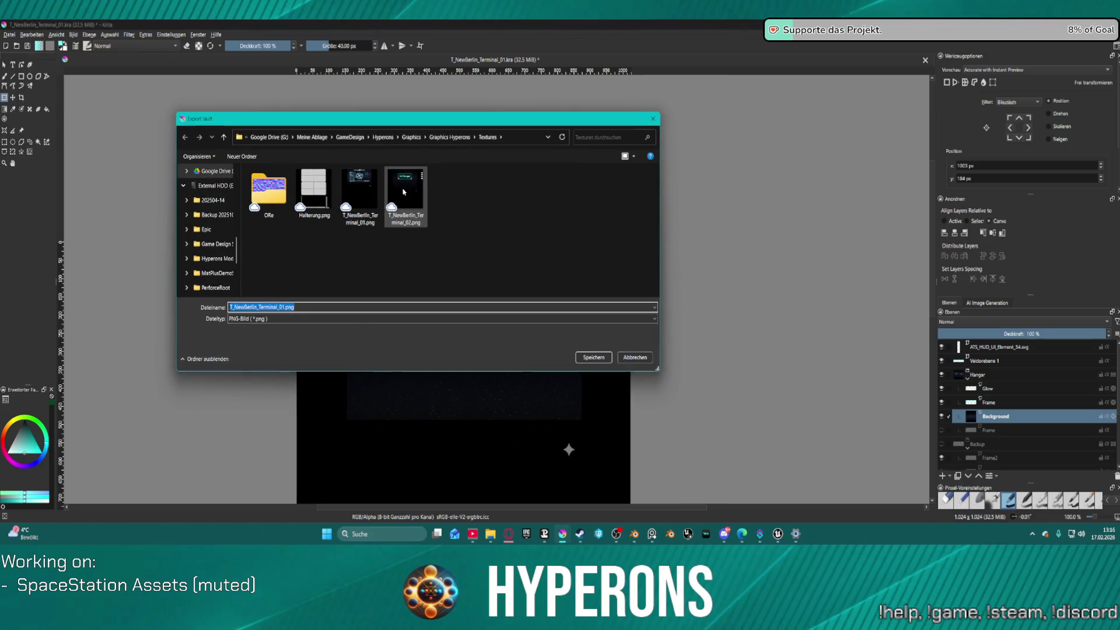
click(403, 191)
click(586, 357)
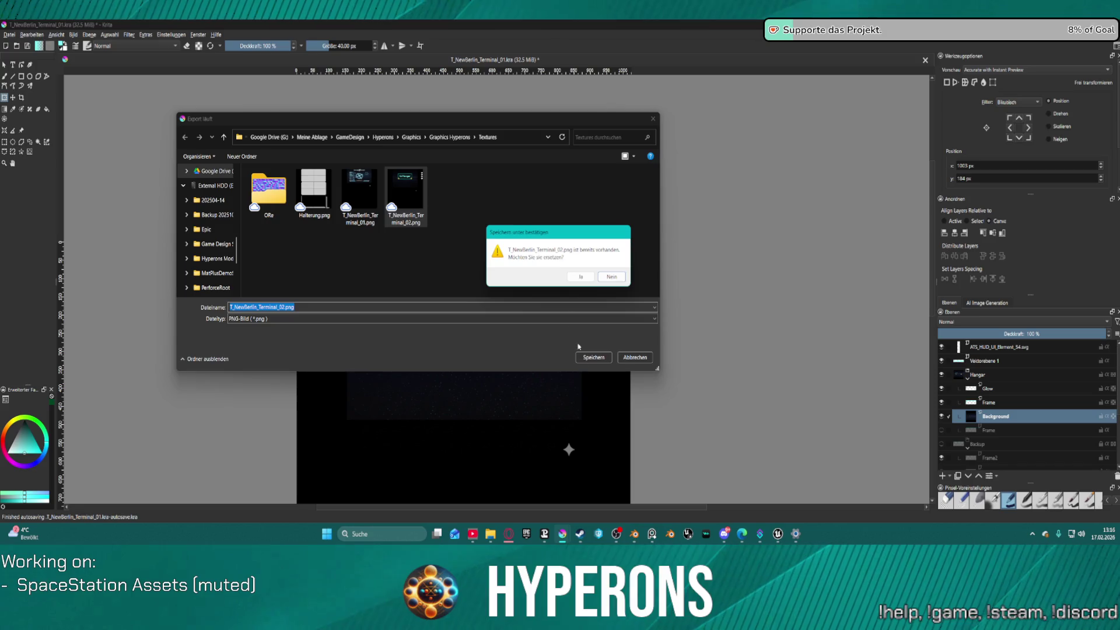
click(581, 277)
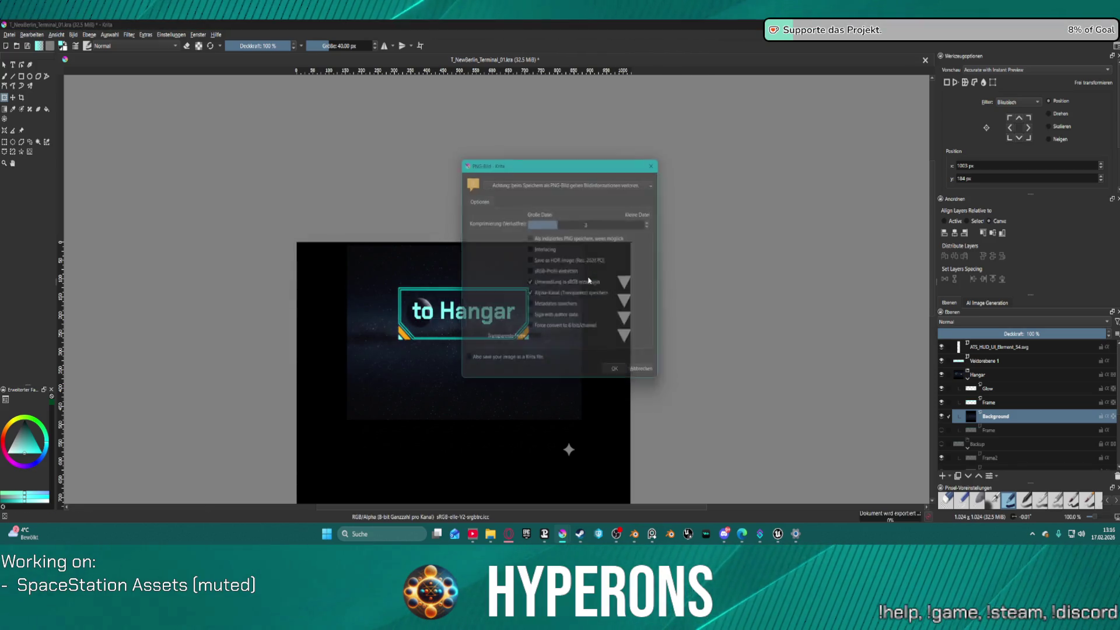
click(620, 377)
- Reimport the updated T_NewBerlin_Terminal_02 sign texture in Unreal with Mip Gen Settings set to NoMipmaps
click(777, 534)
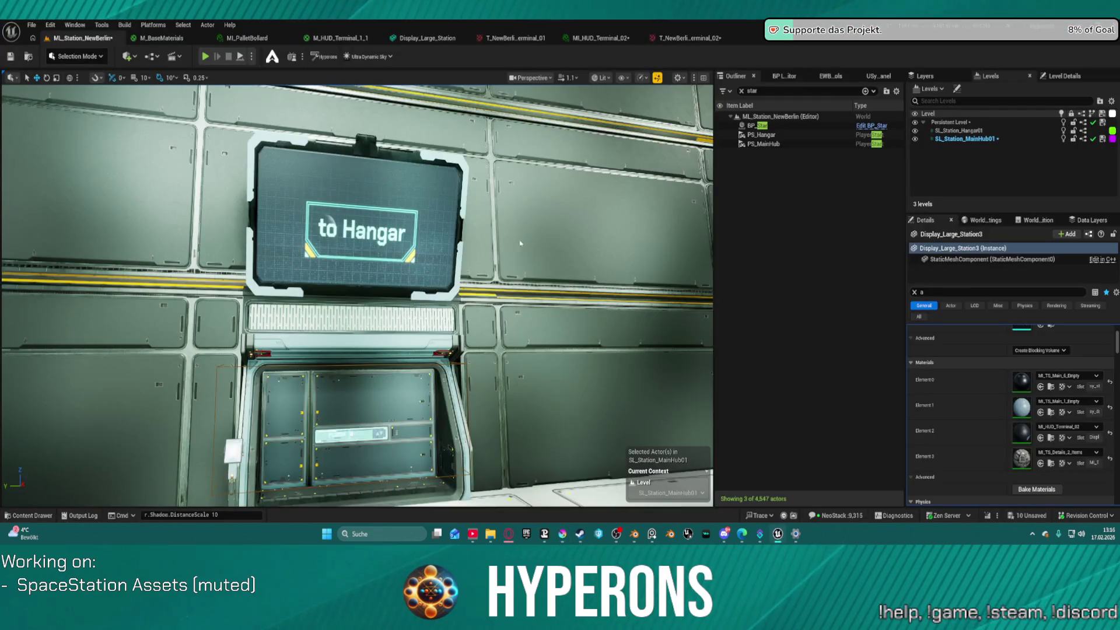
click(688, 38)
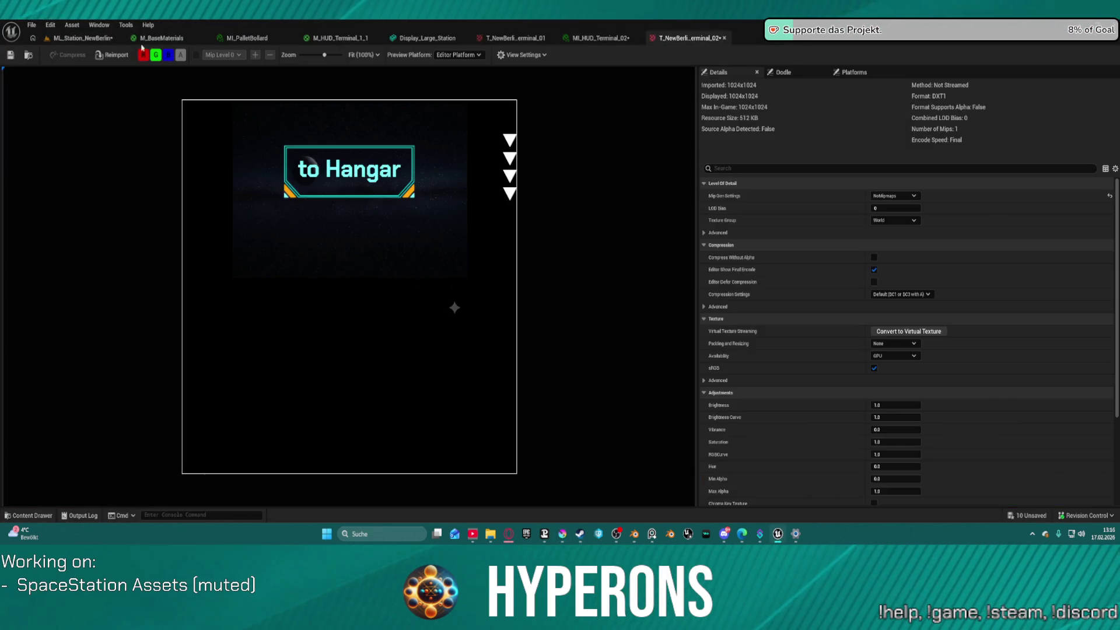
click(111, 56)
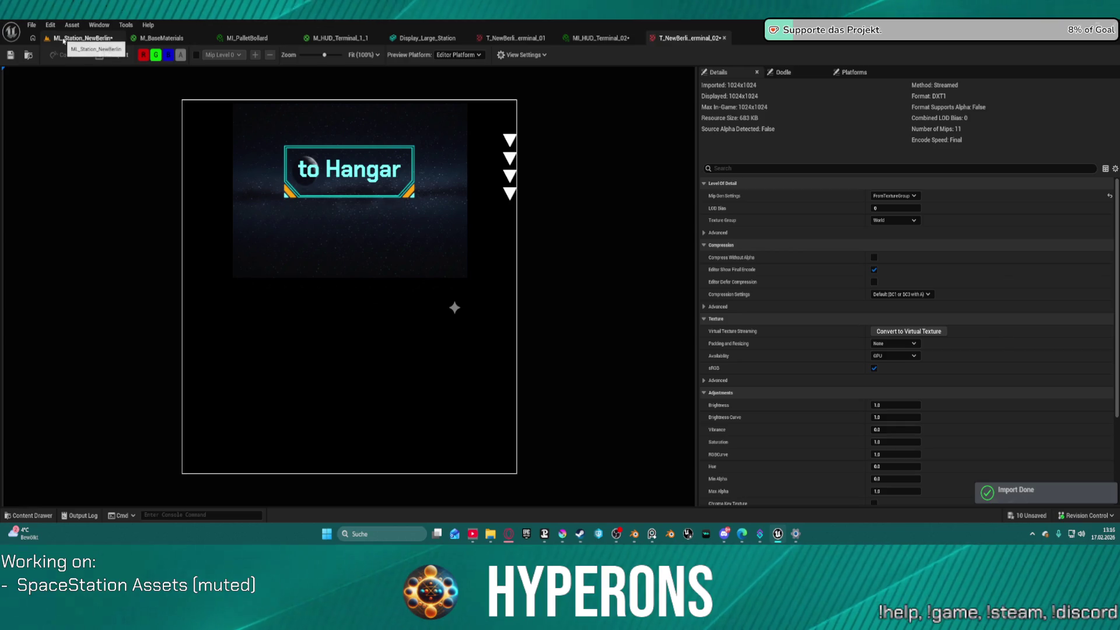
click(893, 196)
click(884, 322)
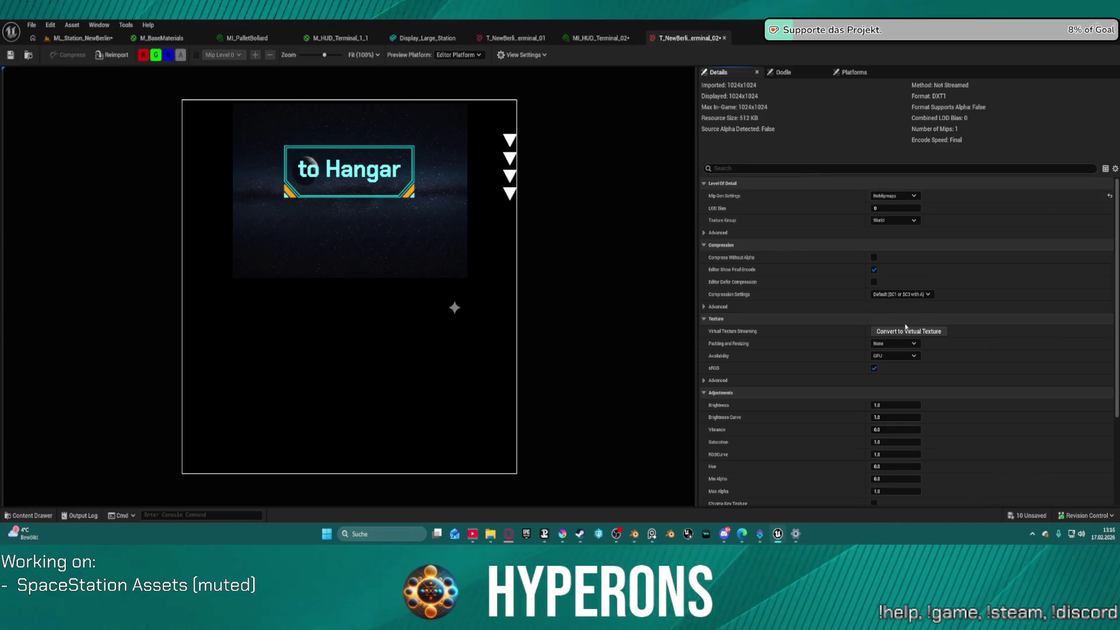
- Back in the station level, zoom in on the wall display showing the starfield 'to Hangar' sign
click(67, 38)
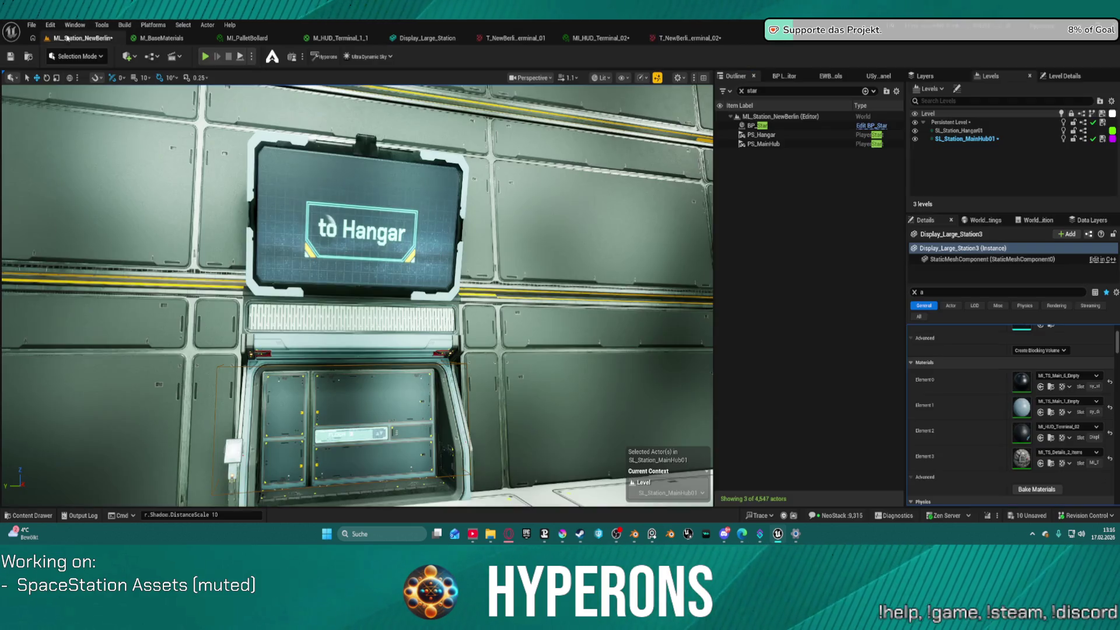
click(548, 258)
scroll(528, 195, up, 3)
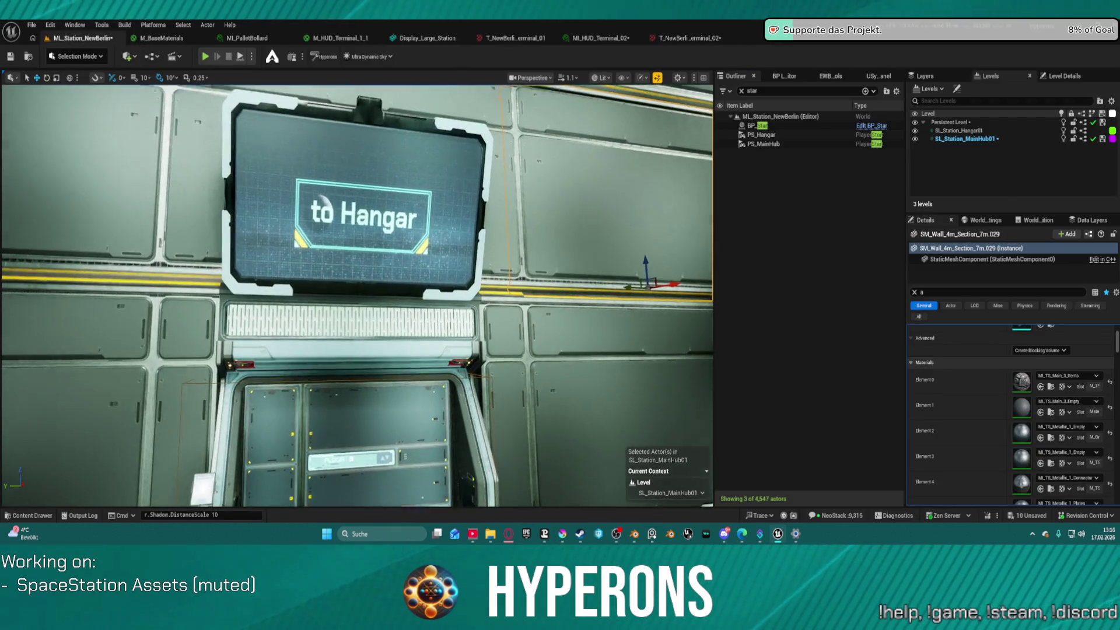
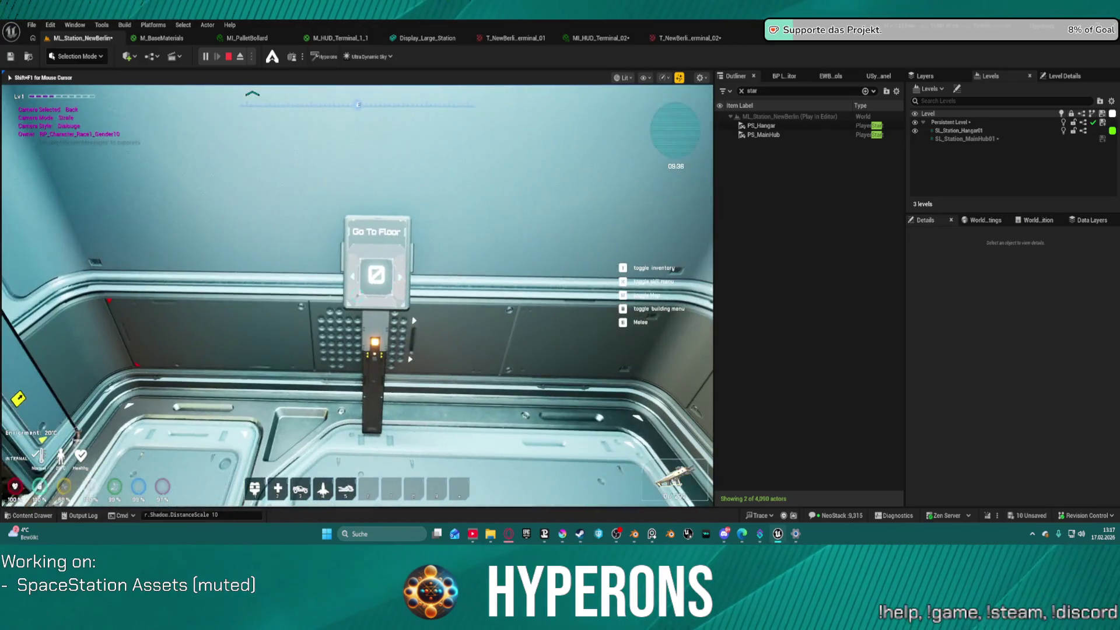
- Send the lift up to floor 1 and walk out toward the to Hangar terminal
click(357, 296)
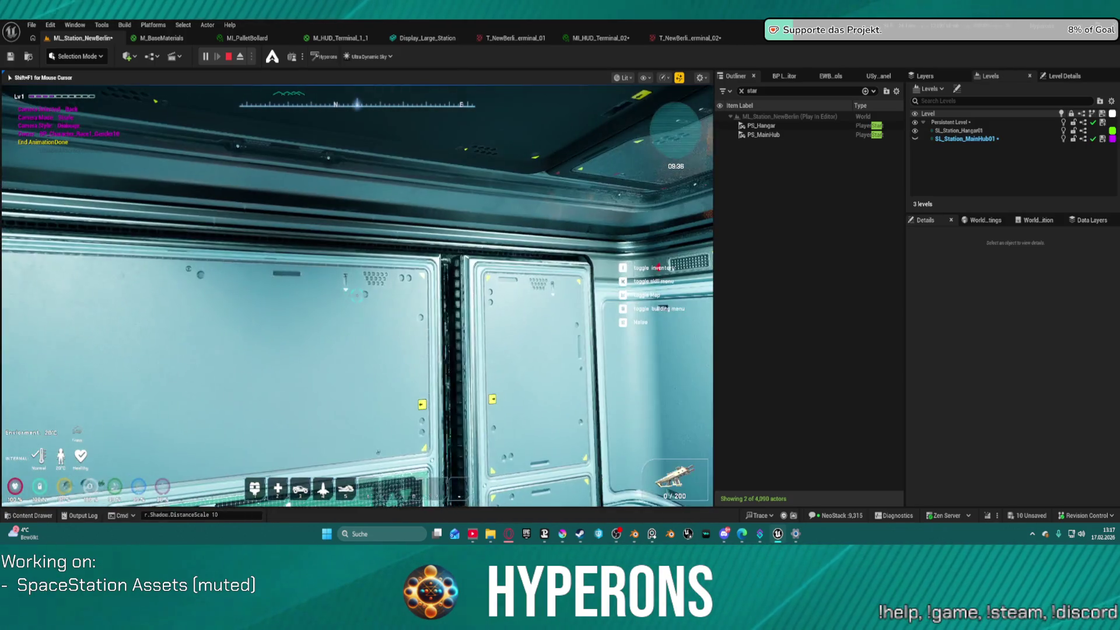
key(w)
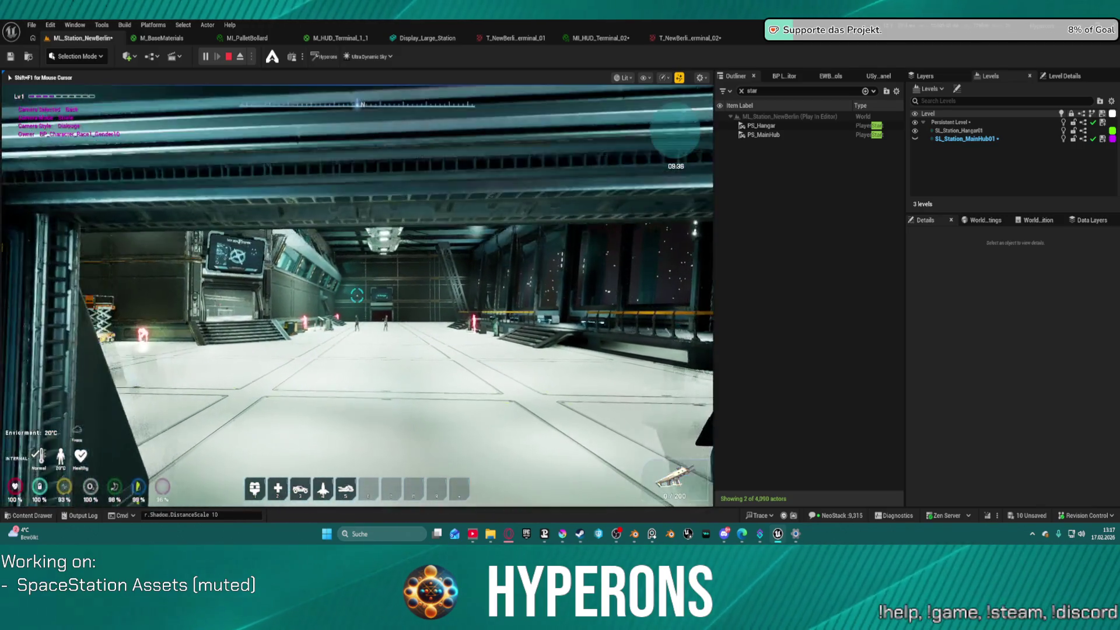
key(w)
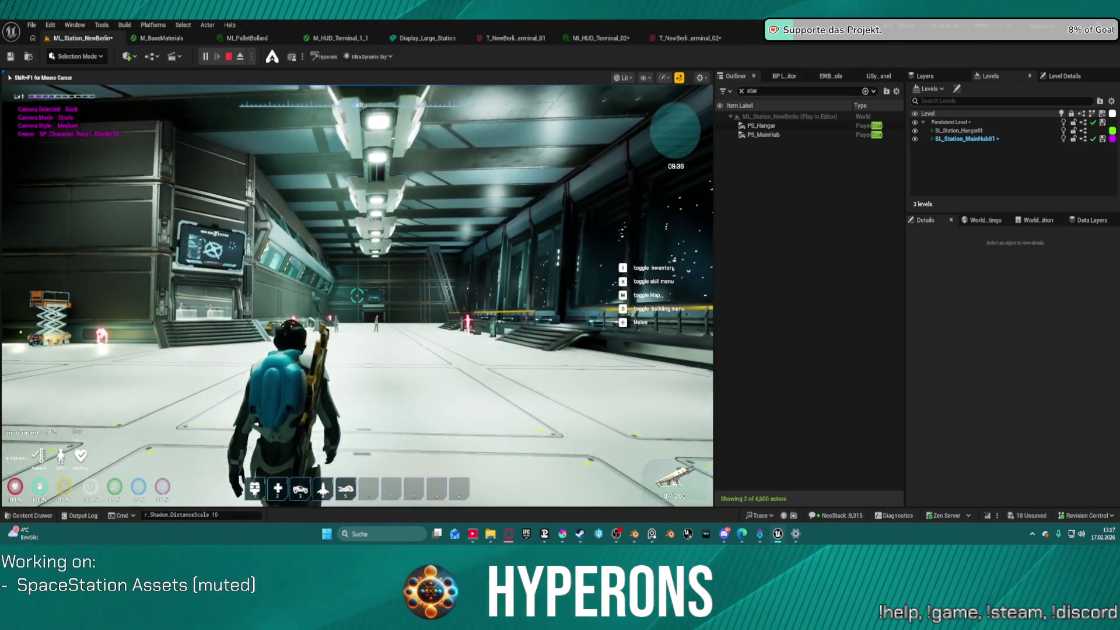
key(w)
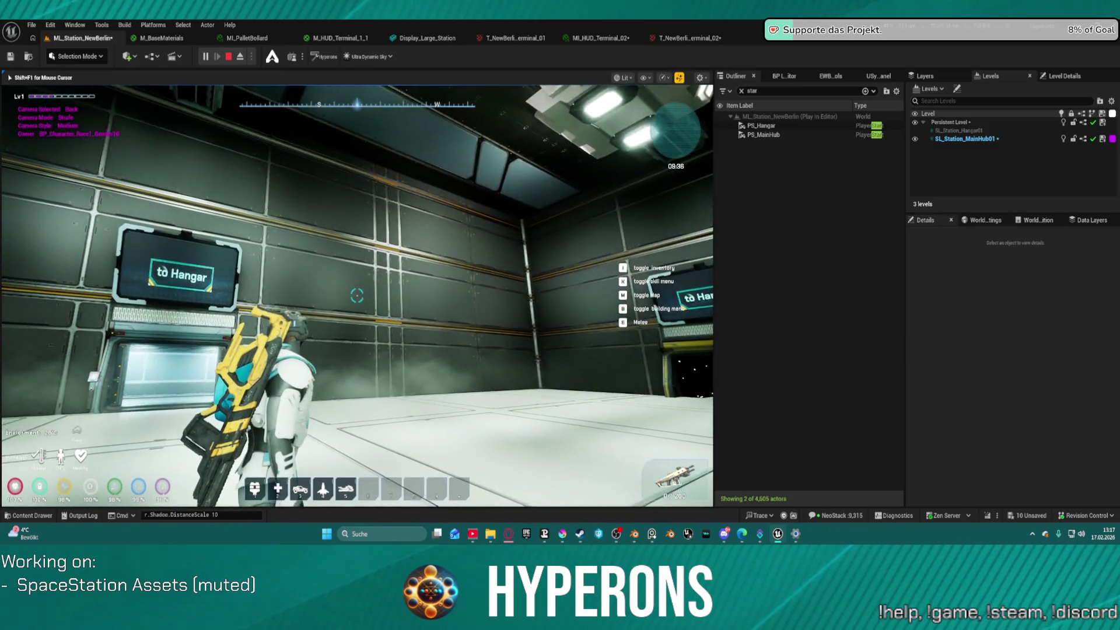
key(w)
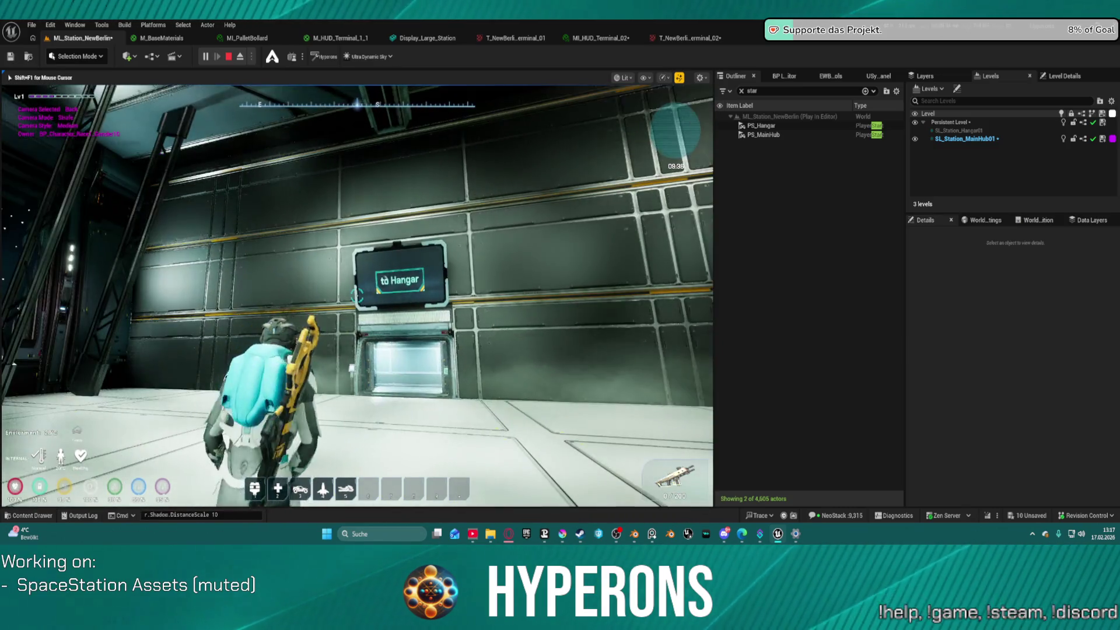
key(w)
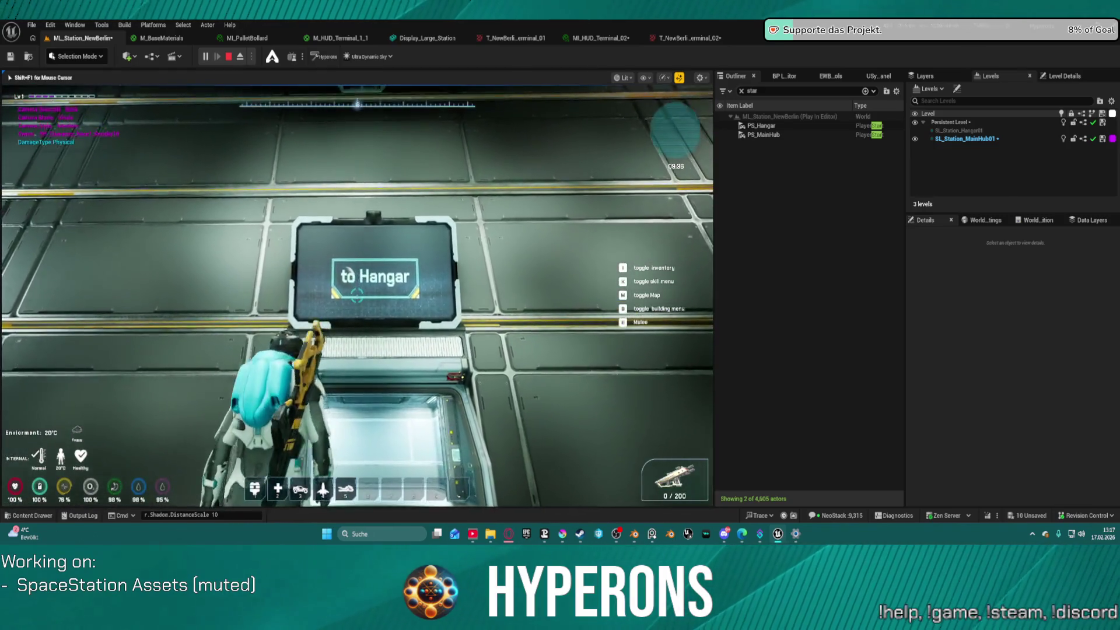
- Walk through the to Hangar door and down onto the hangar floor toward the door
key(w)
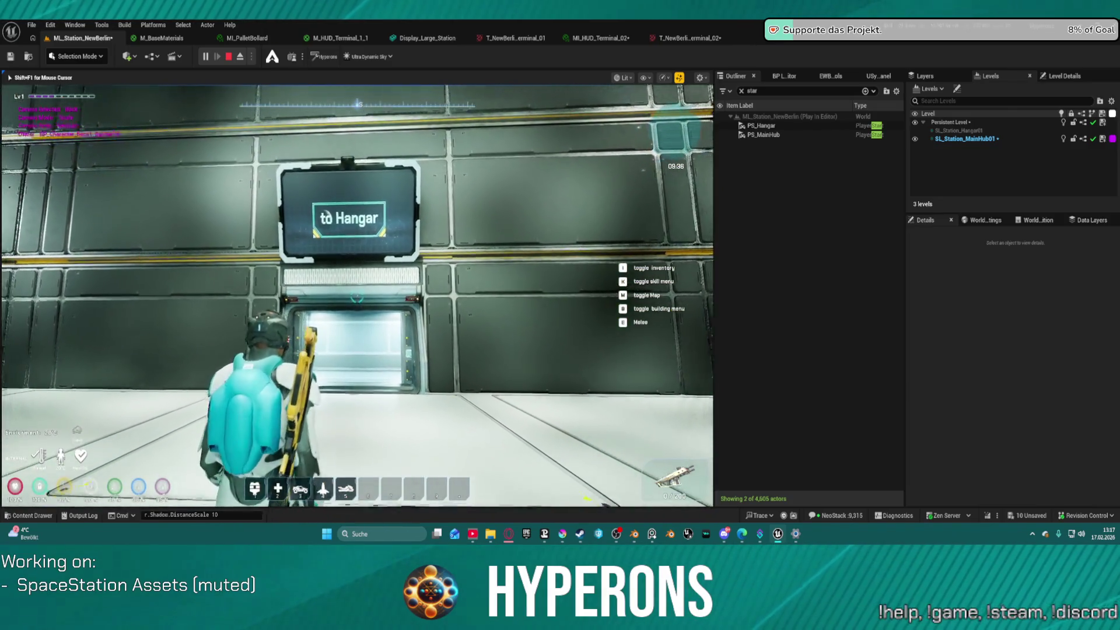
key(w)
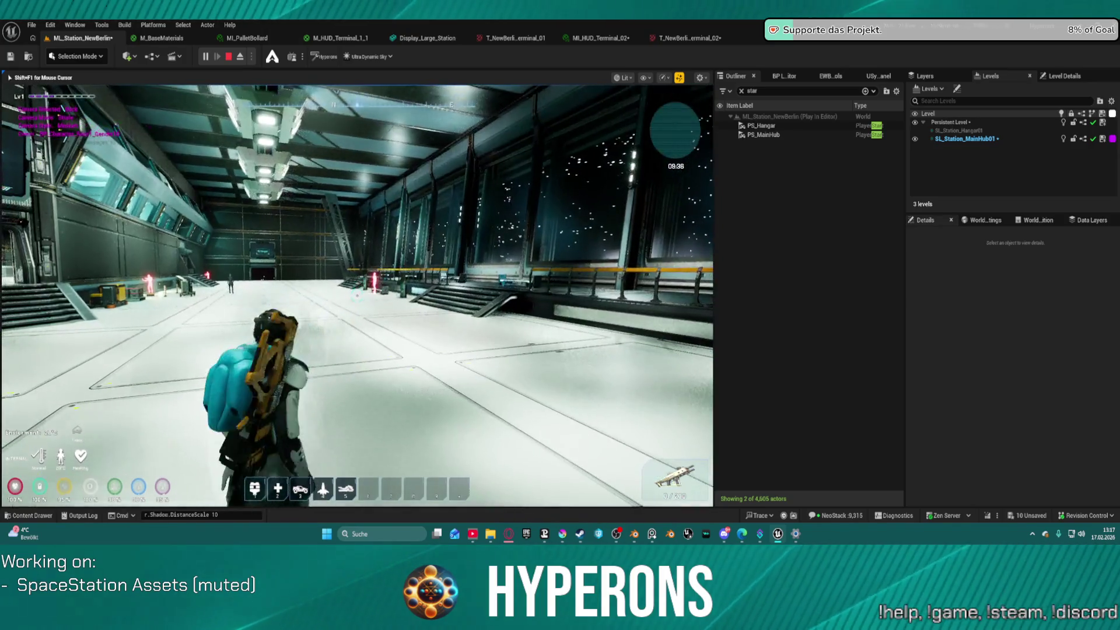
key(w)
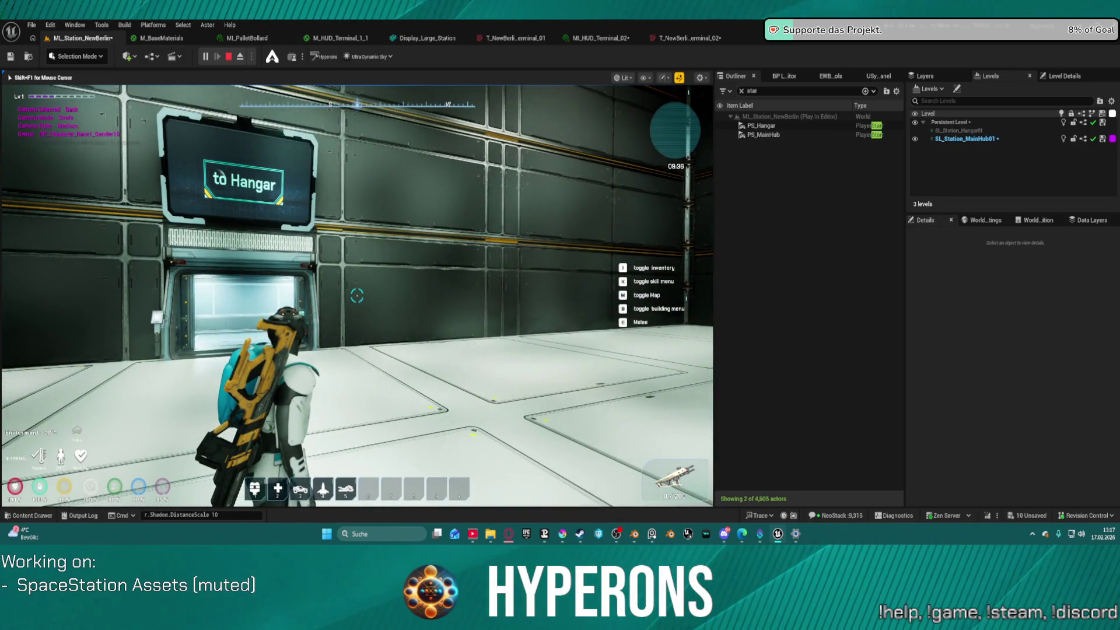
key(w)
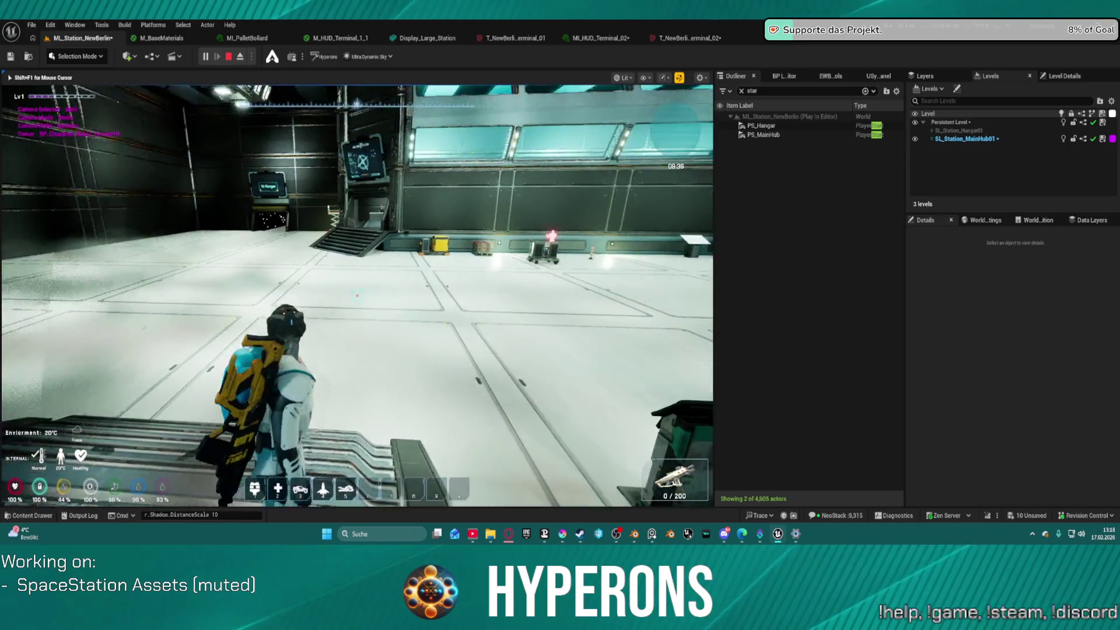
key(w)
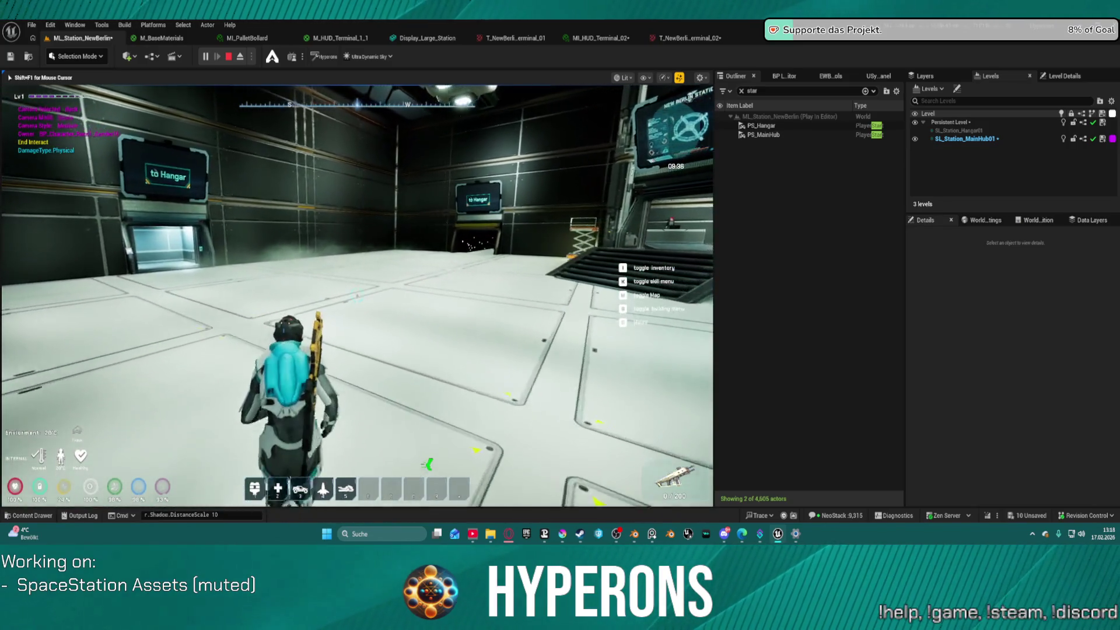
key(w)
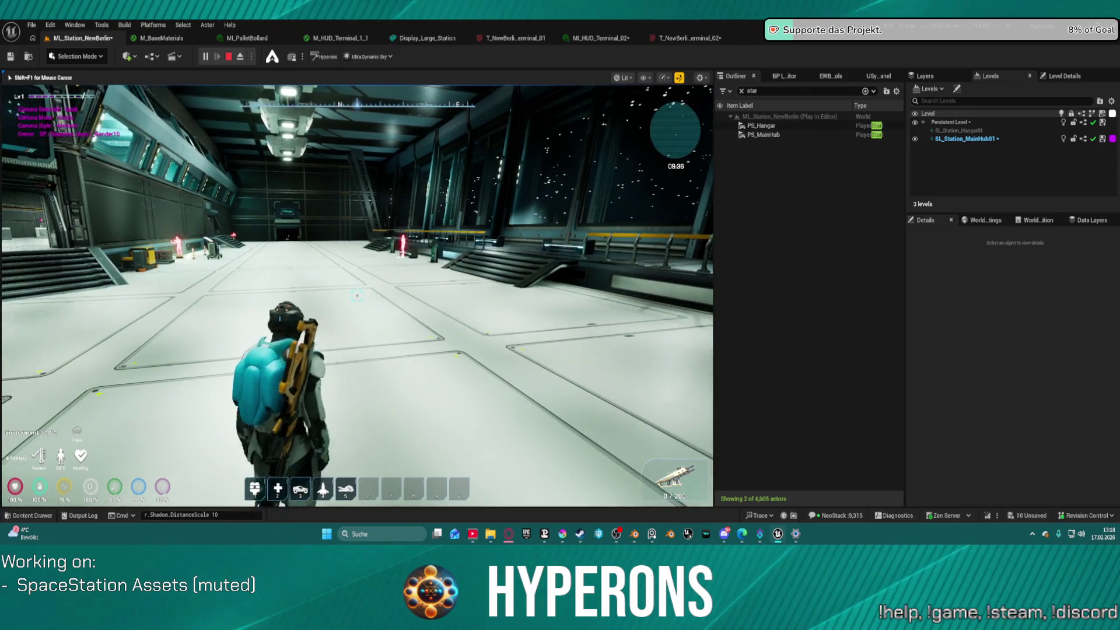
key(w)
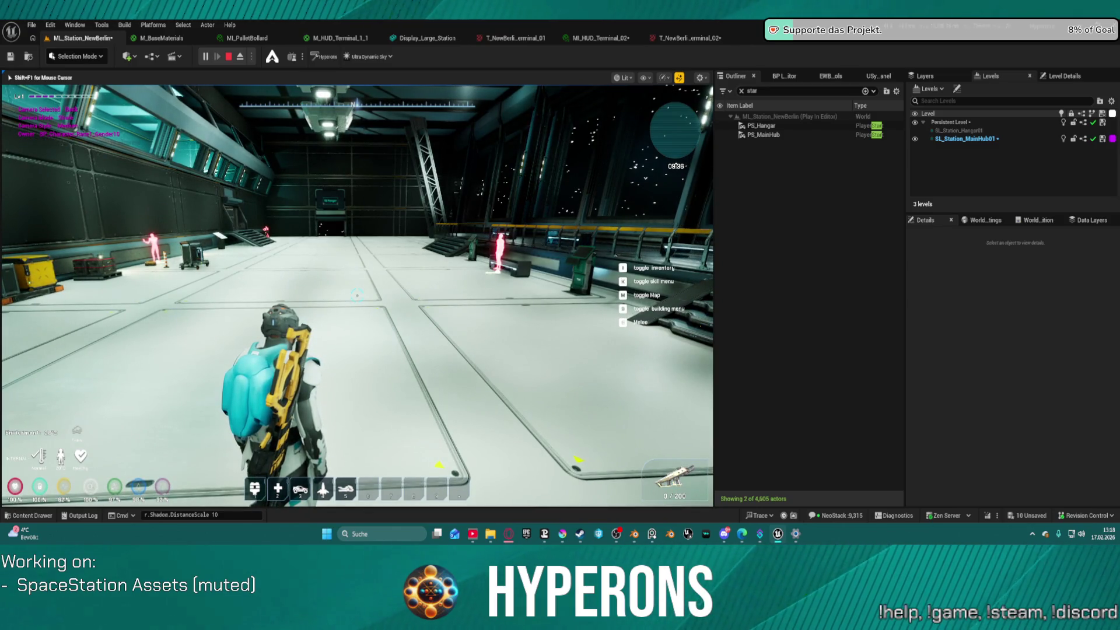
key(w)
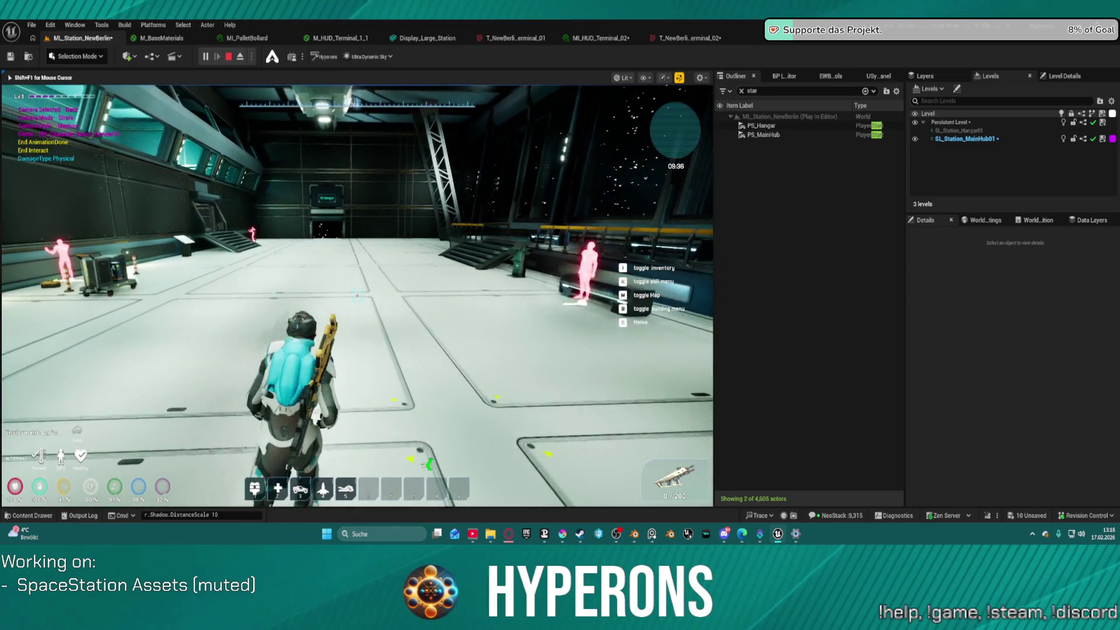
key(w)
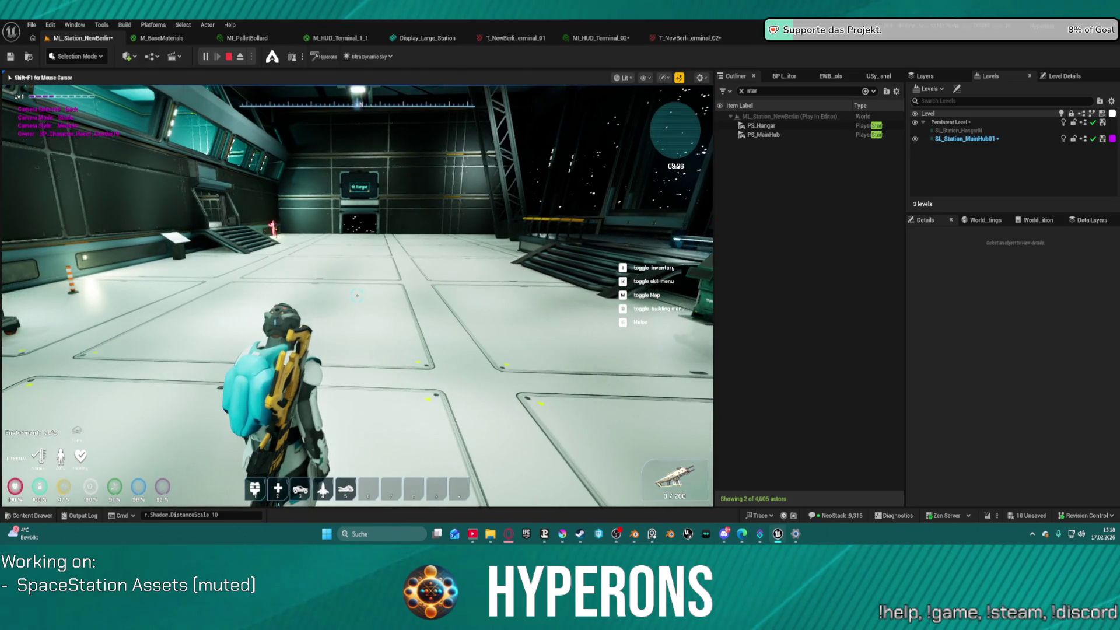
- Refocus the game view and walk across the hangar to the Hangar doorway beside the stairs
key(super)
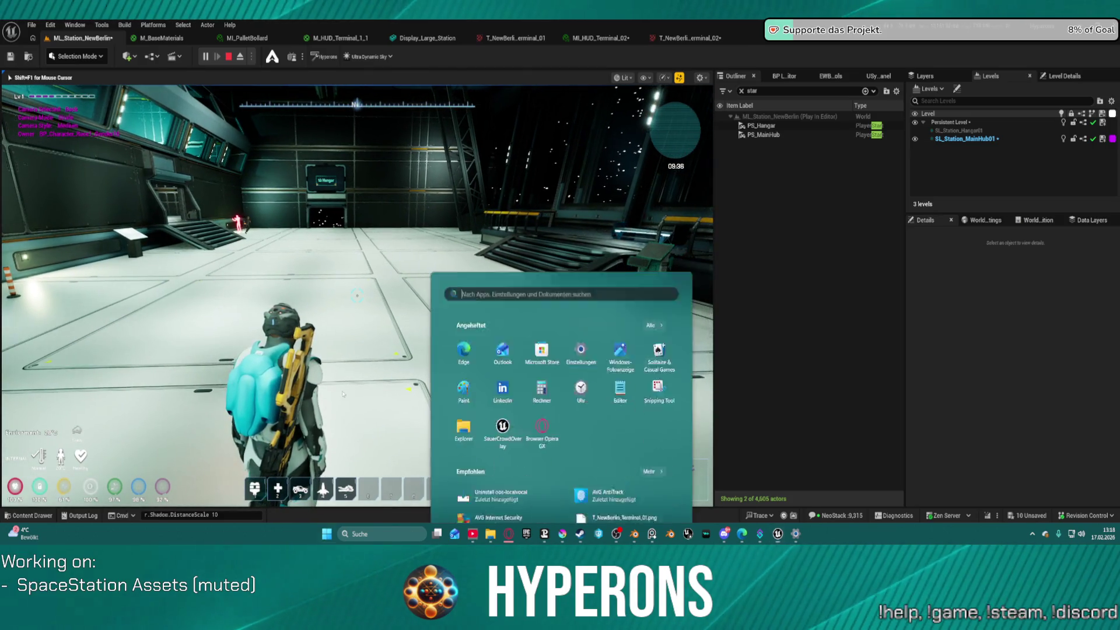
key(super)
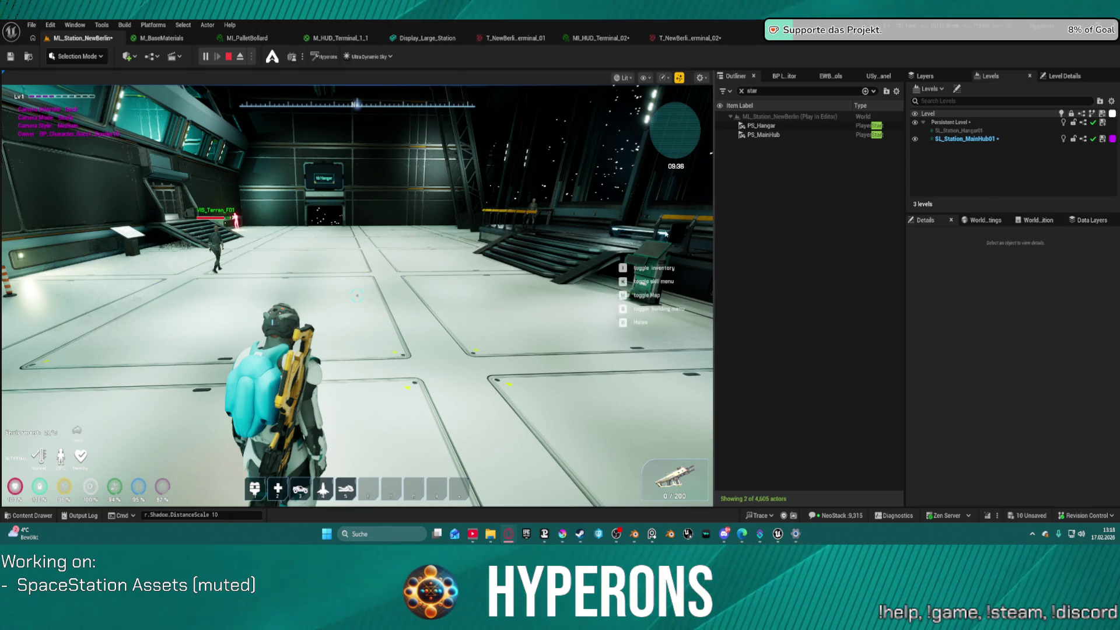
click(511, 253)
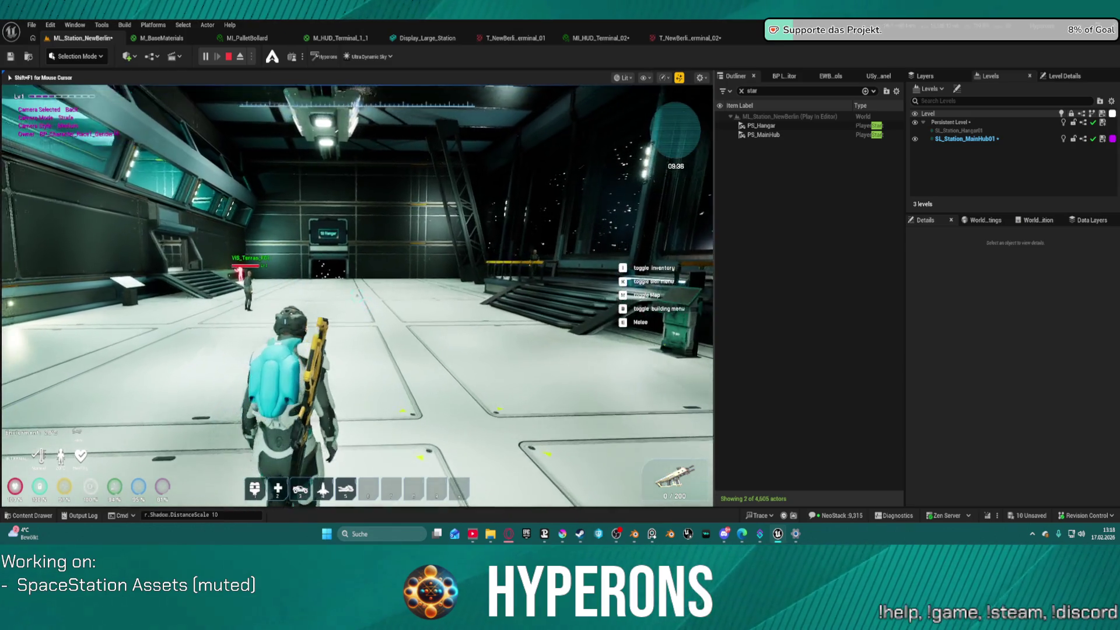
key(w)
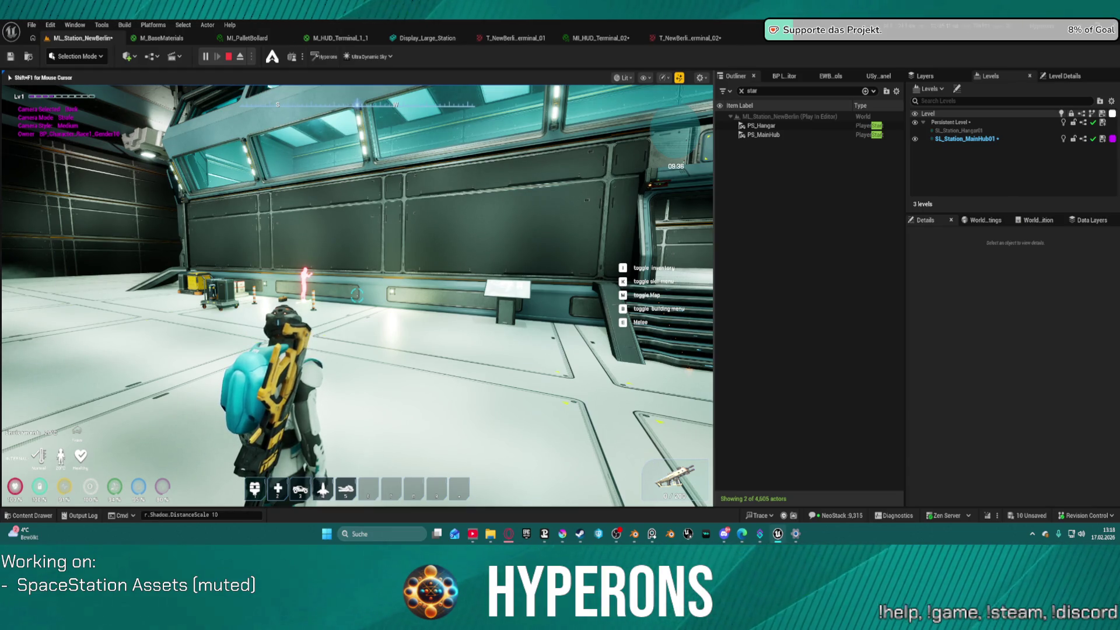
key(w)
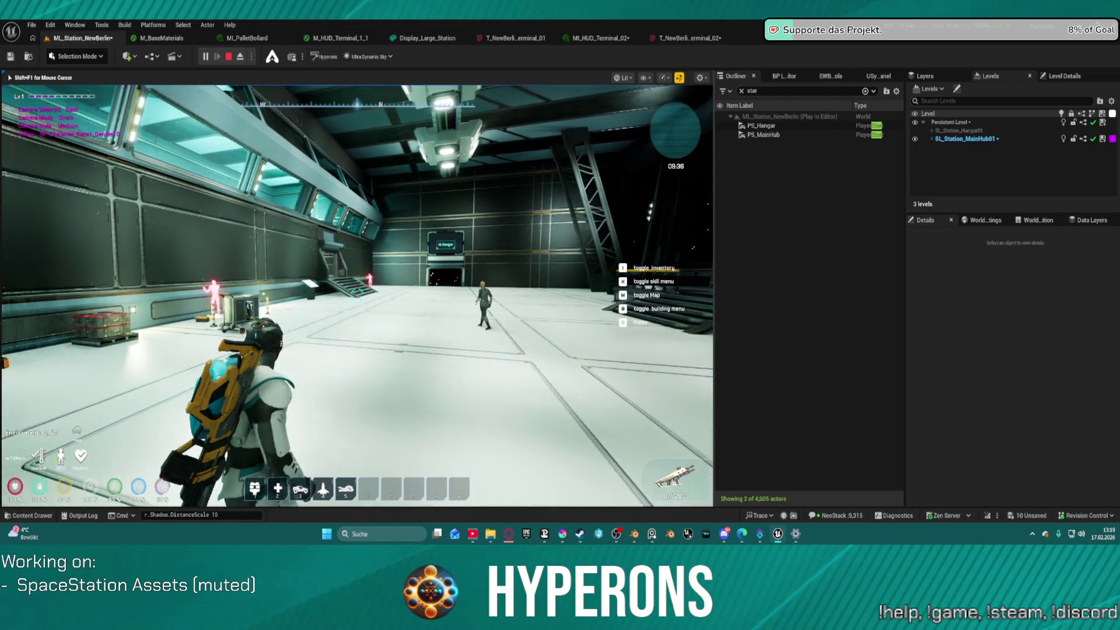
key(w)
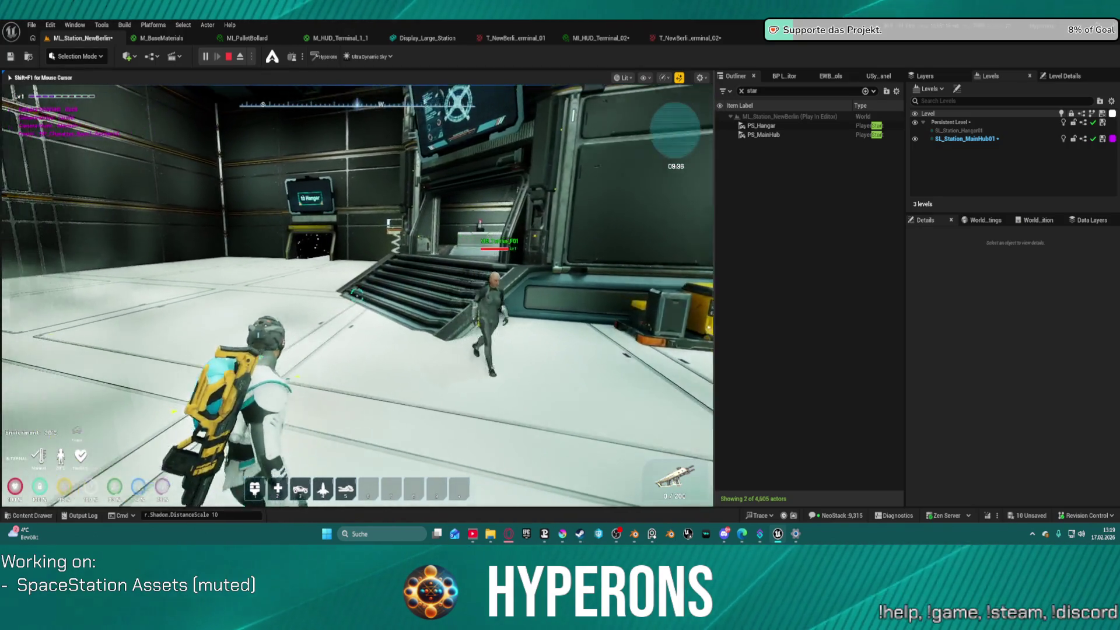
key(w)
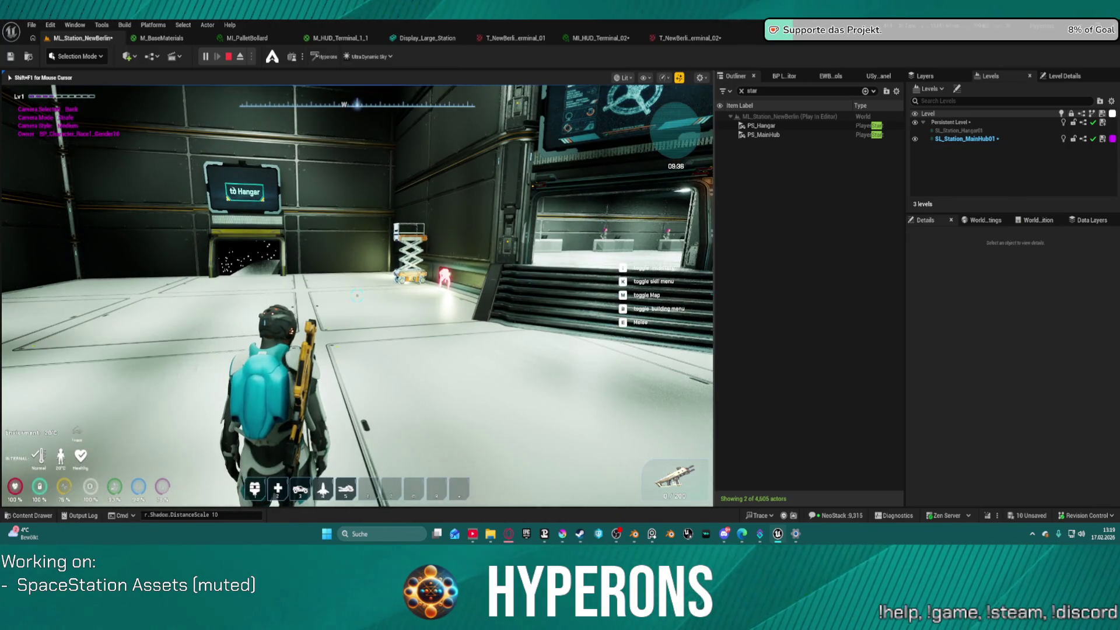
key(super)
key(super)
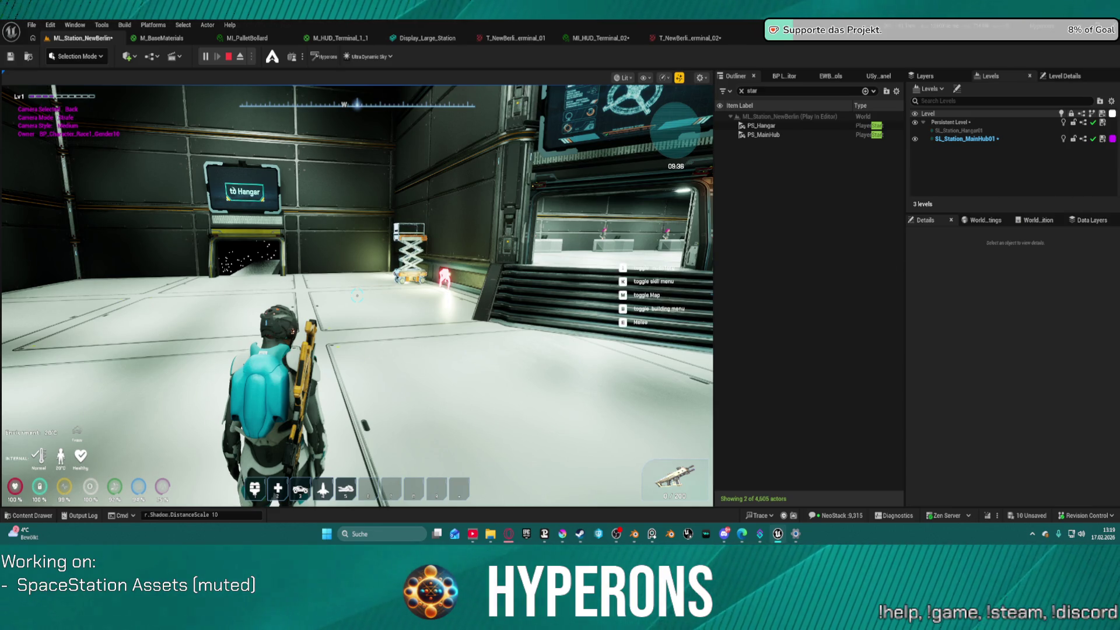
- Walk the character up to the yellow railing and stop the Play-in-Editor session
click(356, 296)
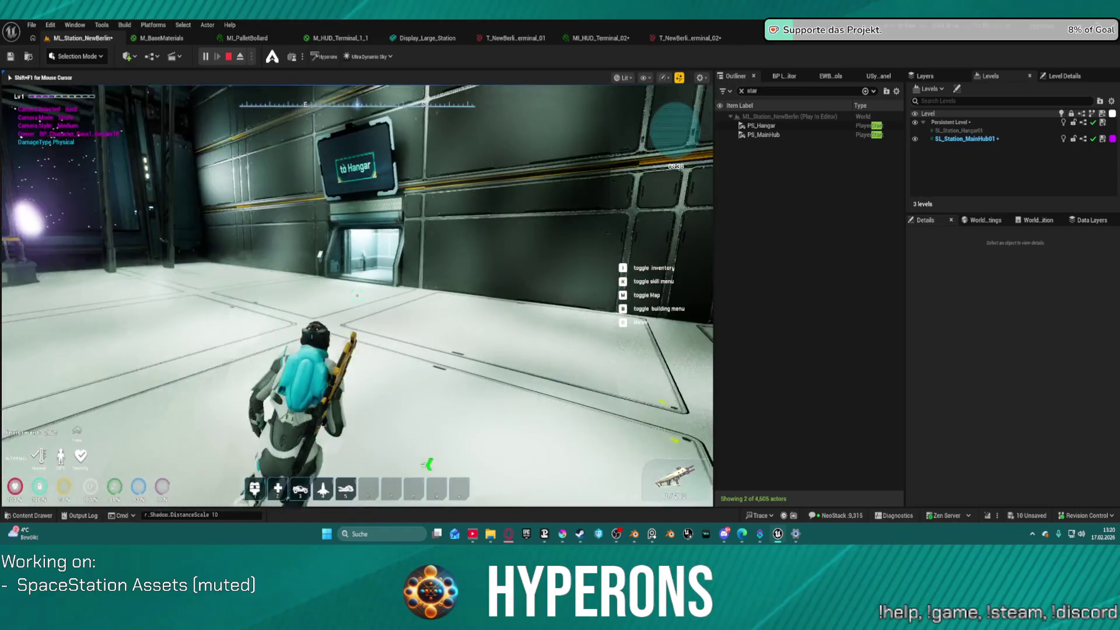
key(w)
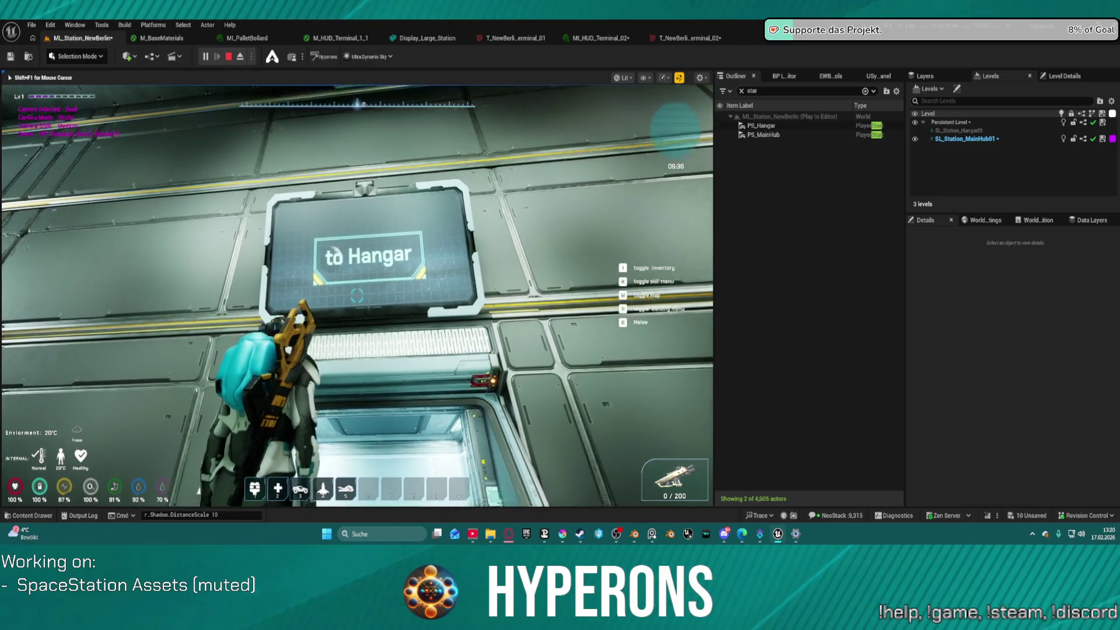
key(w)
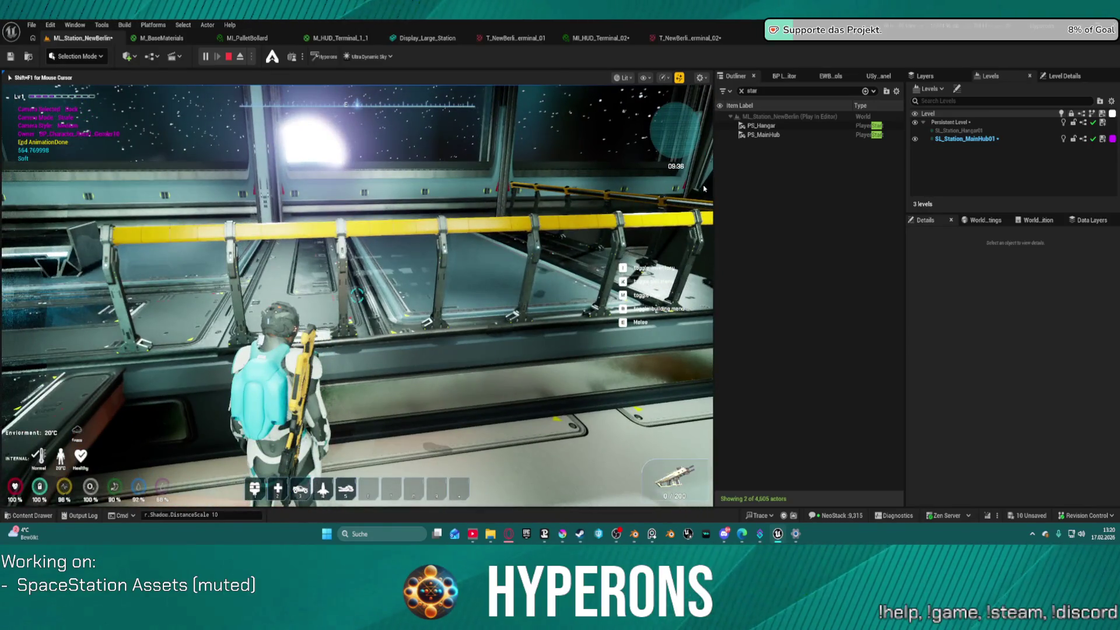
key(Escape)
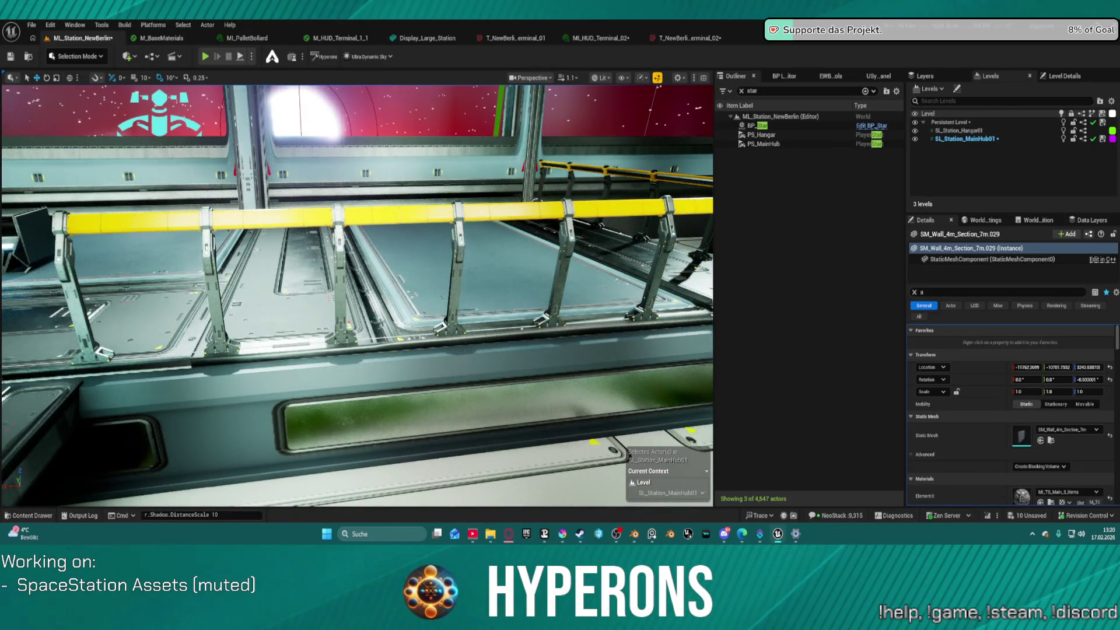
- Move the yellow railing's start spline point left to X 725.78, undoing the first attempt
click(685, 204)
key(f)
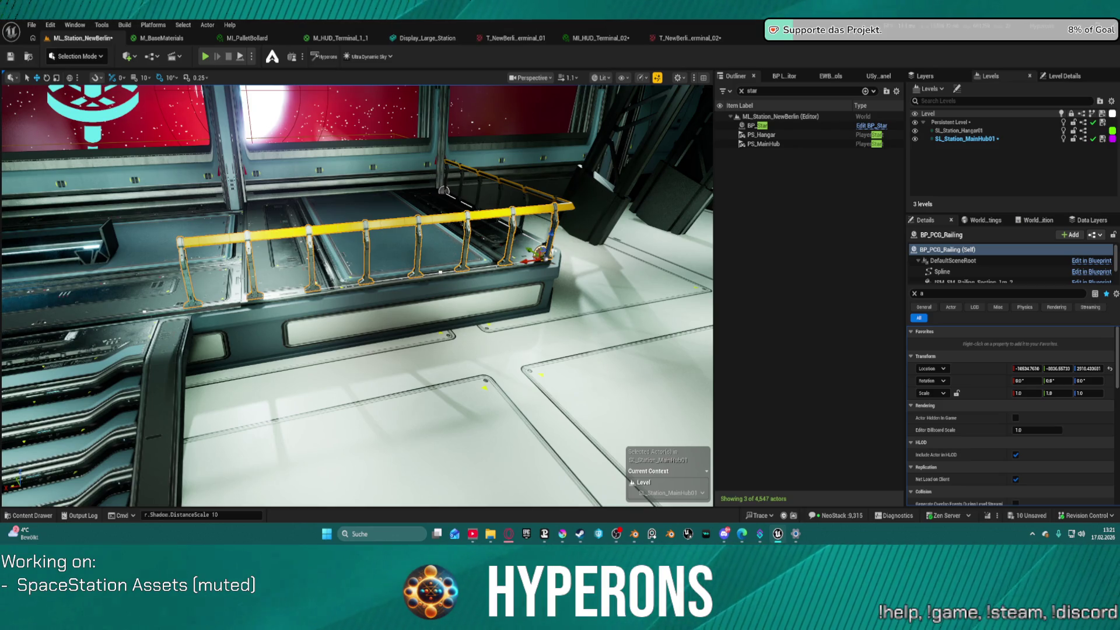
click(132, 312)
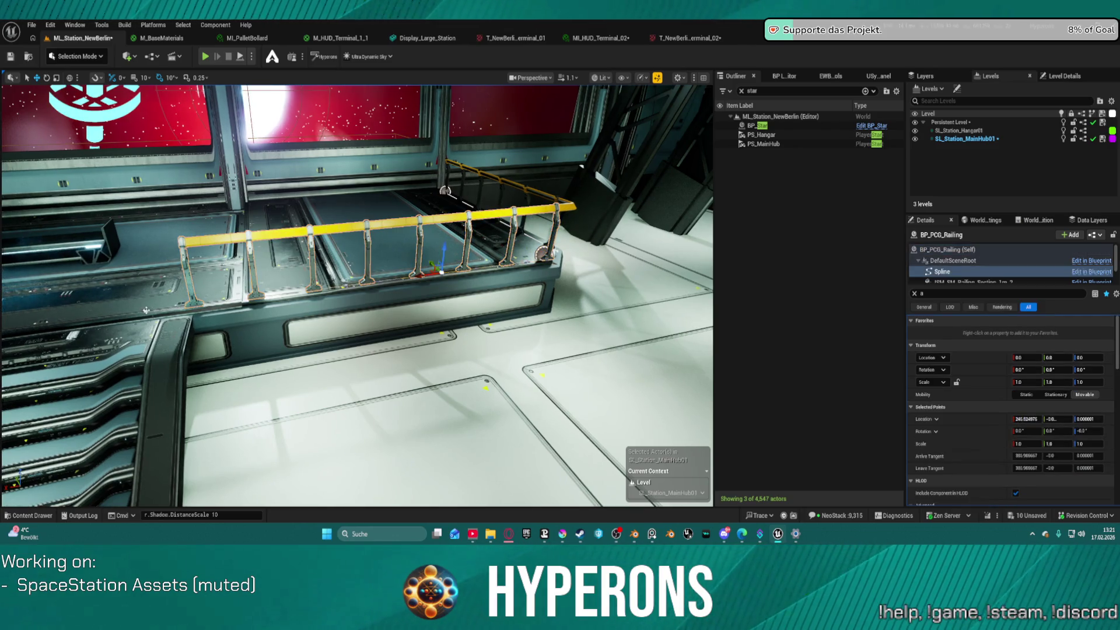
drag(126, 313, 30, 323)
scroll(226, 304, down, 4)
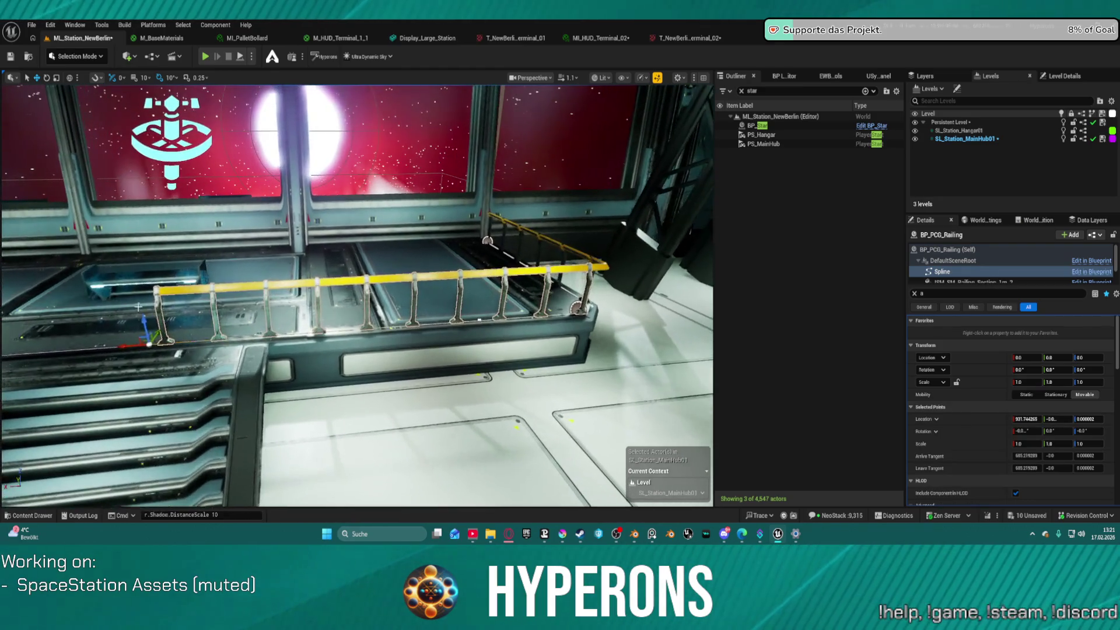
click(255, 341)
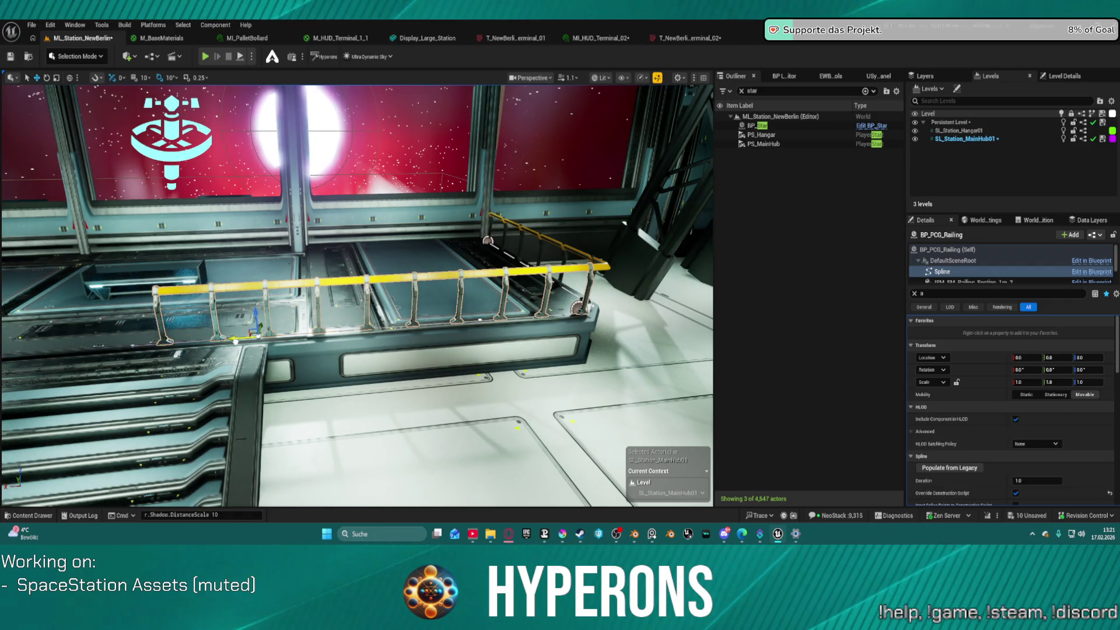
key(ctrl+z)
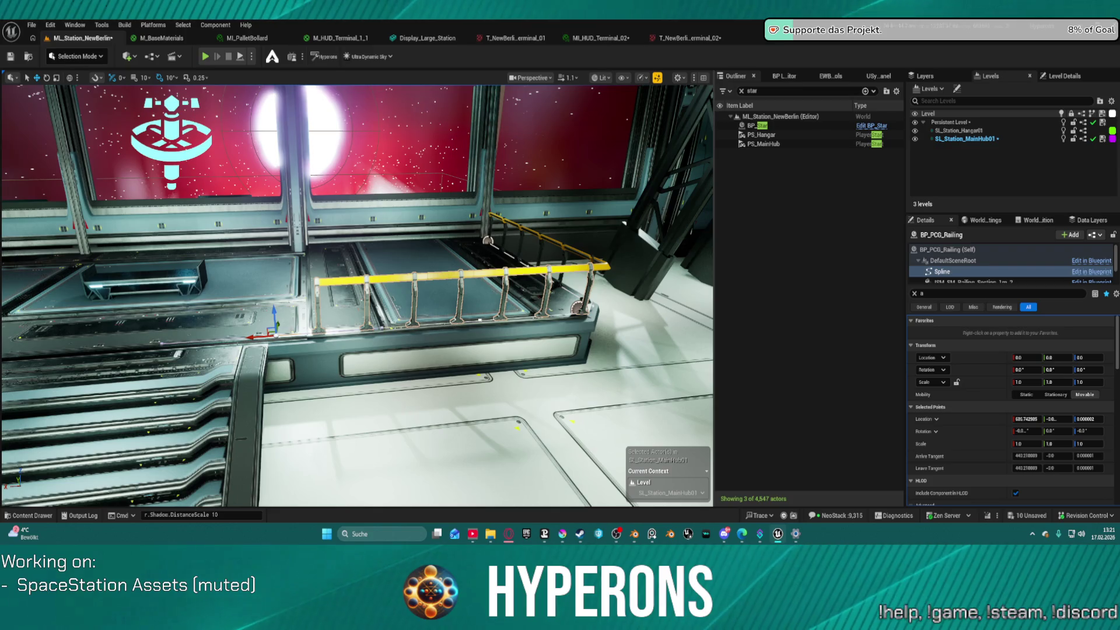
drag(255, 337, 235, 340)
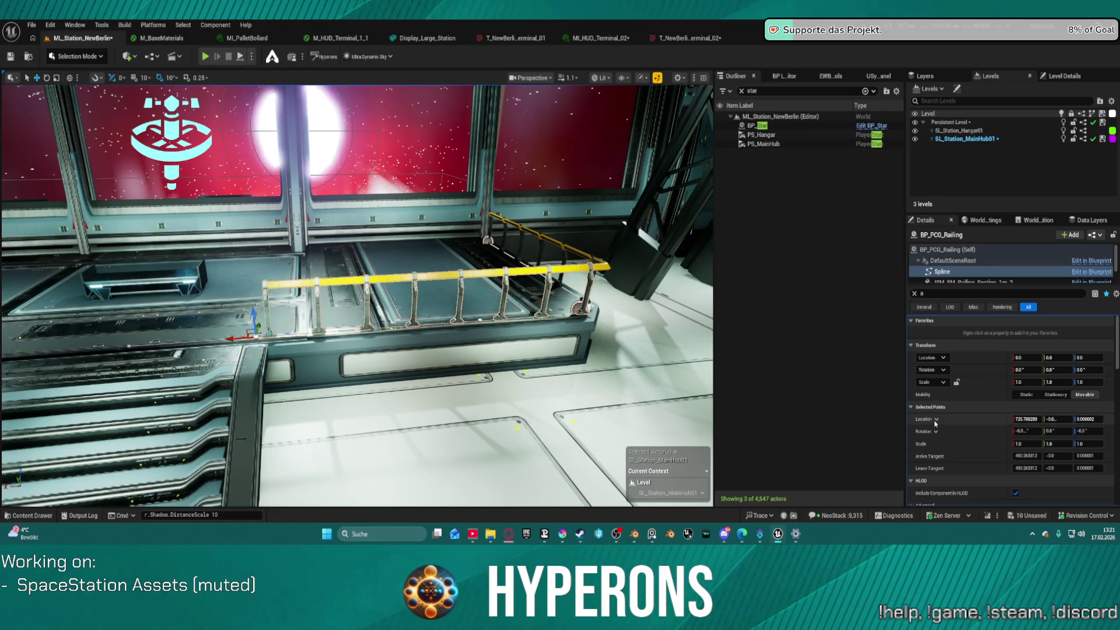
scroll(962, 446, down, 3)
- Toggle the railing PCG's End Mesh and Start Mesh overrides off and back on
scroll(964, 272, down, 3)
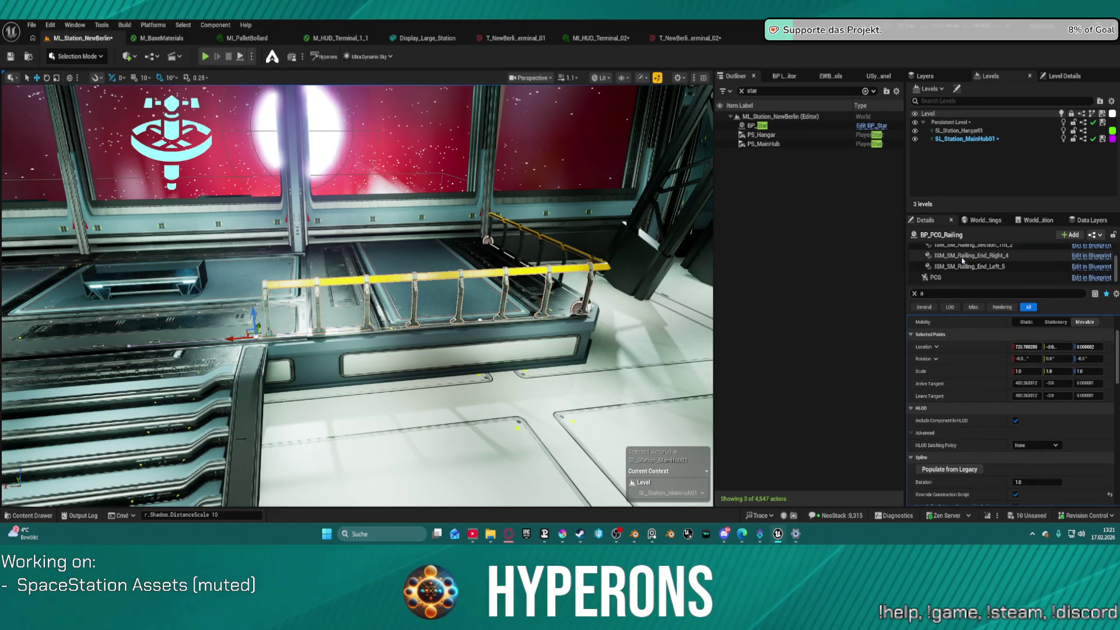
click(963, 277)
scroll(1005, 318, down, 2)
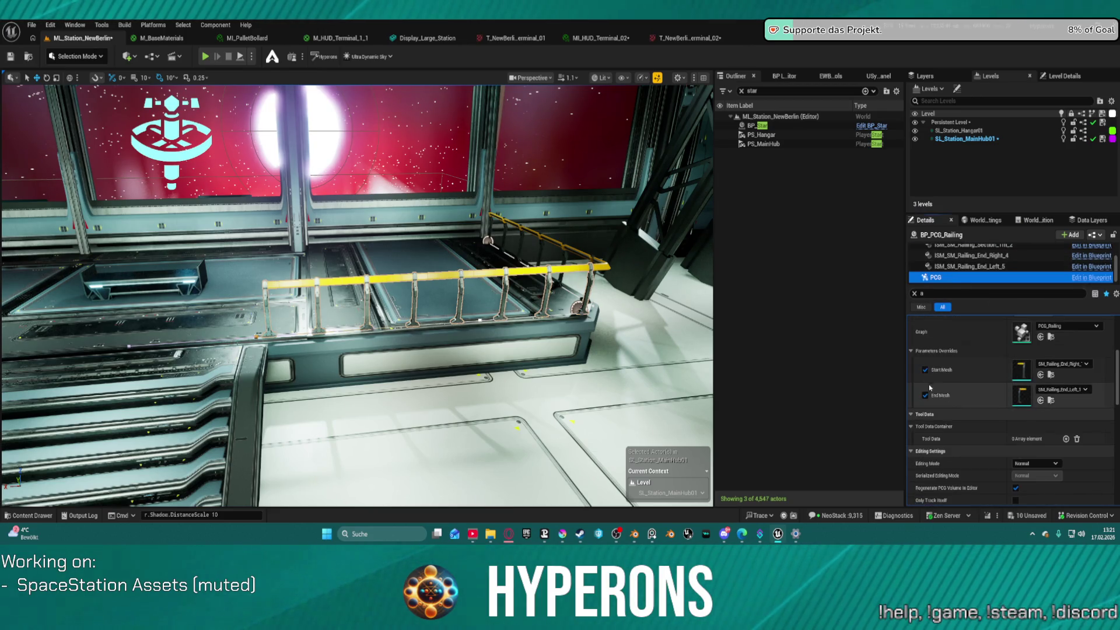
click(925, 371)
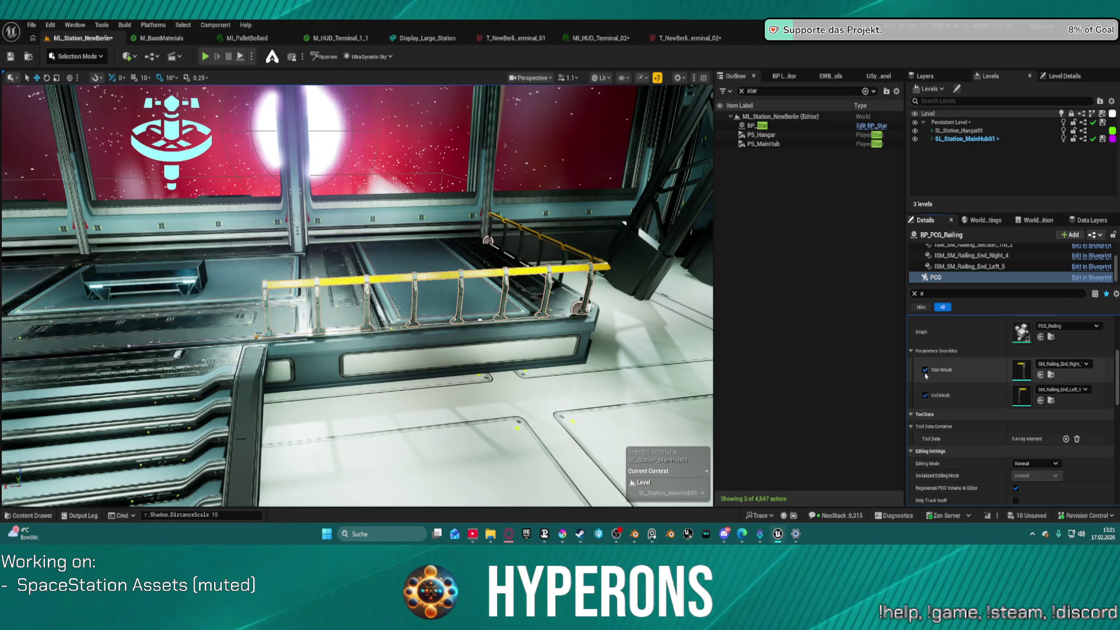
click(926, 396)
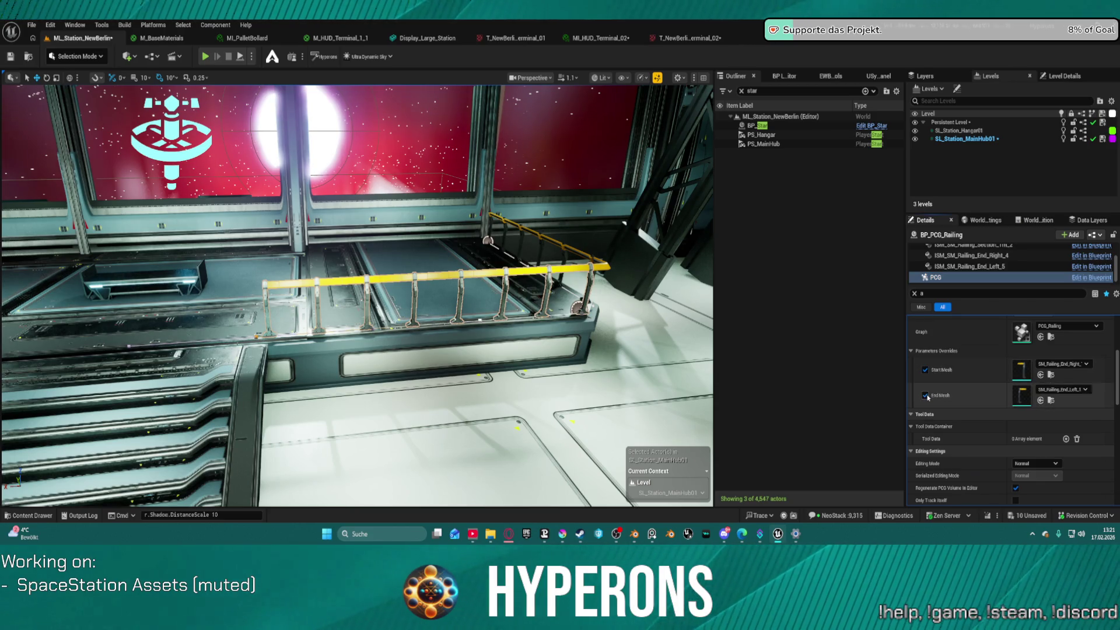
click(925, 396)
click(925, 371)
click(925, 370)
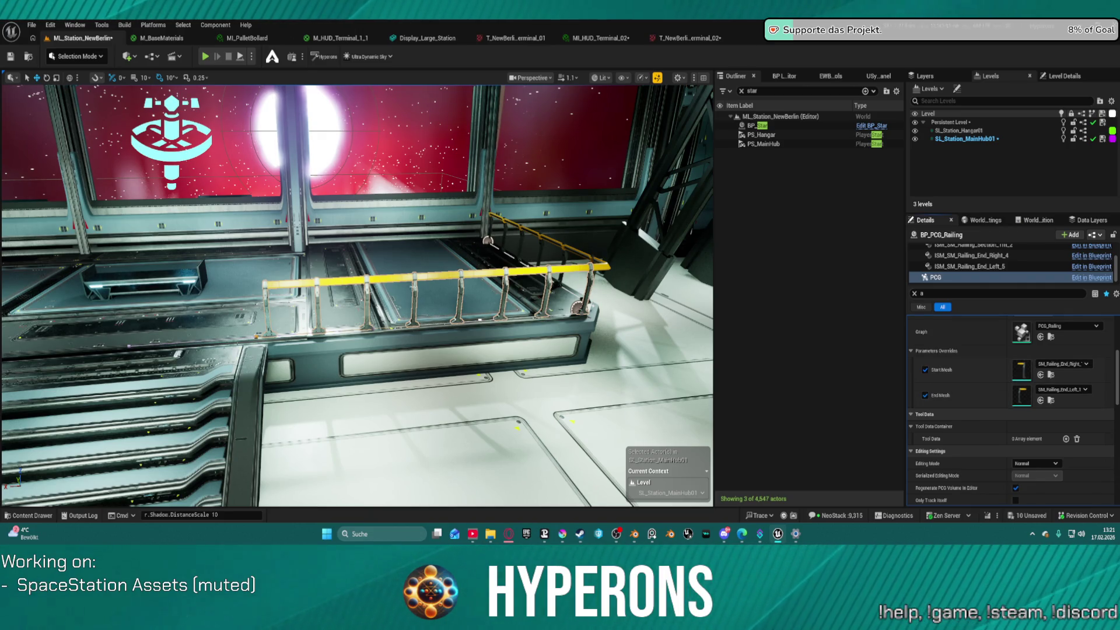
- Inspect the railing's end post, then select the PCG component's PCG_Railing graph asset
drag(564, 297, 513, 257)
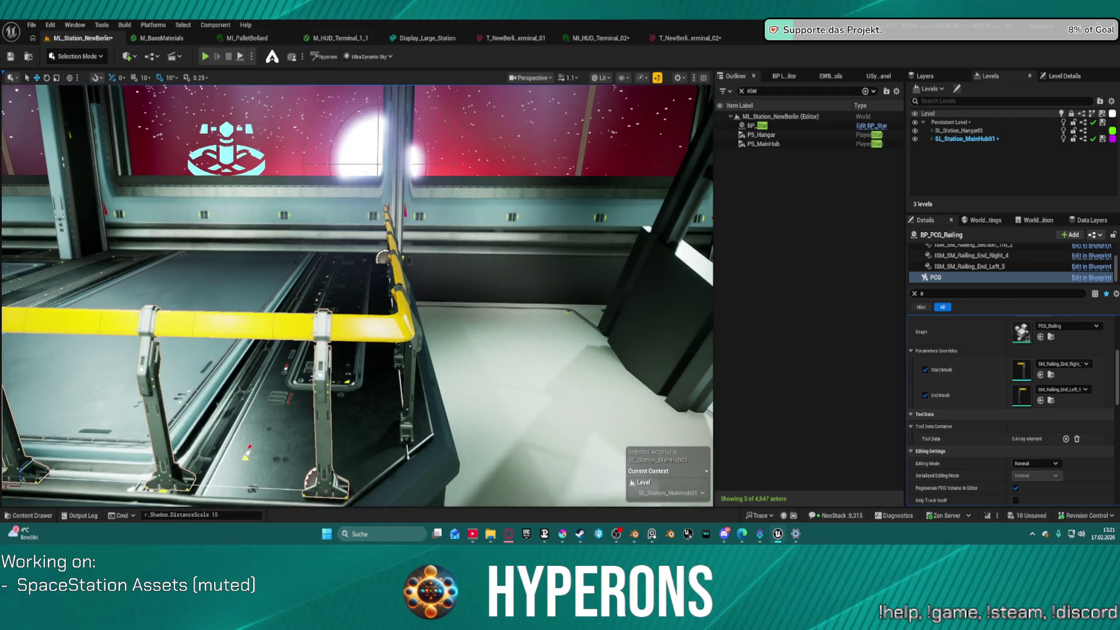
click(319, 373)
drag(333, 364, 280, 350)
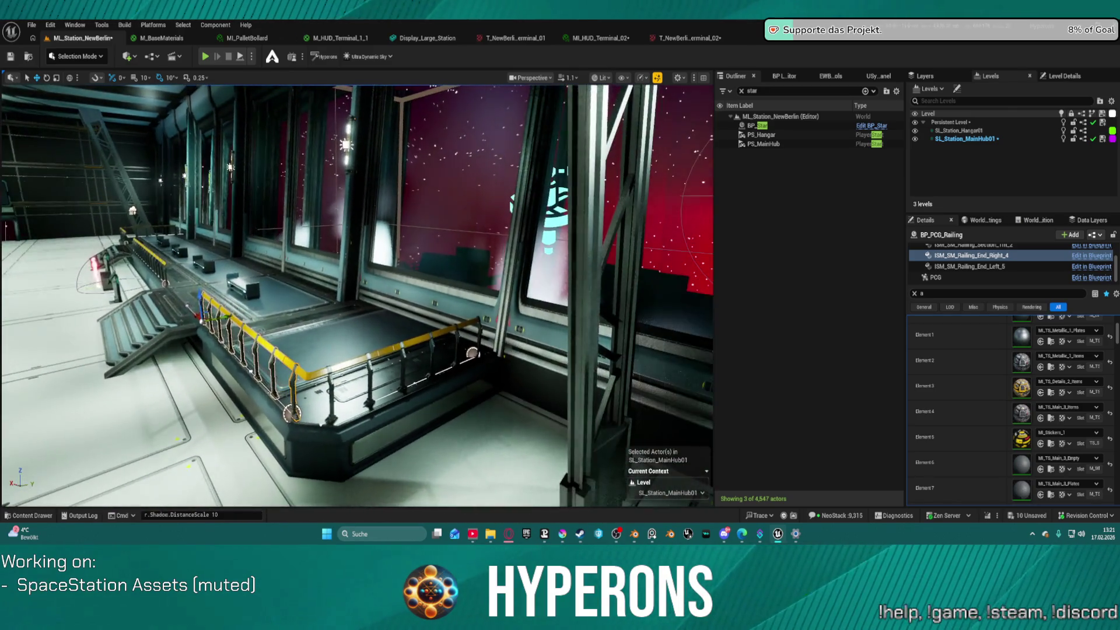
click(928, 278)
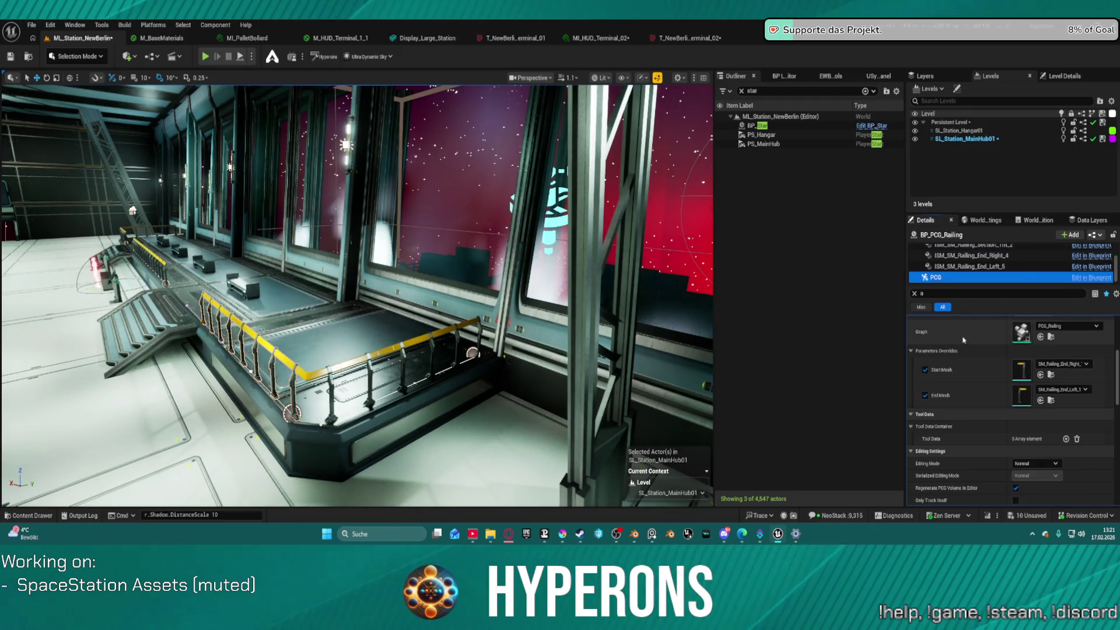
click(1028, 335)
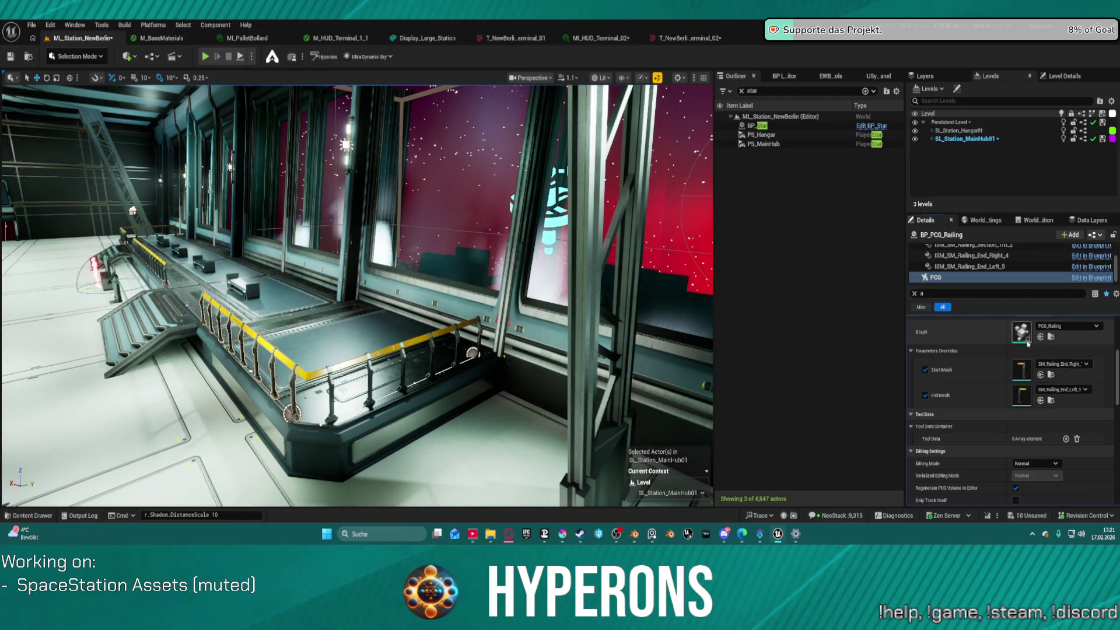
- Open the PCG_Railing graph and select only the End static mesh spawner
double_click(1022, 332)
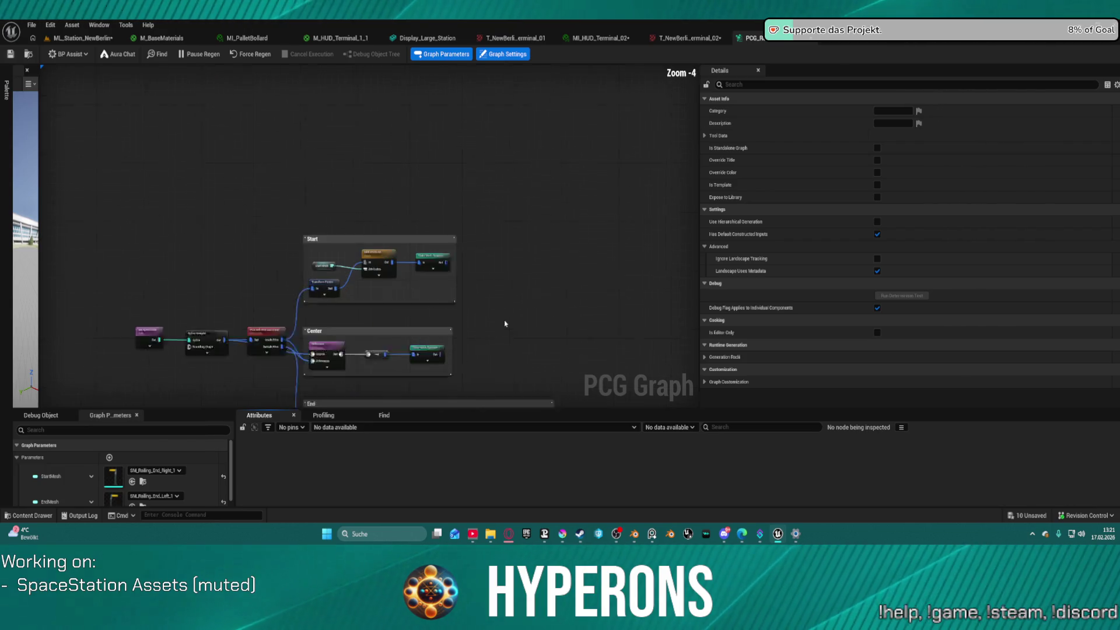
scroll(505, 323, up, 1)
click(411, 253)
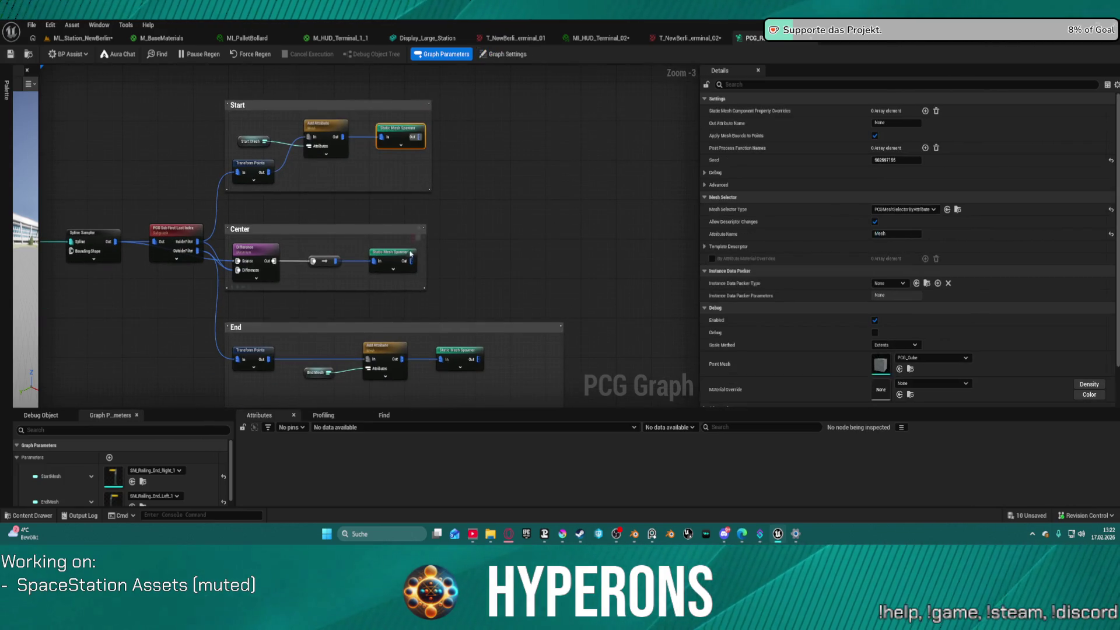
ctrl+click(411, 253)
ctrl+click(467, 352)
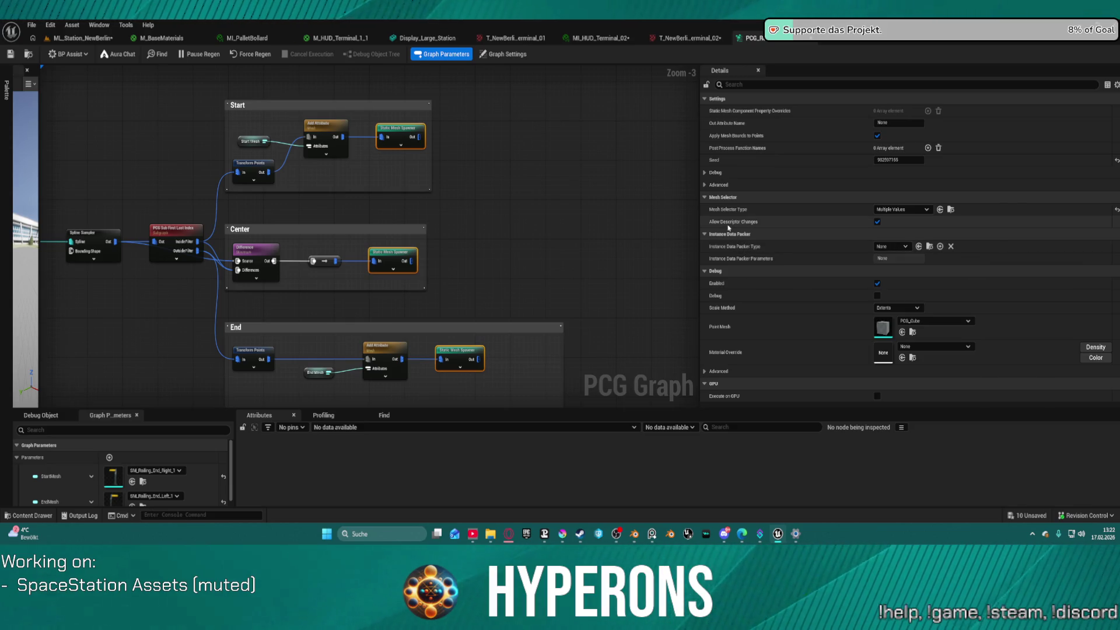
click(460, 360)
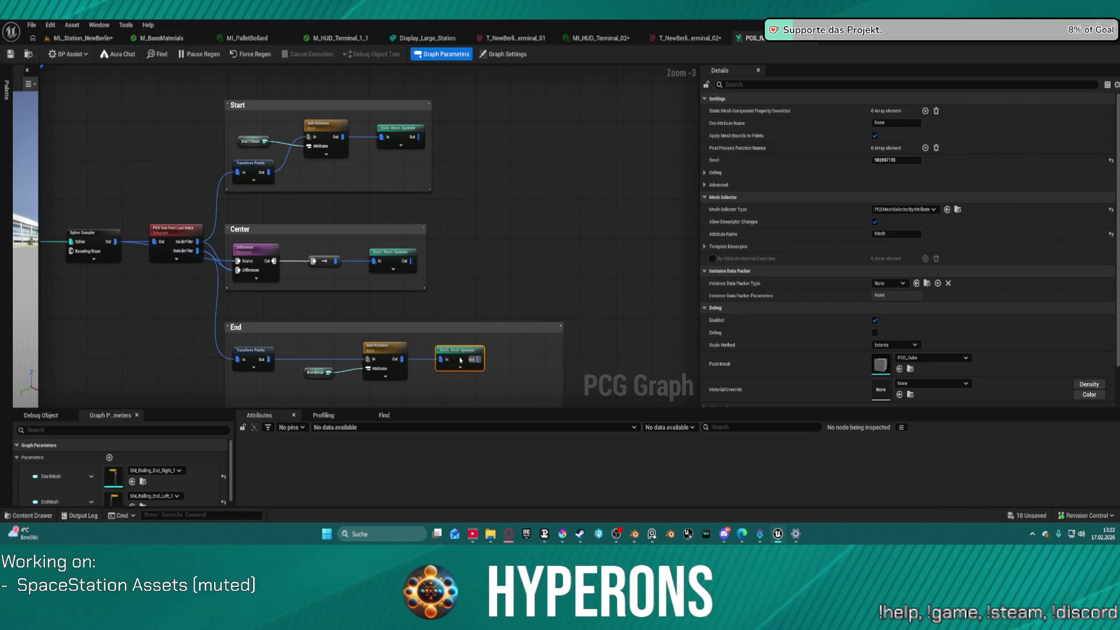
click(718, 246)
shift+click(388, 255)
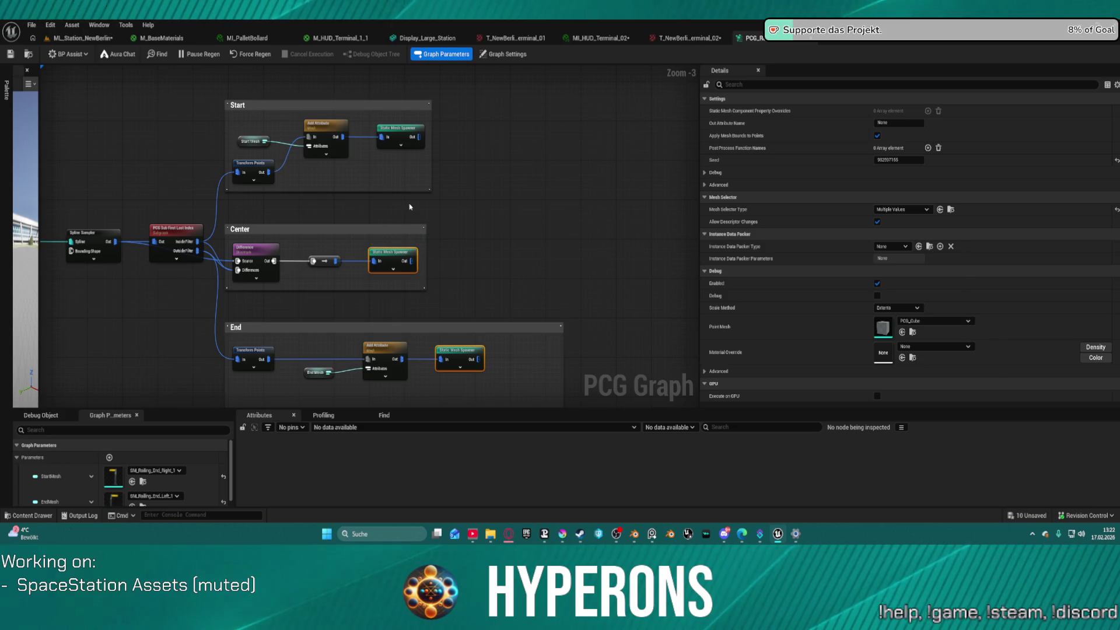
shift+click(402, 140)
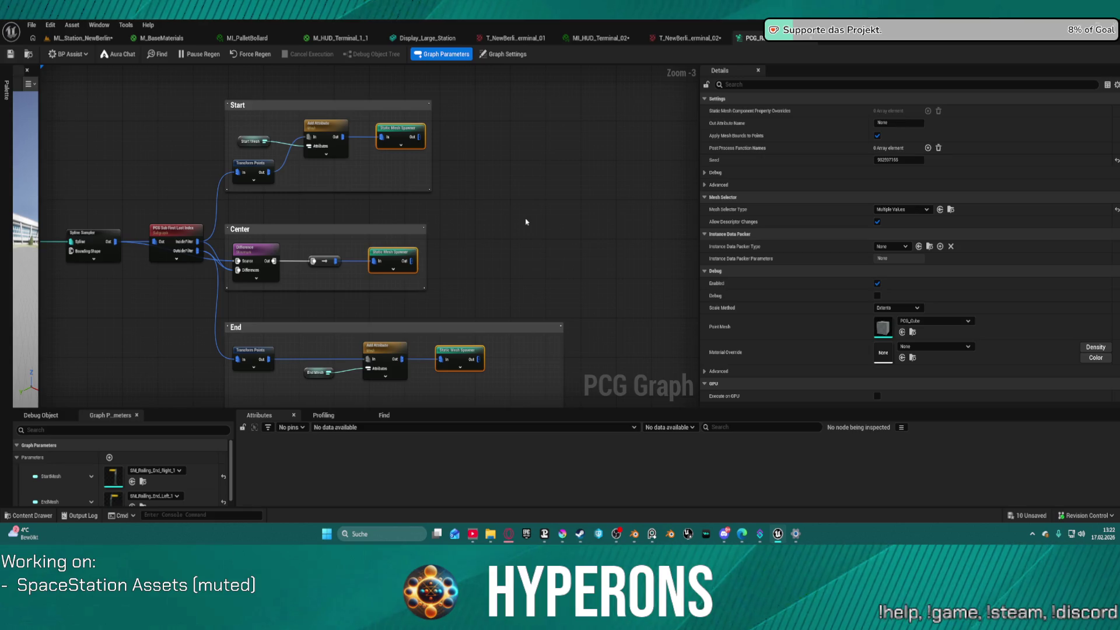
click(461, 363)
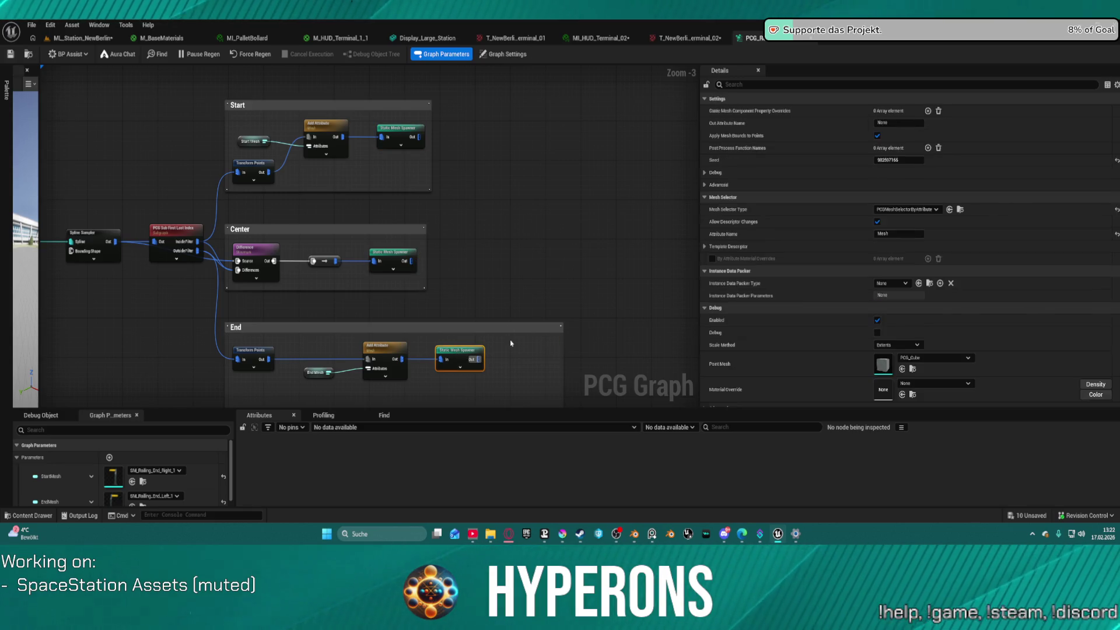
- Set the End spawner's template descriptor Collision Presets to BlockAll
click(704, 246)
scroll(865, 303, down, 2)
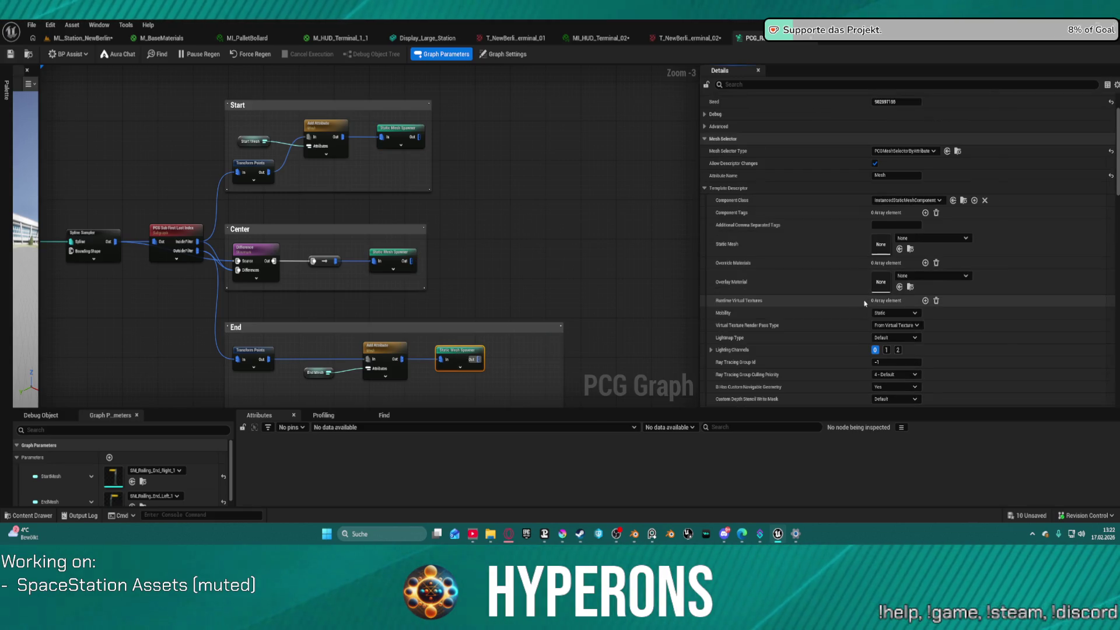
scroll(865, 303, down, 6)
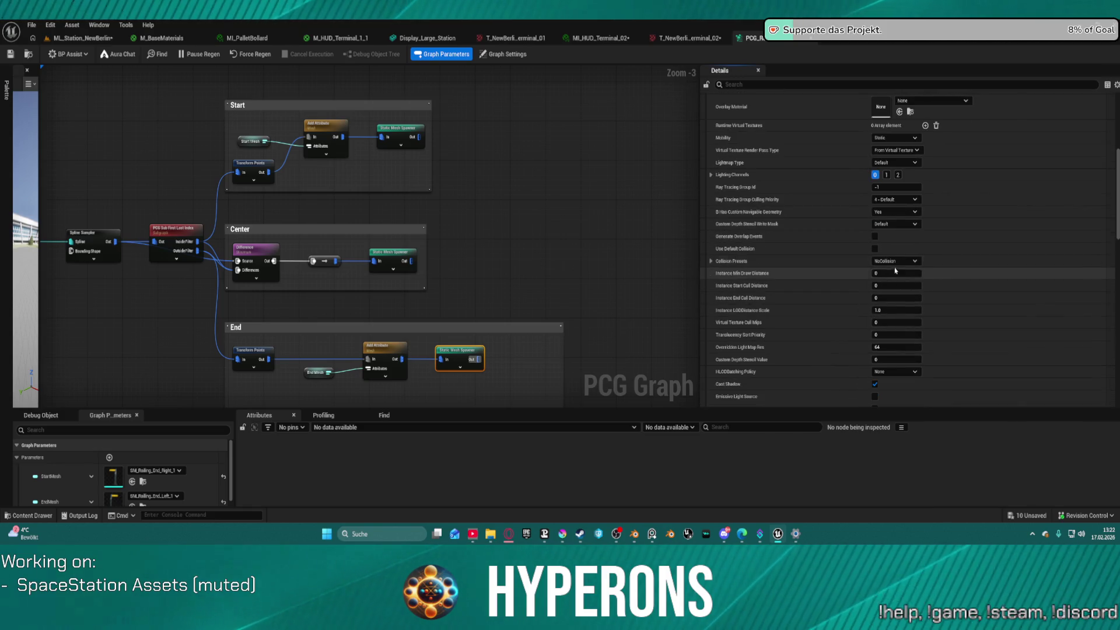
click(895, 262)
click(887, 285)
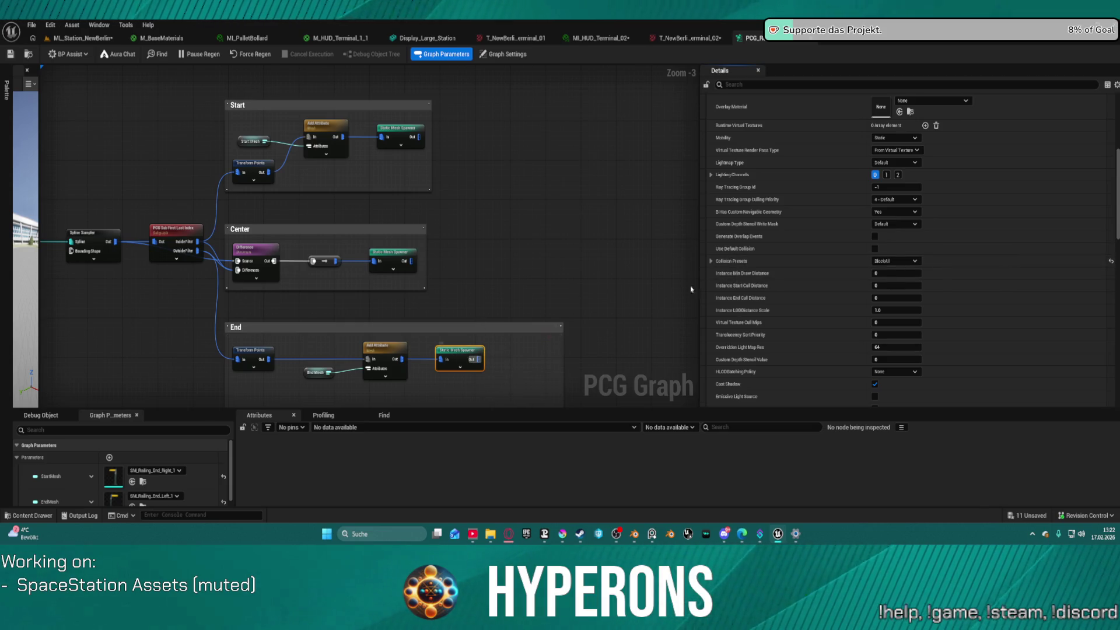
- Expand the Center spawner's first mesh entry and its descriptor settings
scroll(727, 175, up, 5)
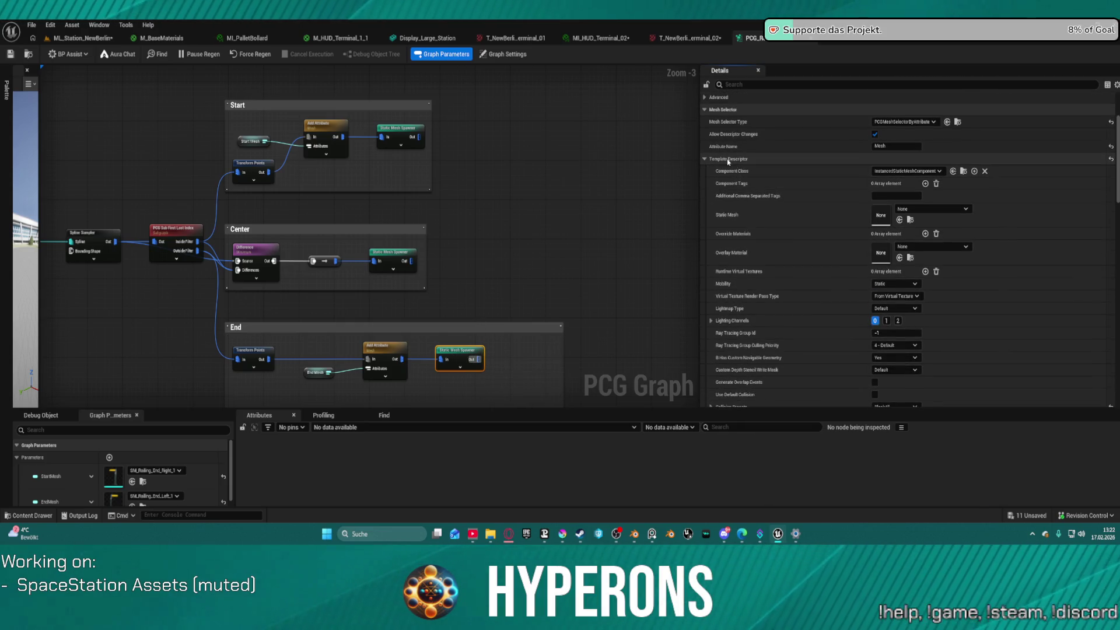
click(403, 252)
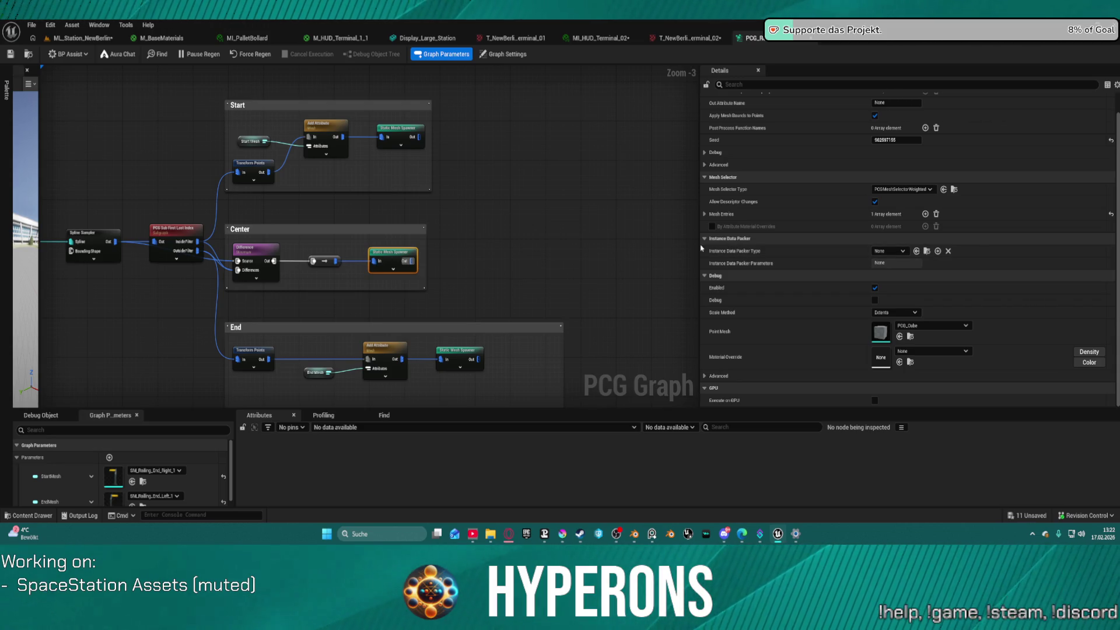
click(704, 215)
click(711, 226)
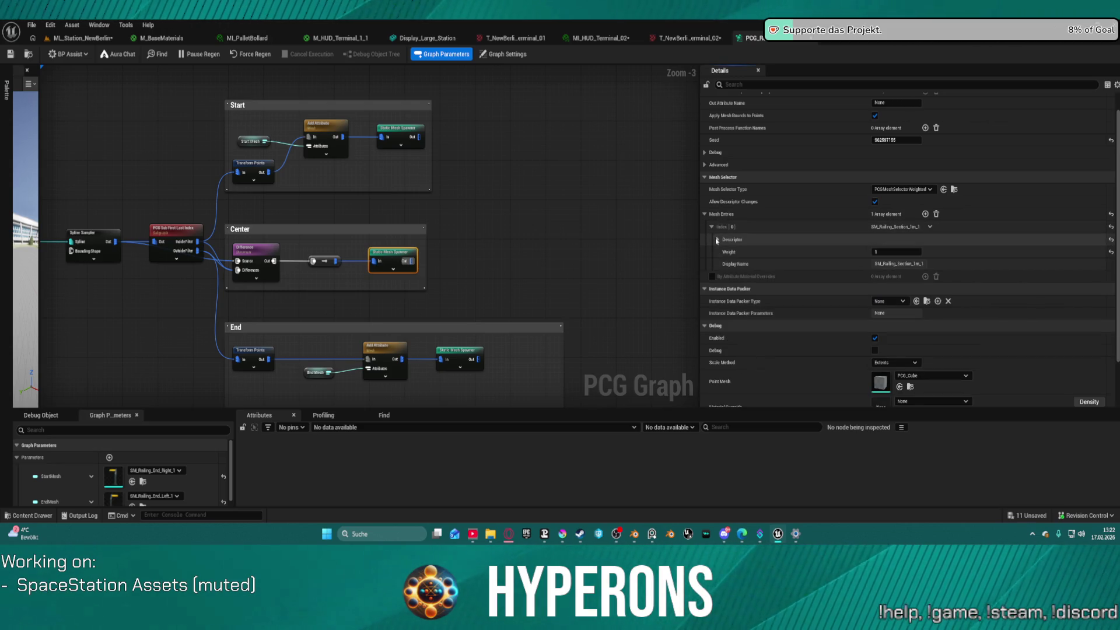
click(717, 239)
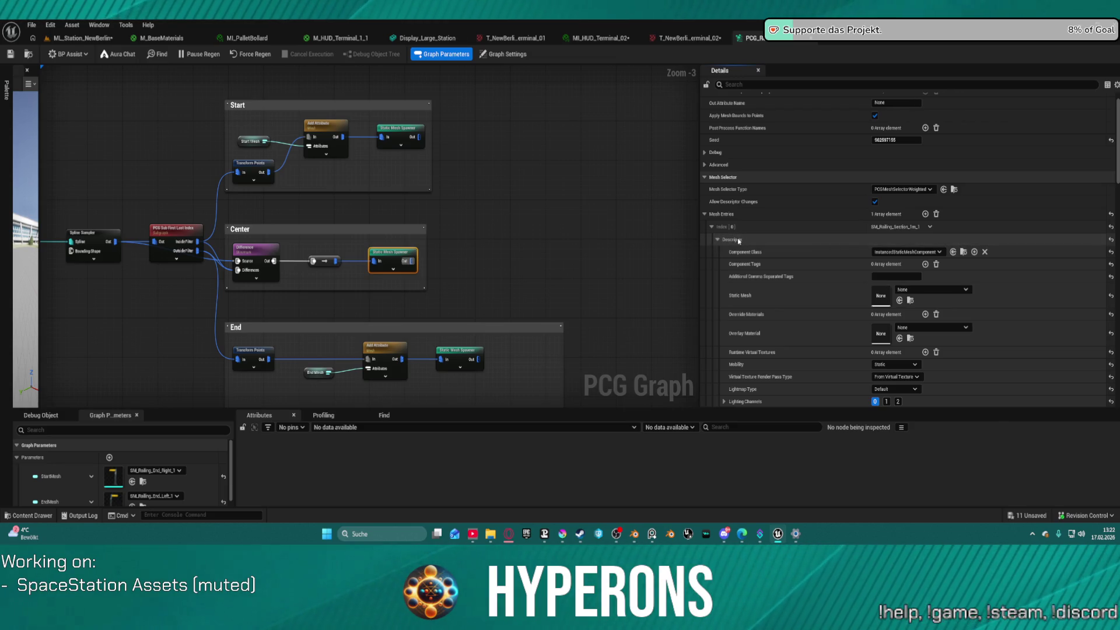
- Undo the pasted property change and review the Start spawner's template mesh settings
scroll(860, 315, down, 1)
key(super)
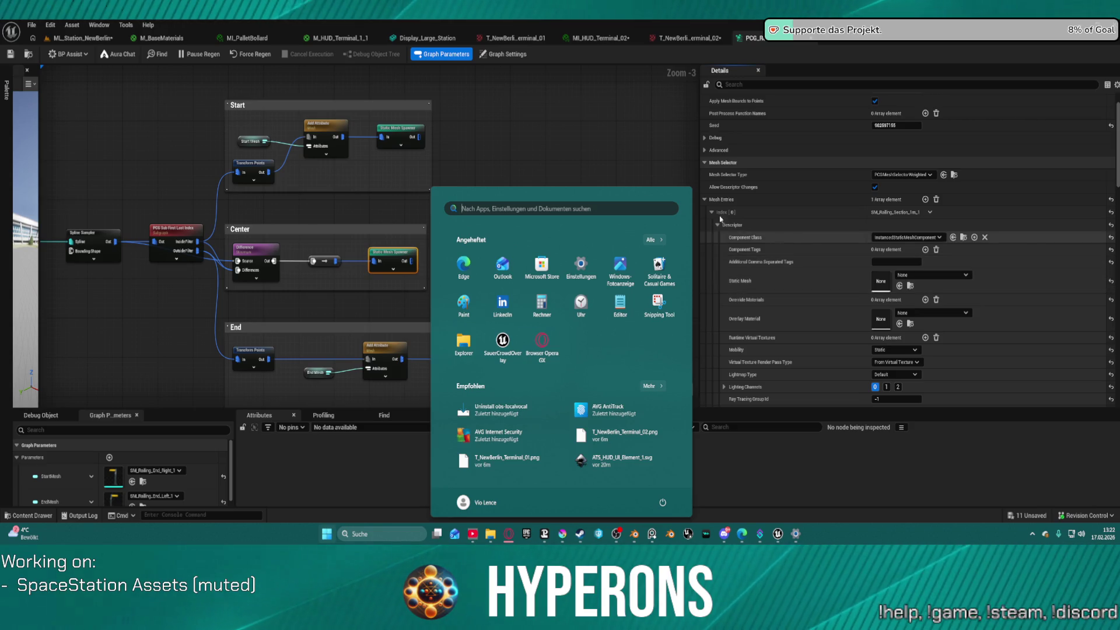
click(646, 207)
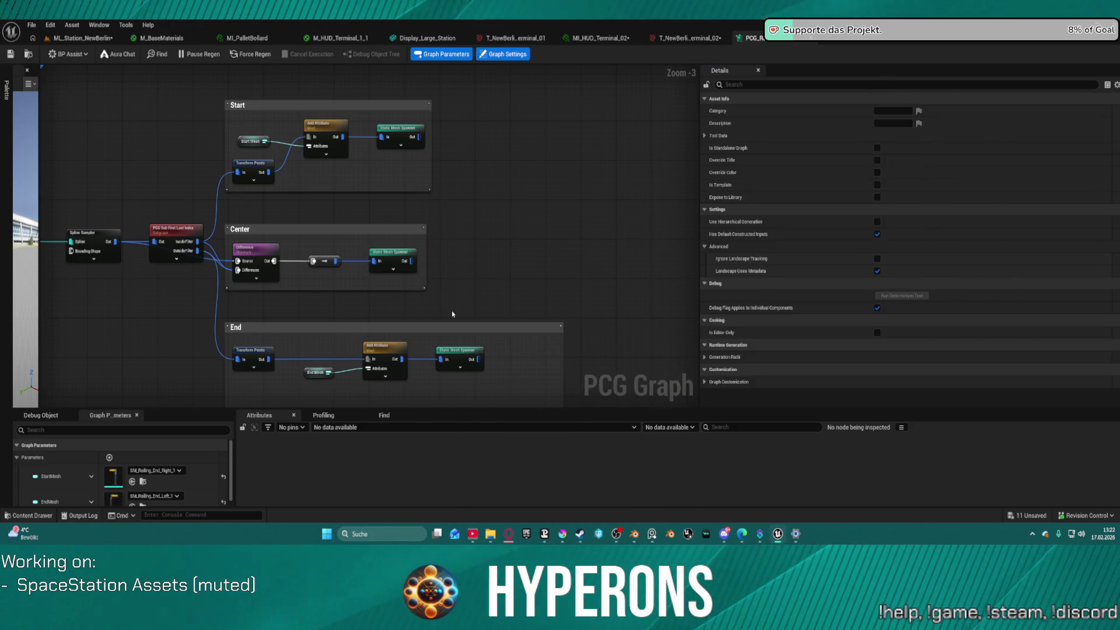
key(ctrl+z)
click(400, 136)
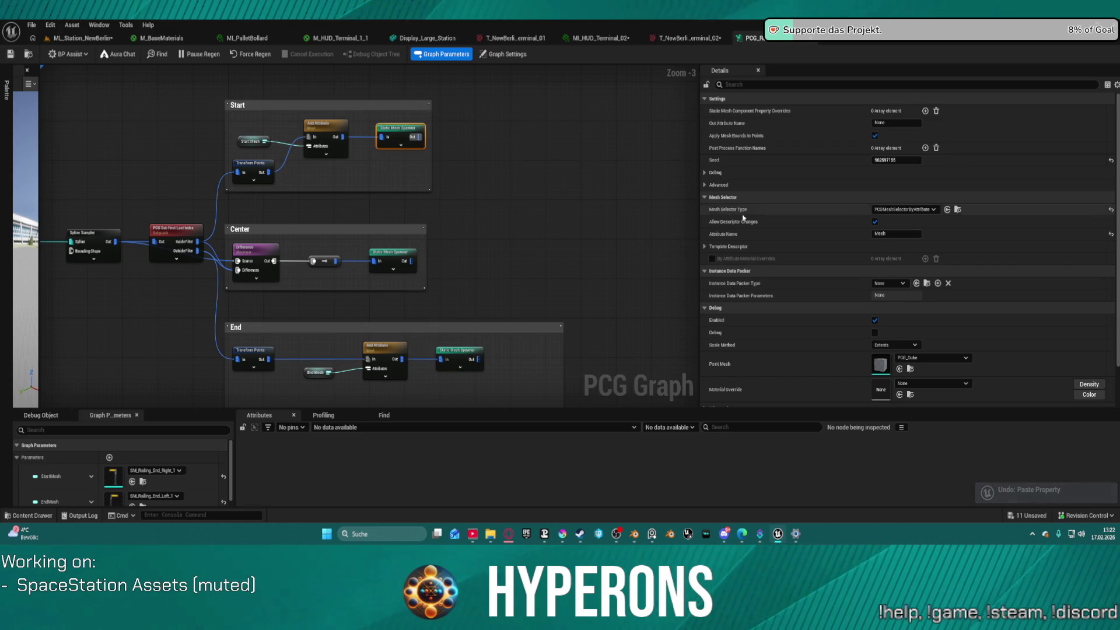
click(724, 248)
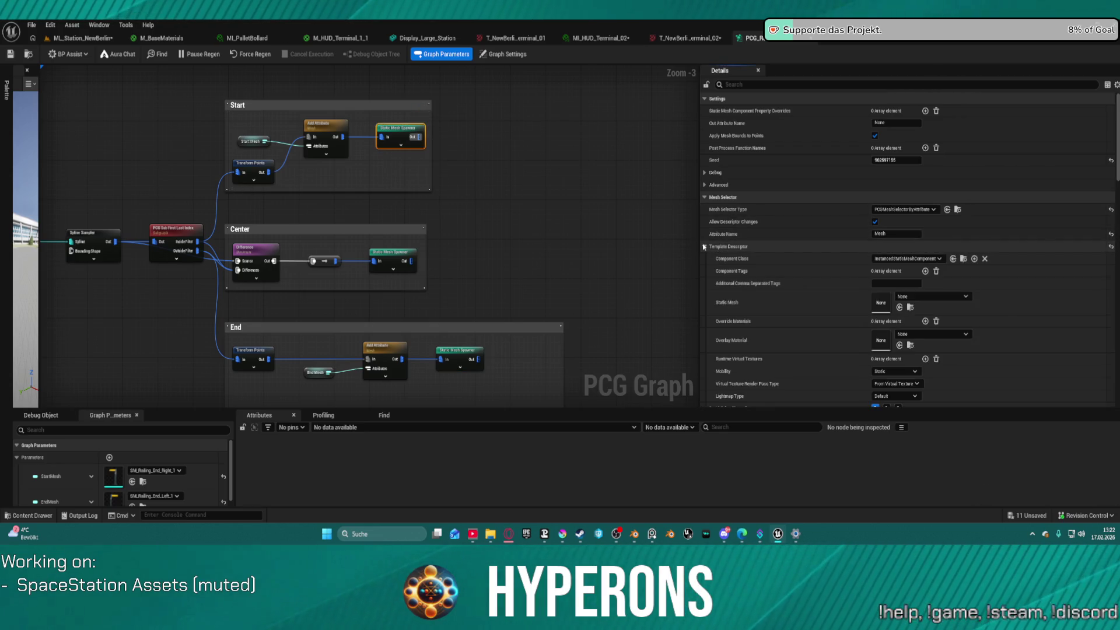
- Set the Center spawner's Mesh Entries Index [0] descriptor collision preset to BlockAll
click(394, 254)
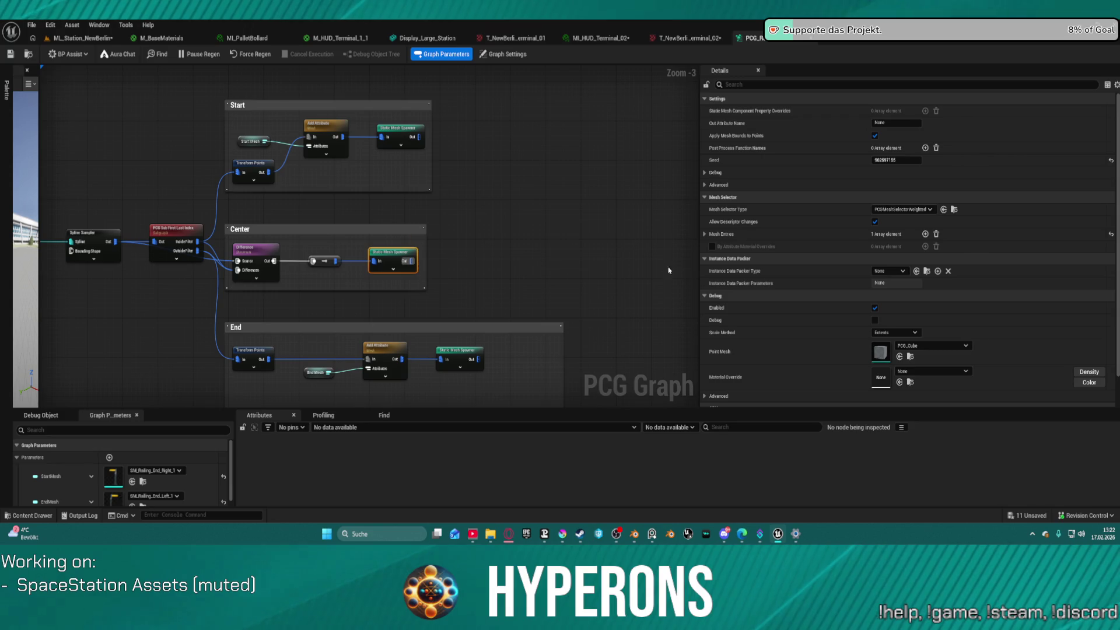
click(712, 246)
click(717, 258)
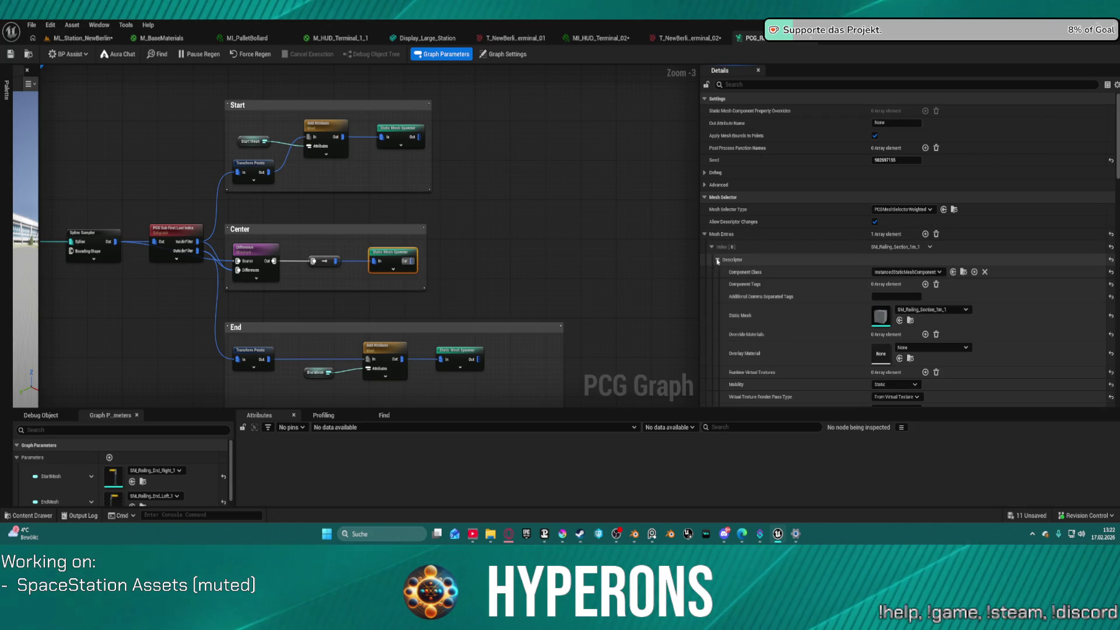
scroll(936, 345, down, 2)
scroll(936, 346, down, 3)
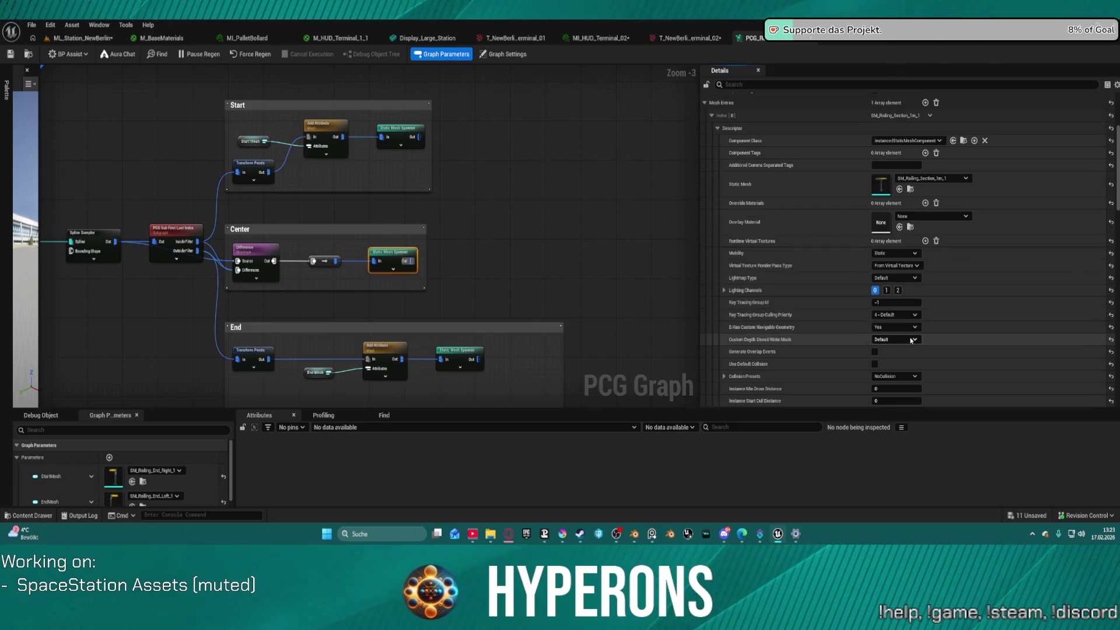
click(897, 361)
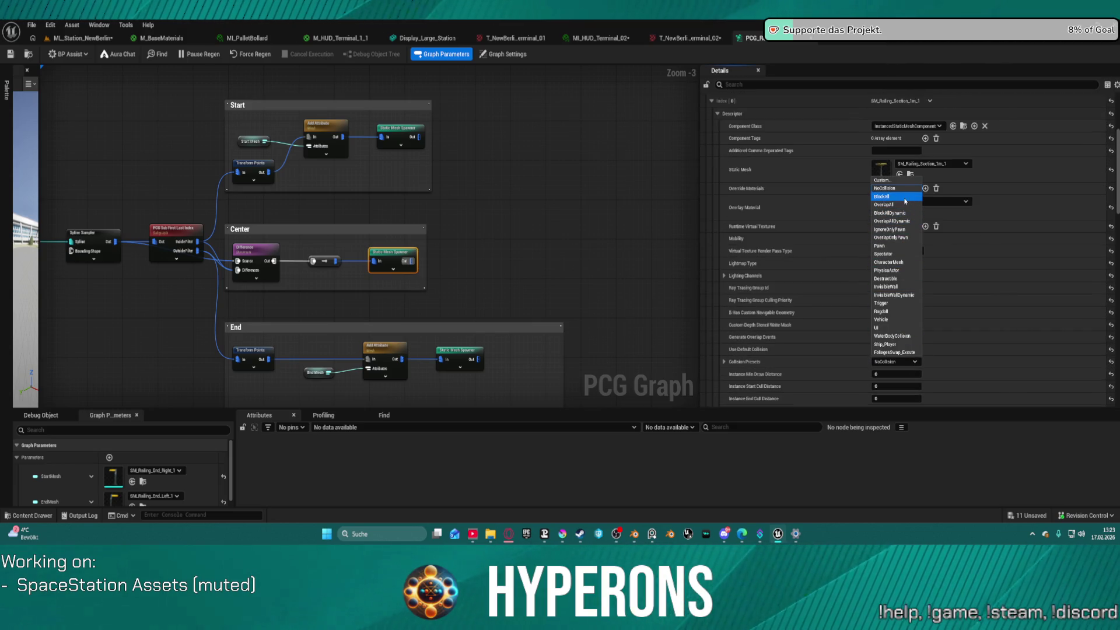
click(884, 196)
click(82, 38)
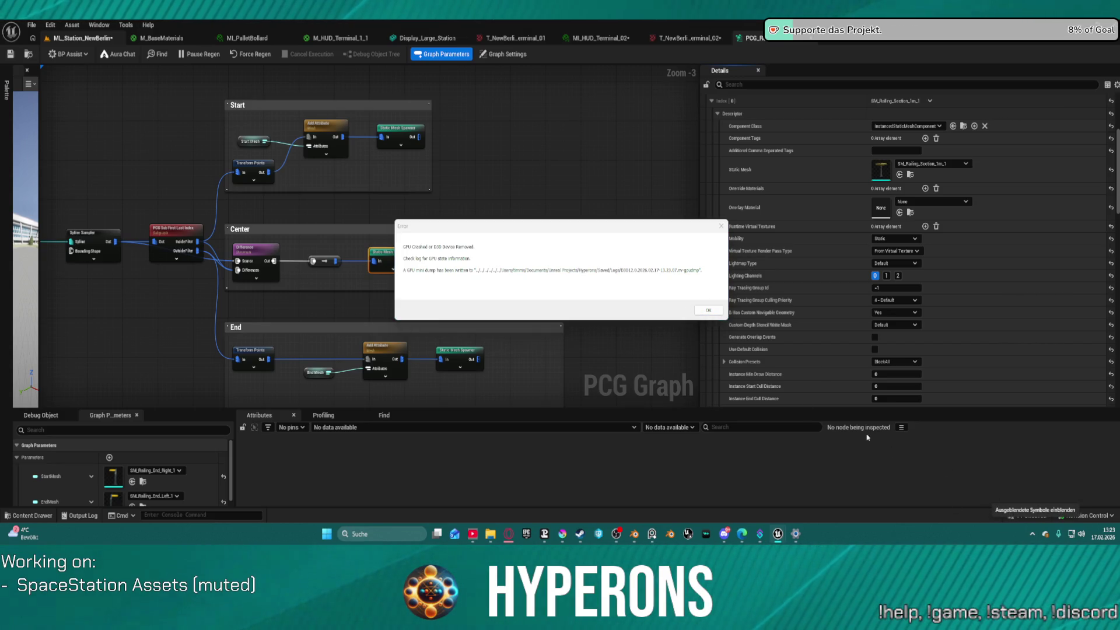
- Dismiss the GPU crash error, copy the crash summary and stack trace, and send the report
click(708, 309)
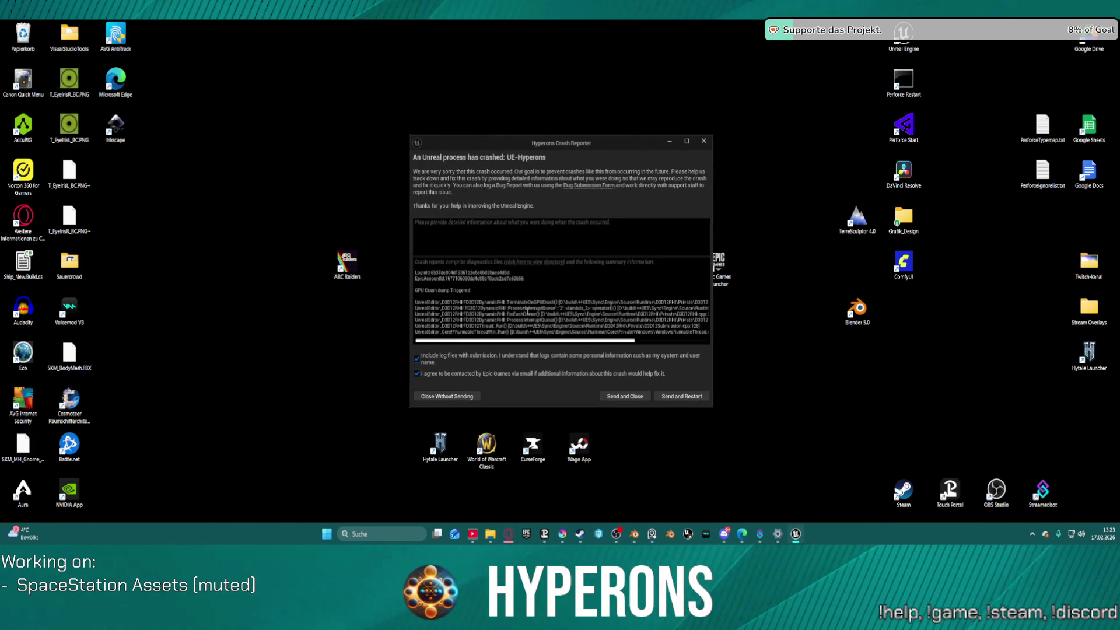
drag(438, 293, 465, 297)
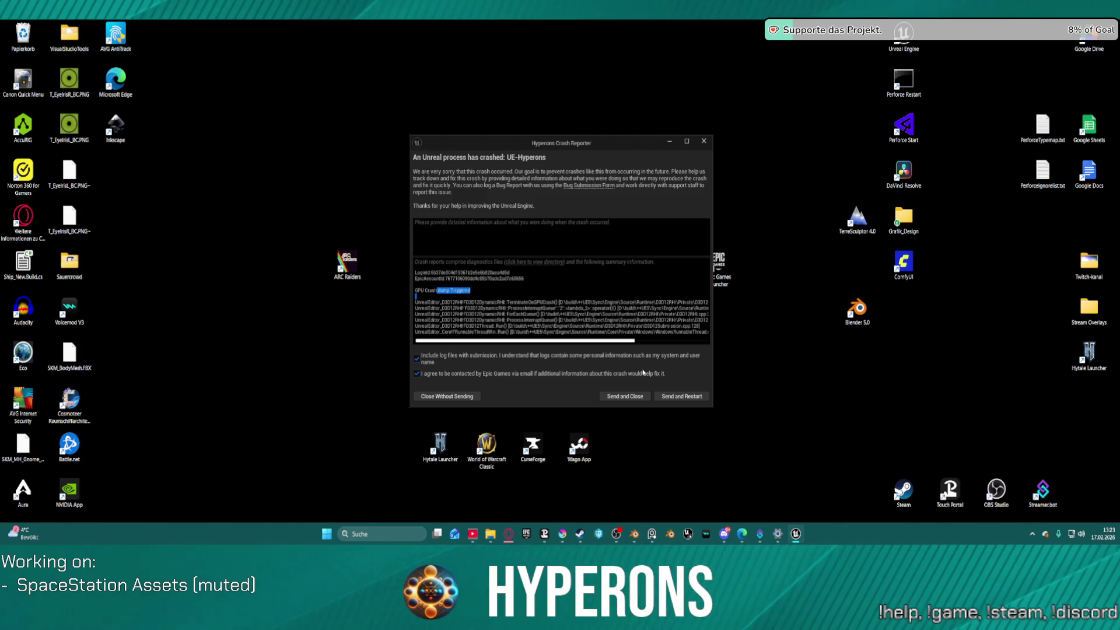
click(532, 296)
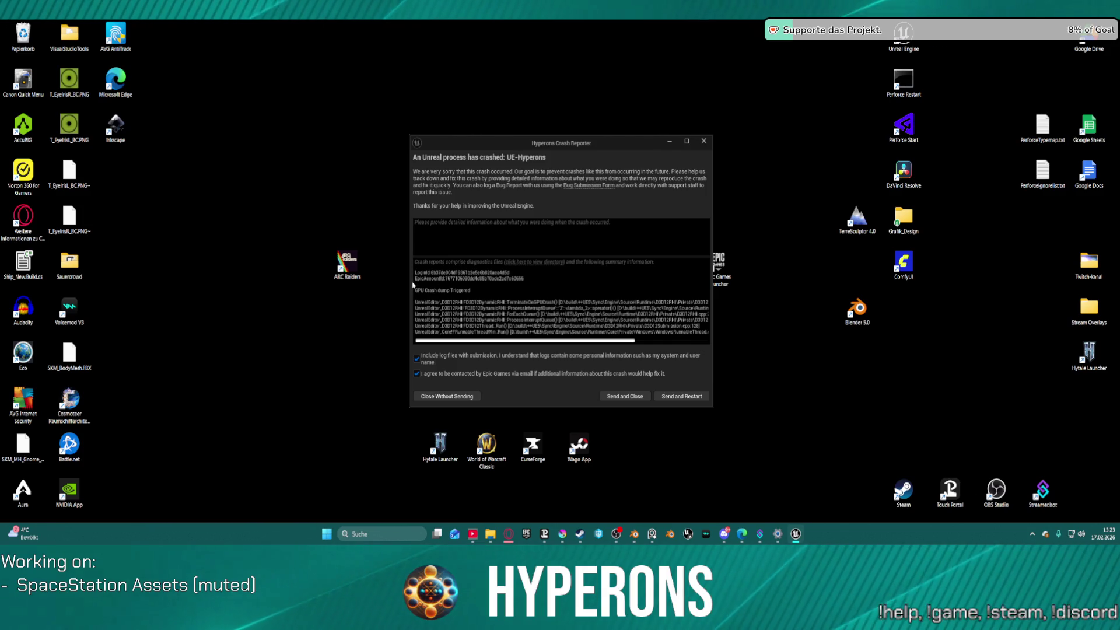
mouse_move(419, 288)
mouse_down()
mouse_move(735, 350)
mouse_move(871, 439)
mouse_up()
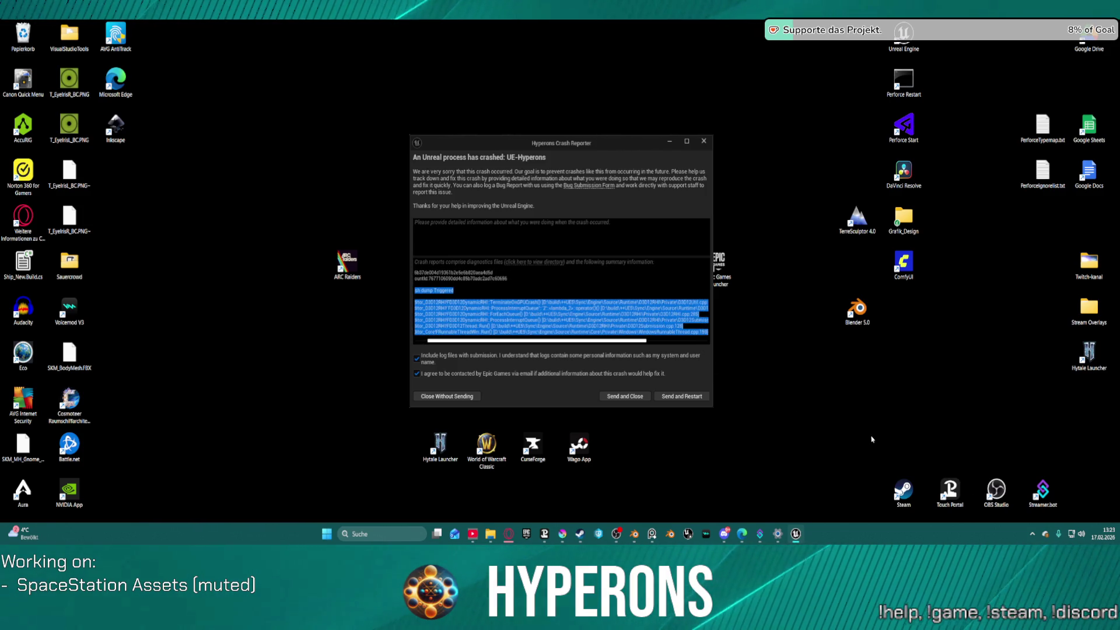
click(680, 399)
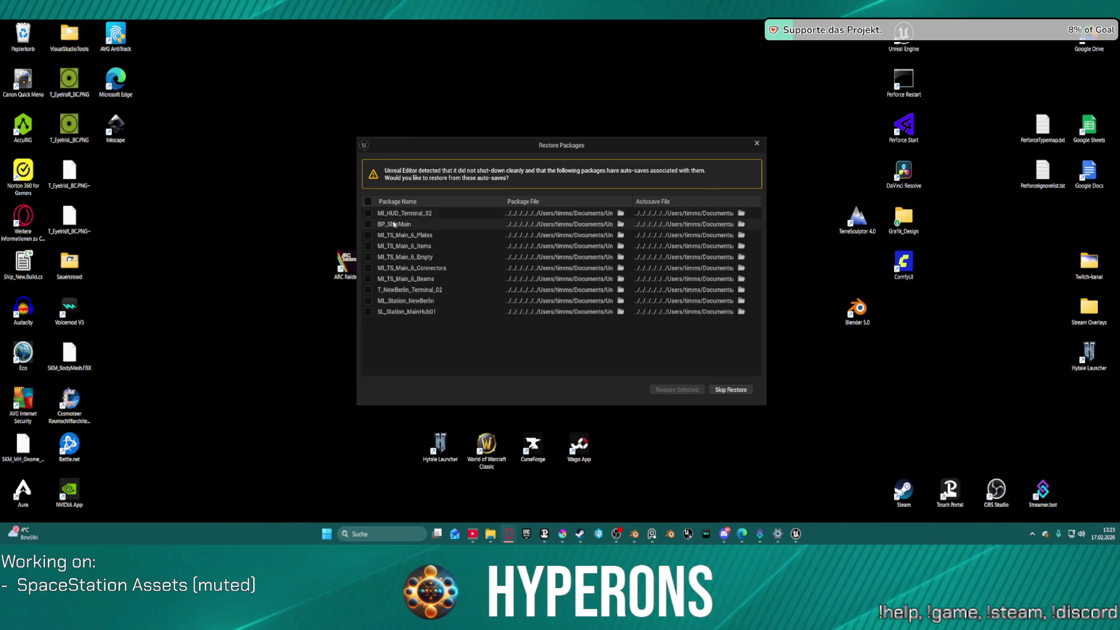
- Select all auto-saved packages, including BP_ShipMain, and restore them
click(368, 202)
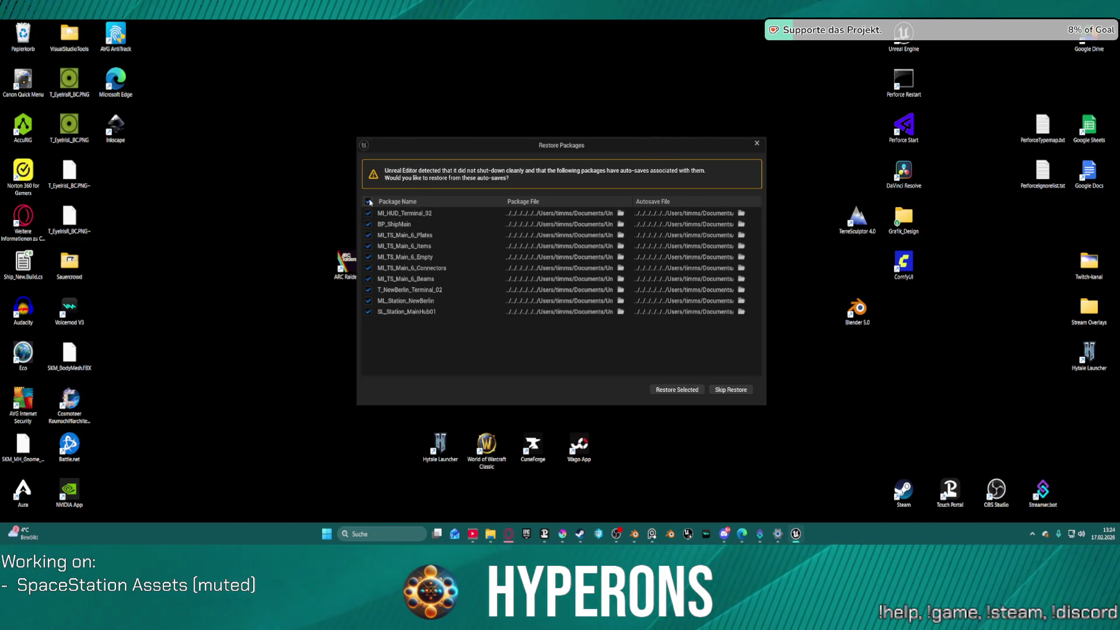
click(691, 390)
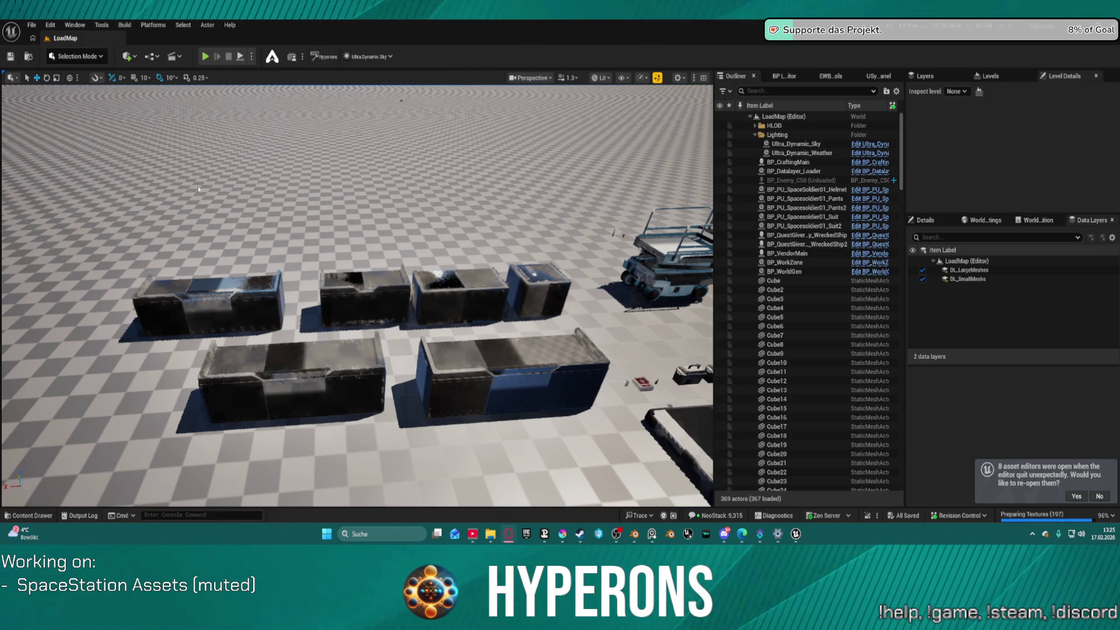
- Open ML_Station_NewBerlin from Recent Levels and jump through camera bookmarks 1–3 to the to Hangar sign
click(32, 26)
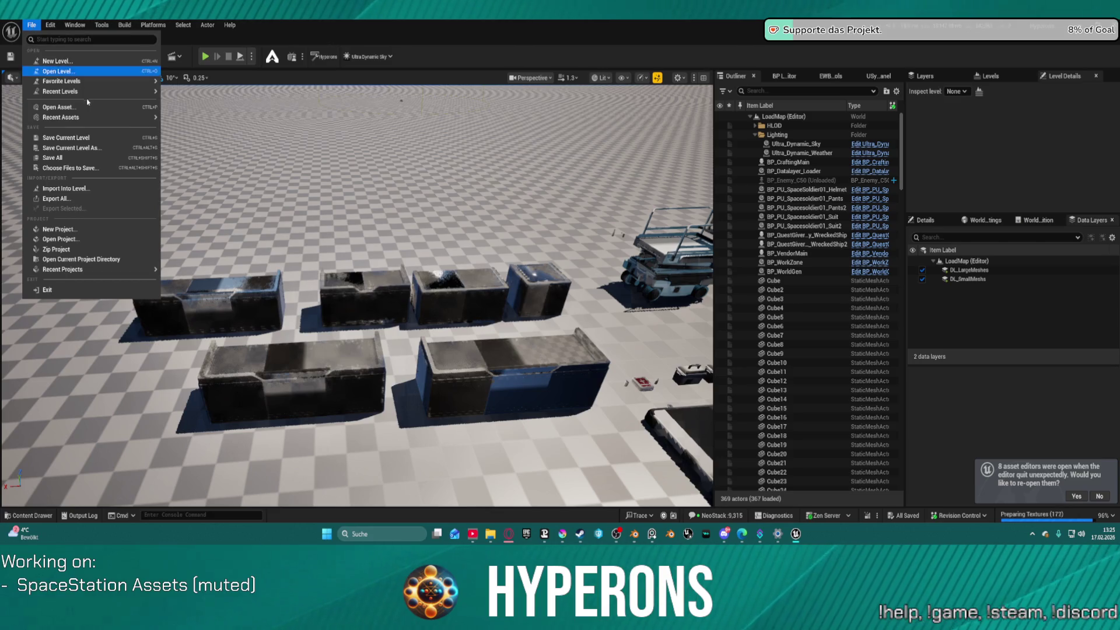
mouse_move(112, 93)
click(211, 109)
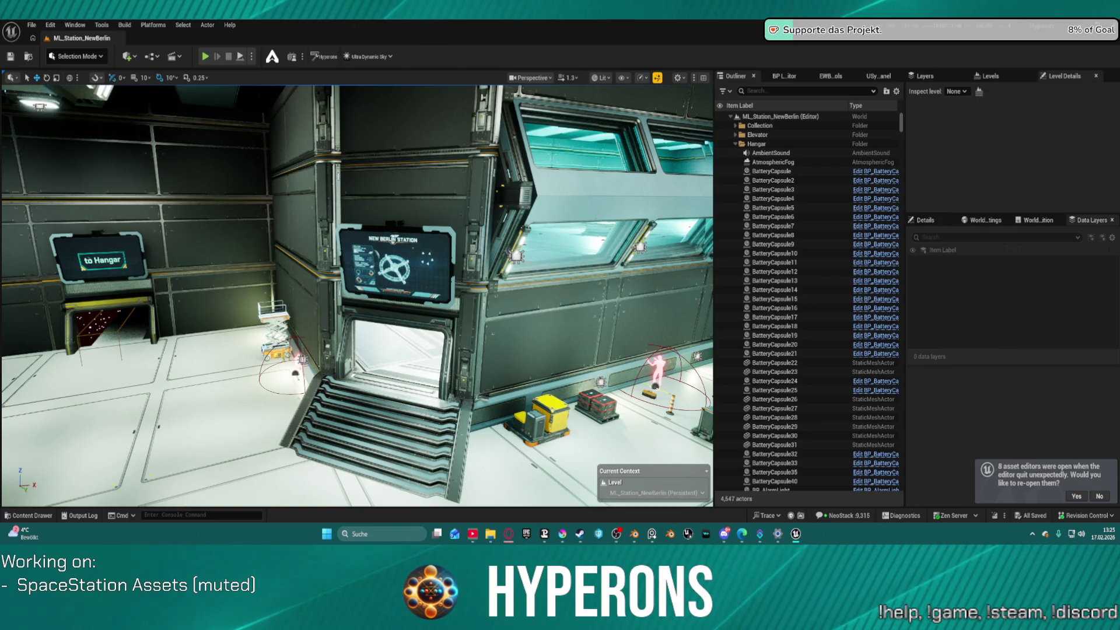
key(1)
key(2)
key(3)
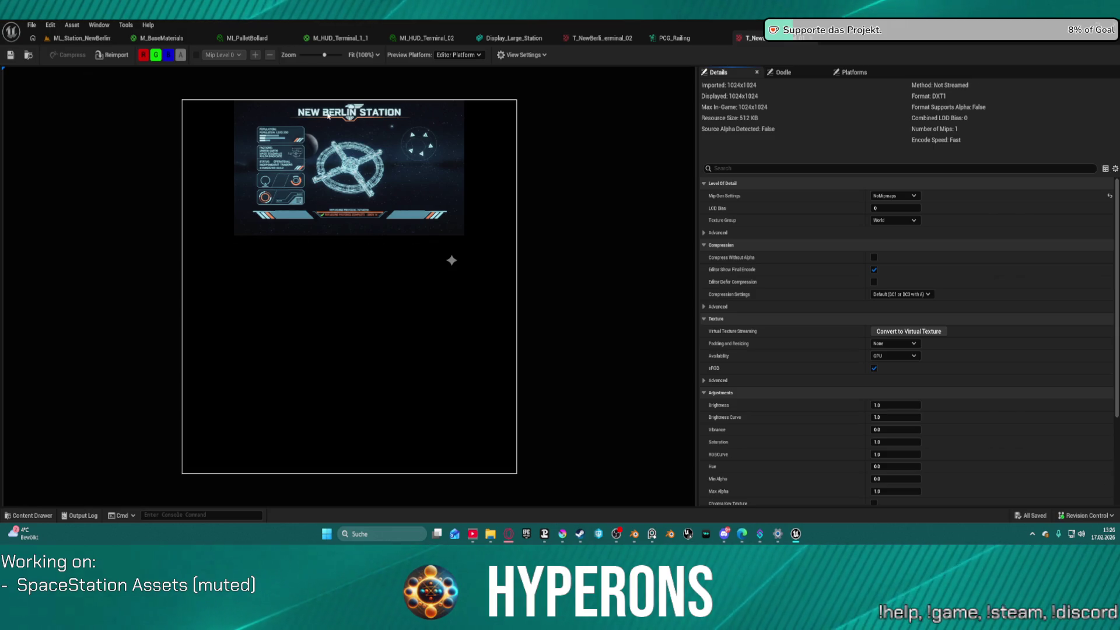
- Review the to Hangar texture, Display_Large_Station mesh and MI_HUD_Terminal_02 tabs, then return to ML_Station_NewBerlin
click(565, 38)
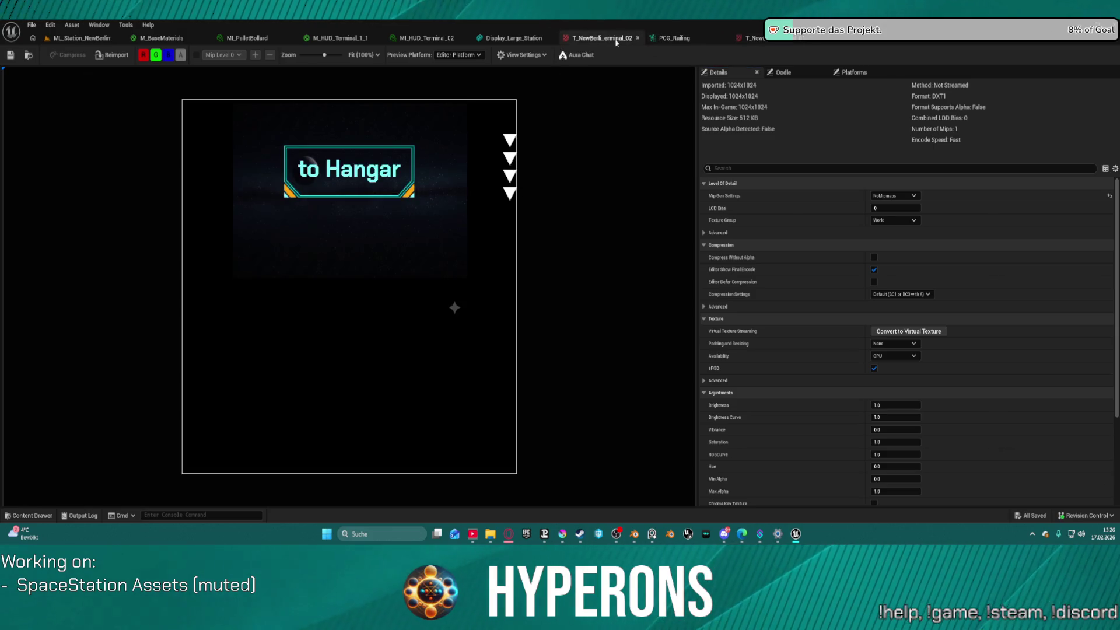
click(527, 38)
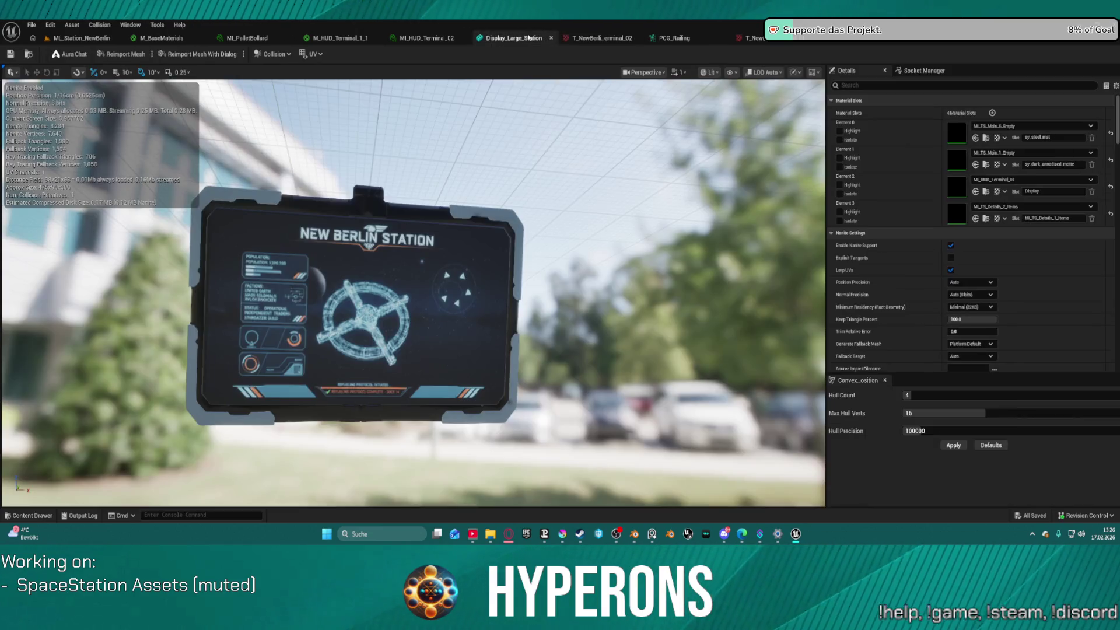
click(423, 38)
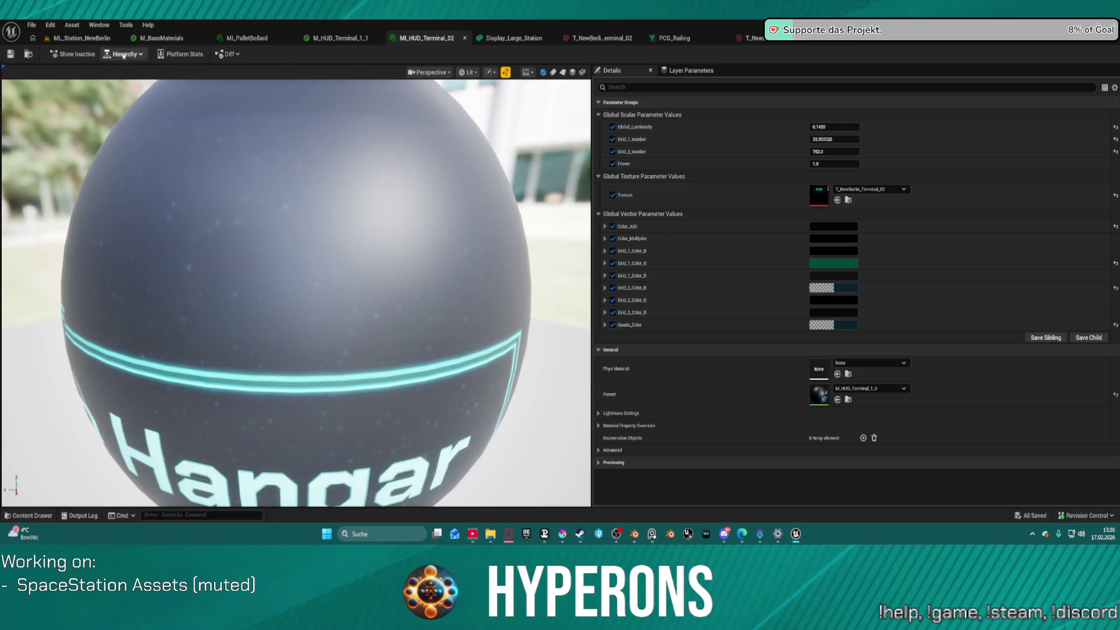
click(81, 37)
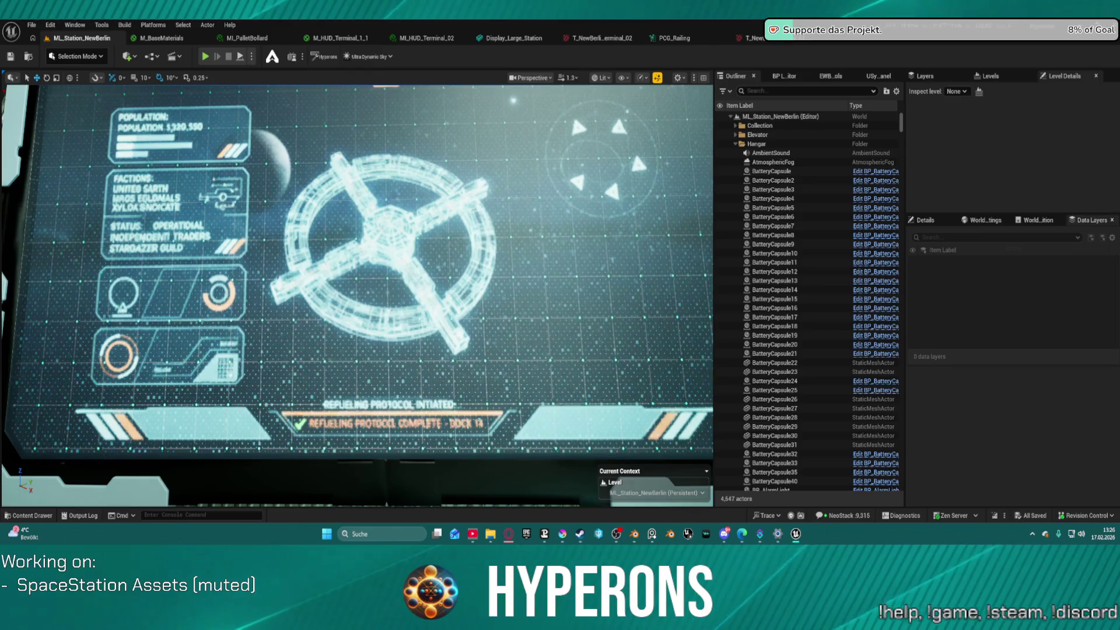
- Fly the viewport camera toward the to Hangar sign on the hangar side wall
scroll(357, 292, down, 5)
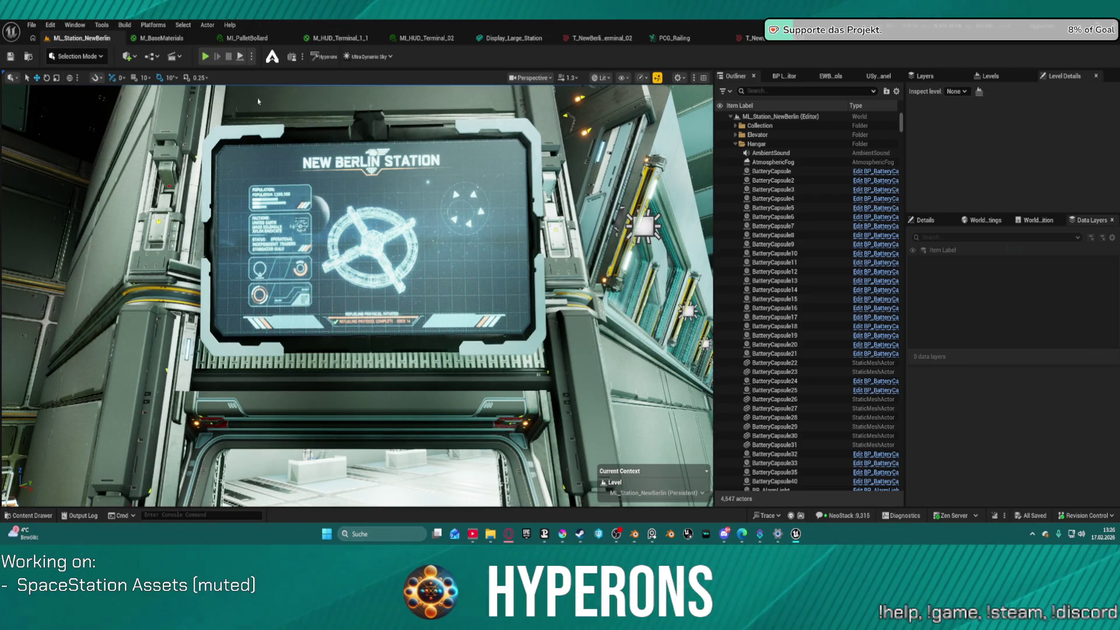
scroll(438, 270, up, 5)
mouse_move(438, 270)
mouse_down()
mouse_move(379, 270)
mouse_move(409, 291)
mouse_move(467, 291)
mouse_up()
scroll(357, 292, up, 3)
scroll(402, 280, up, 8)
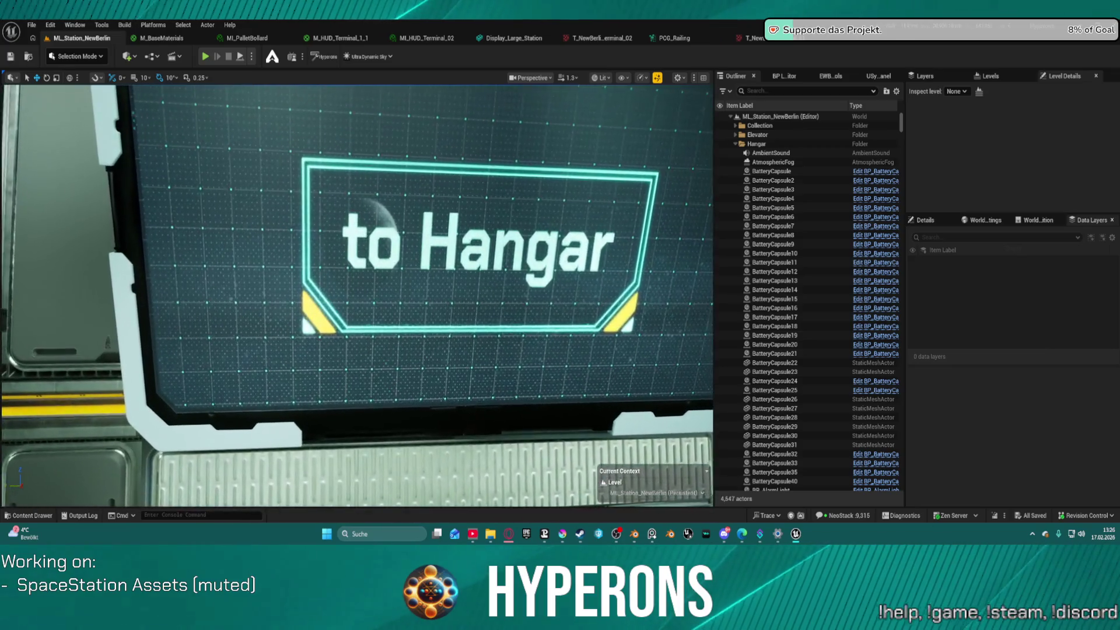
drag(357, 294, 350, 292)
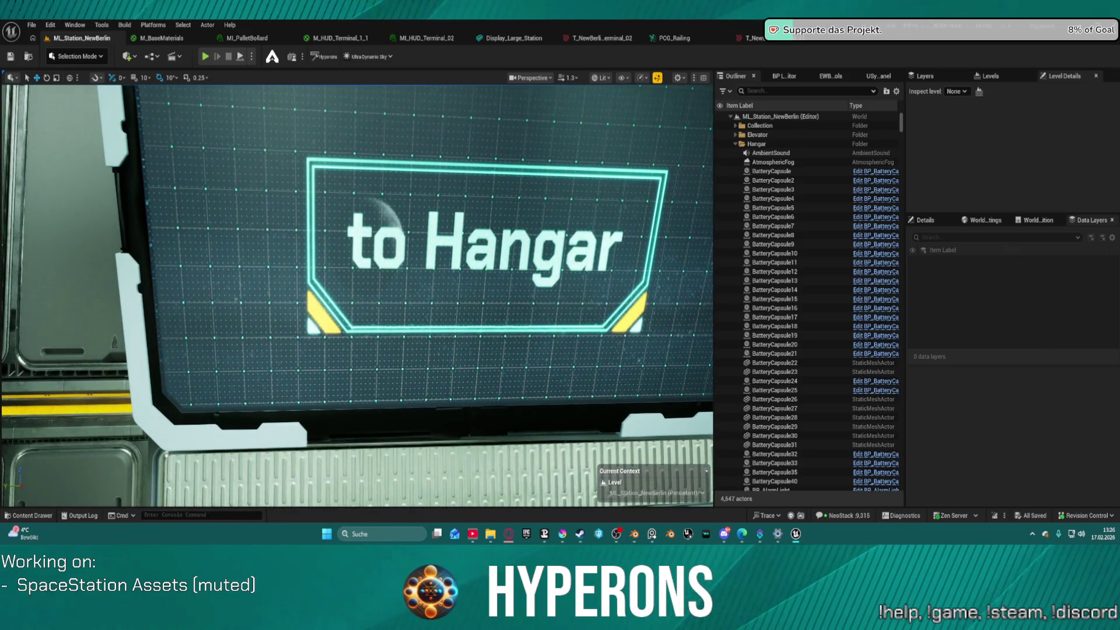
- Zoom in on the sign, then minimize Unreal to bring up the to Hangar image in Krita
scroll(409, 298, down, 5)
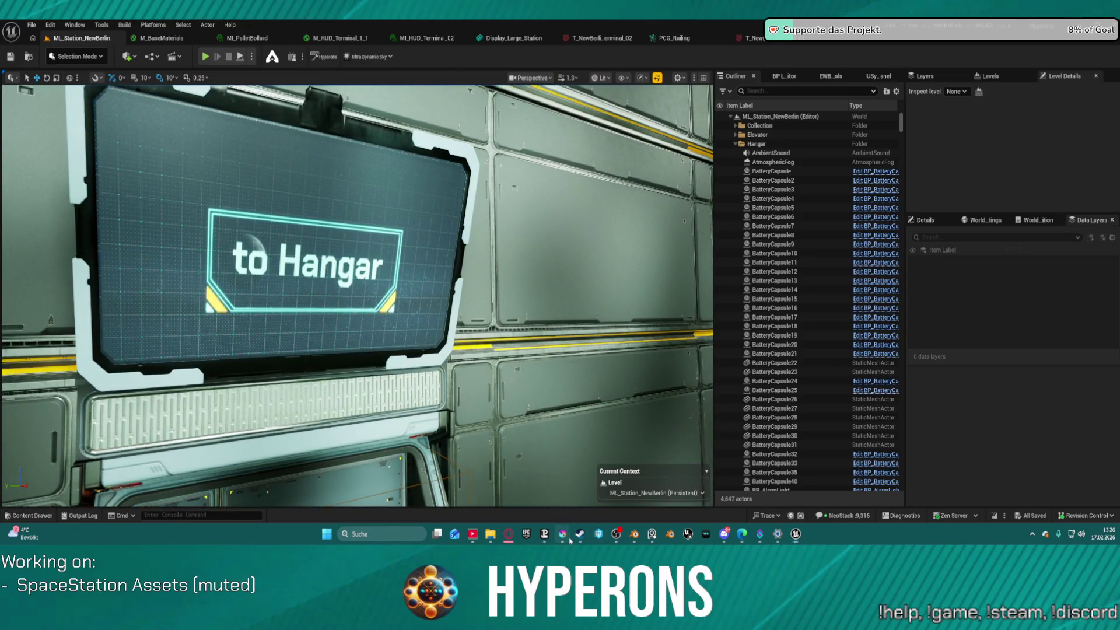
mouse_move(563, 535)
scroll(465, 317, up, 4)
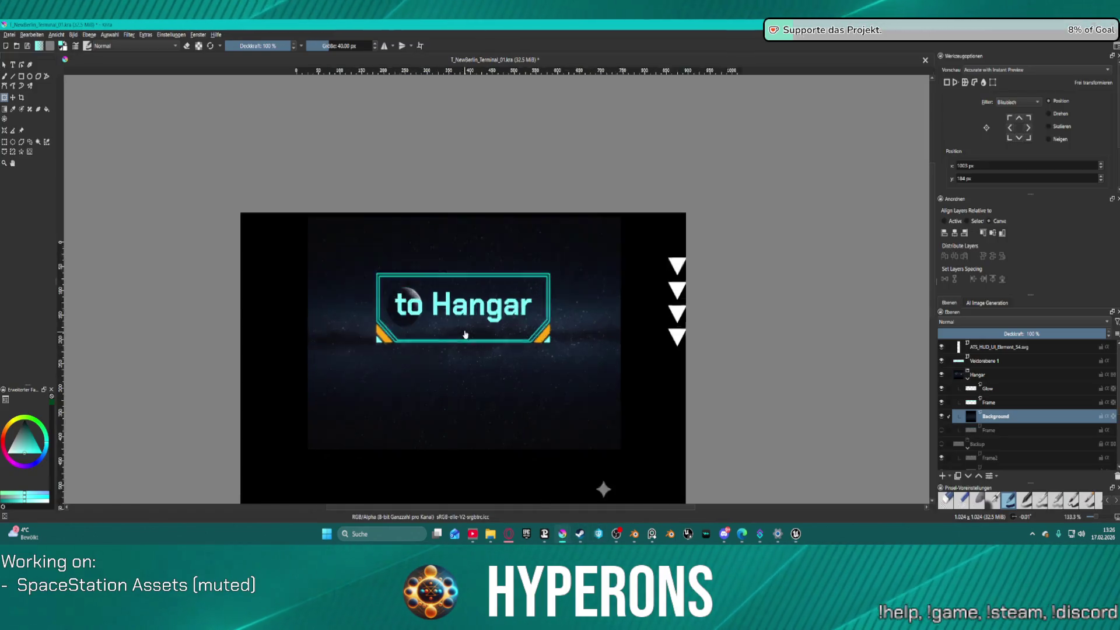
scroll(509, 341, down, 3)
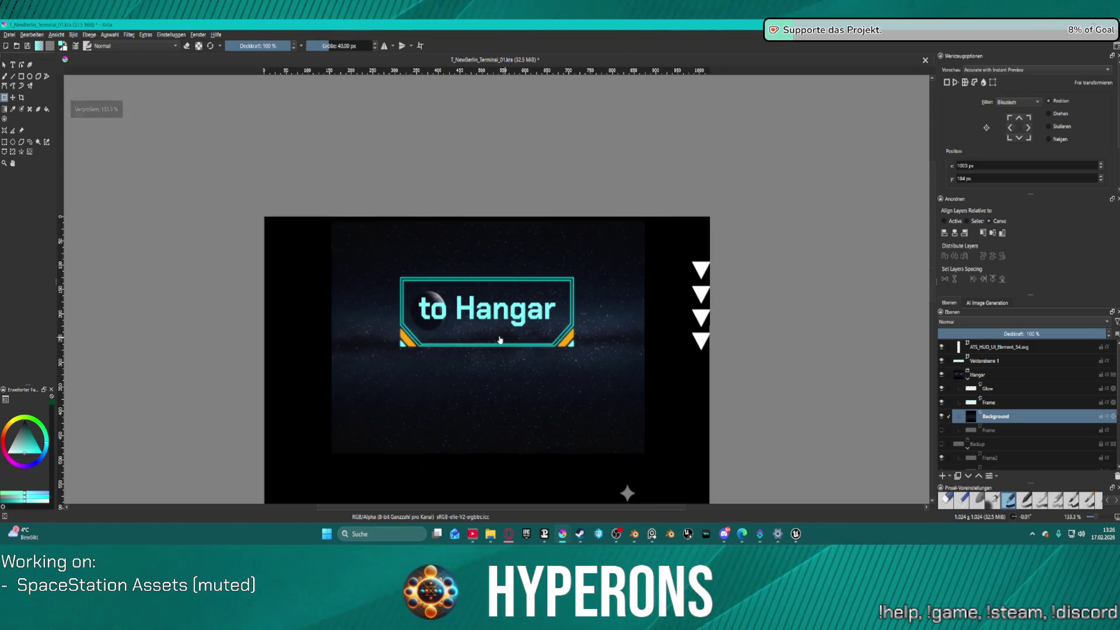
click(795, 534)
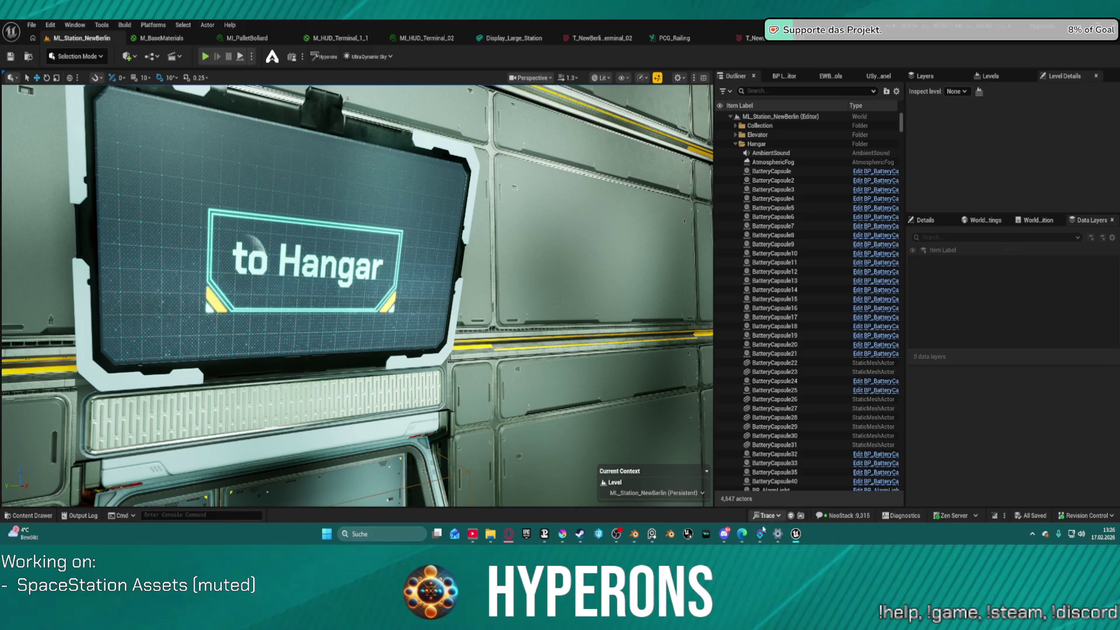
click(792, 539)
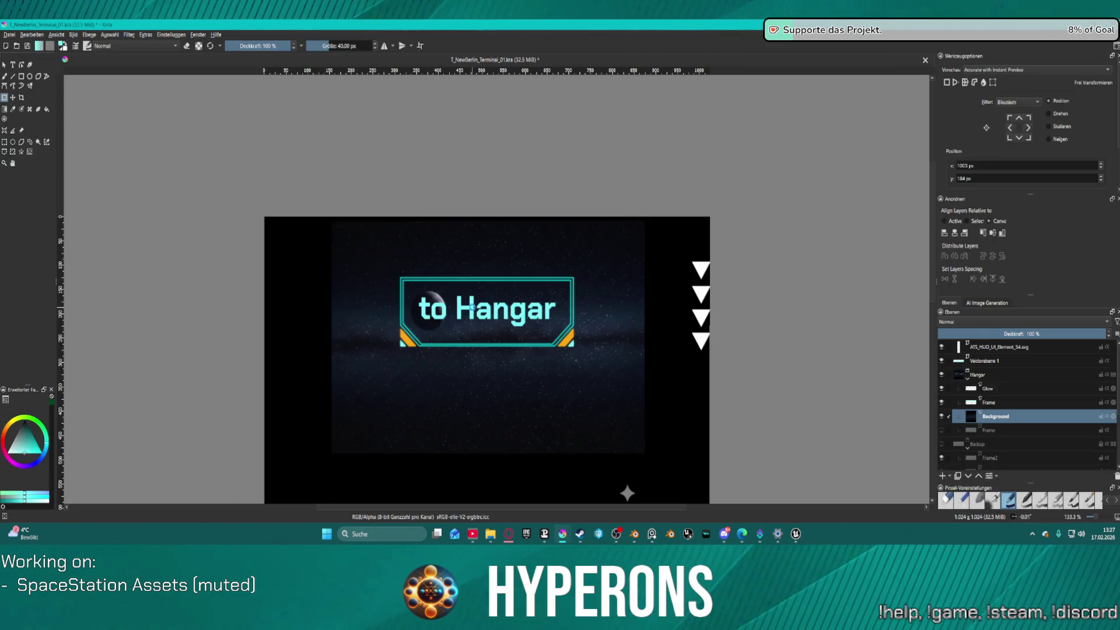
click(473, 306)
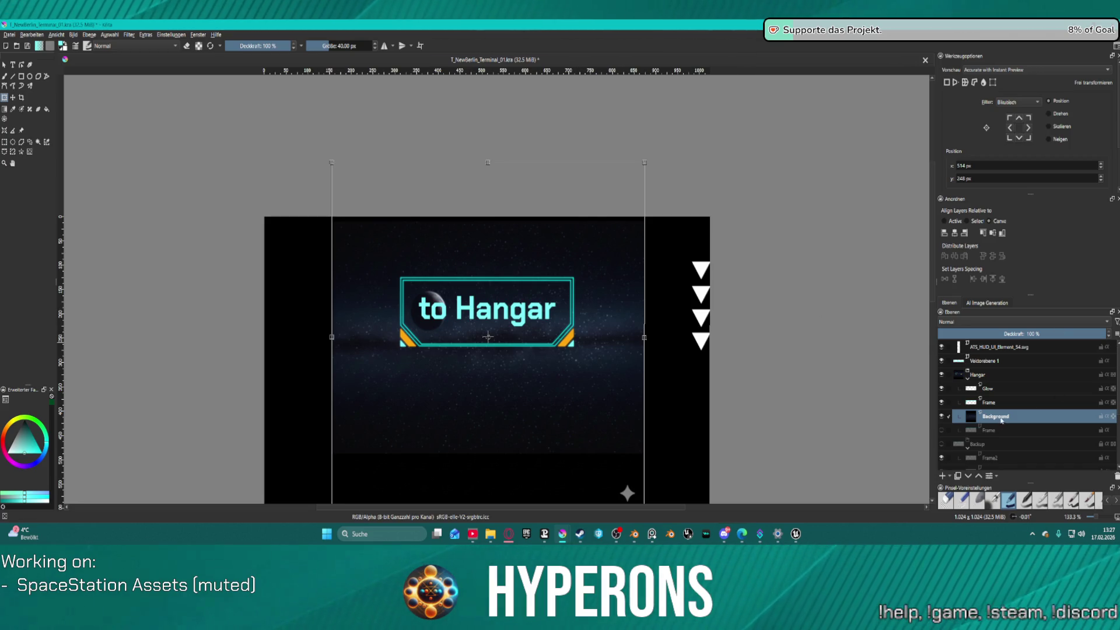
click(983, 362)
right_click(988, 364)
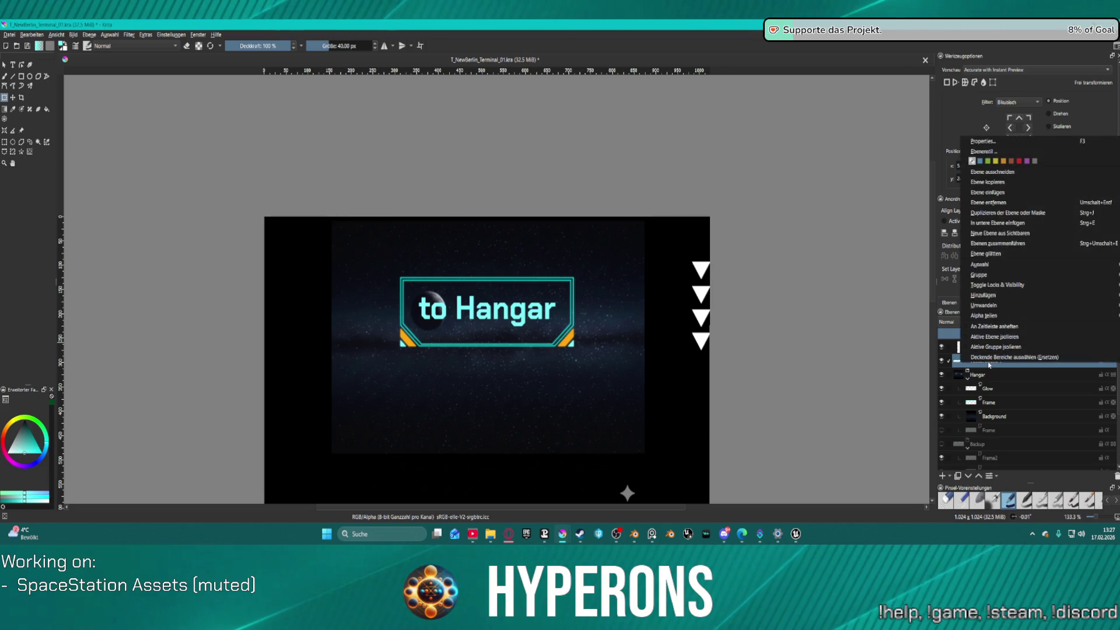
click(1055, 384)
click(1051, 389)
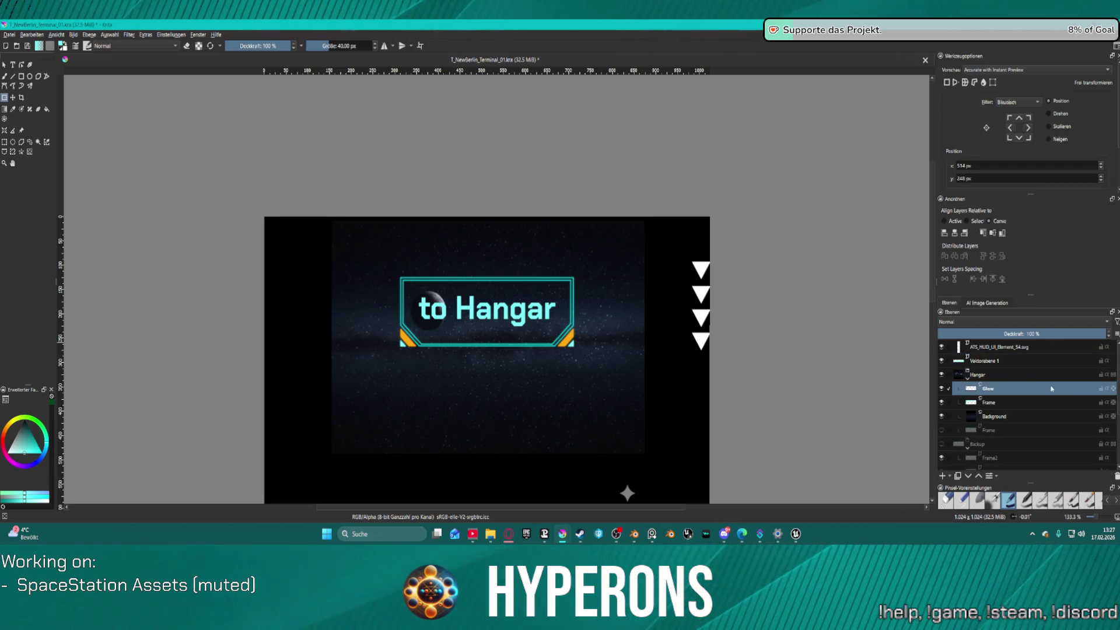
click(997, 361)
right_click(982, 360)
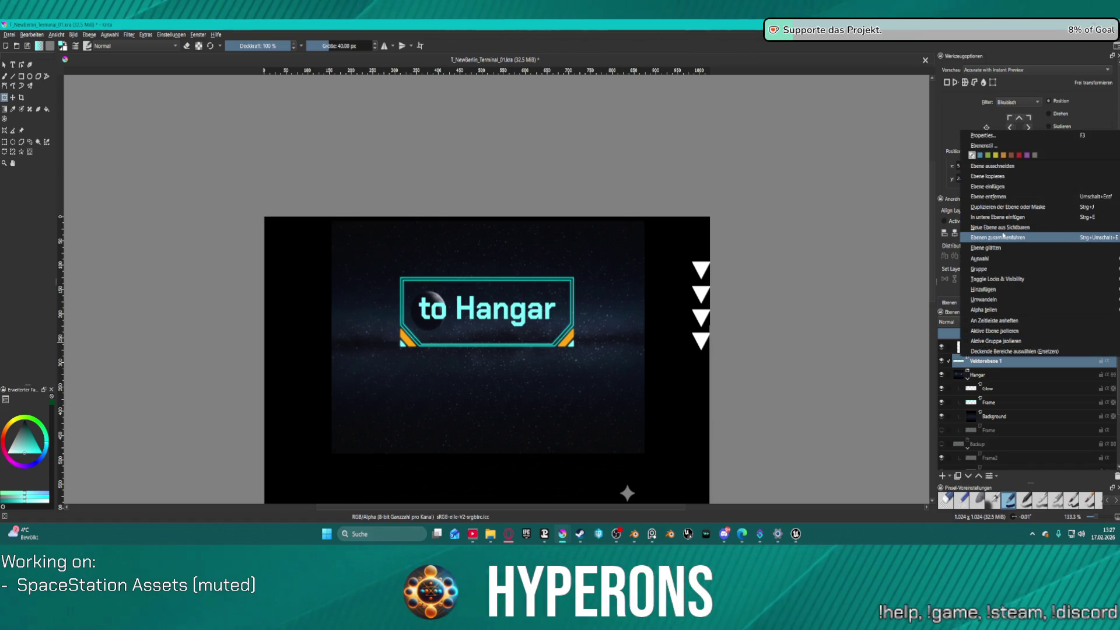
click(129, 34)
mouse_move(261, 88)
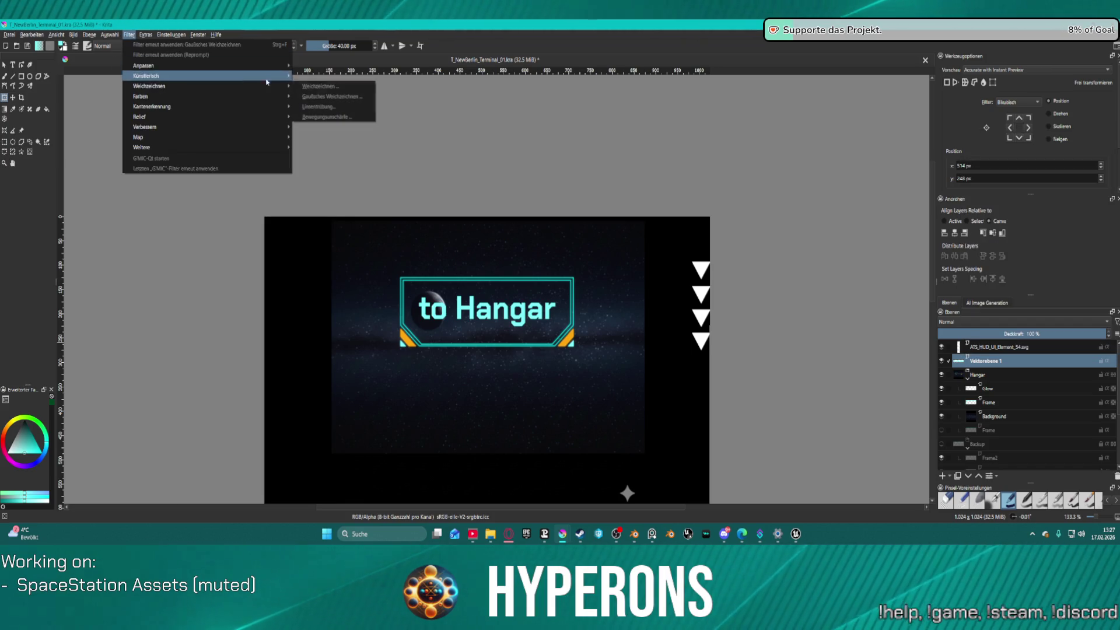
right_click(1012, 362)
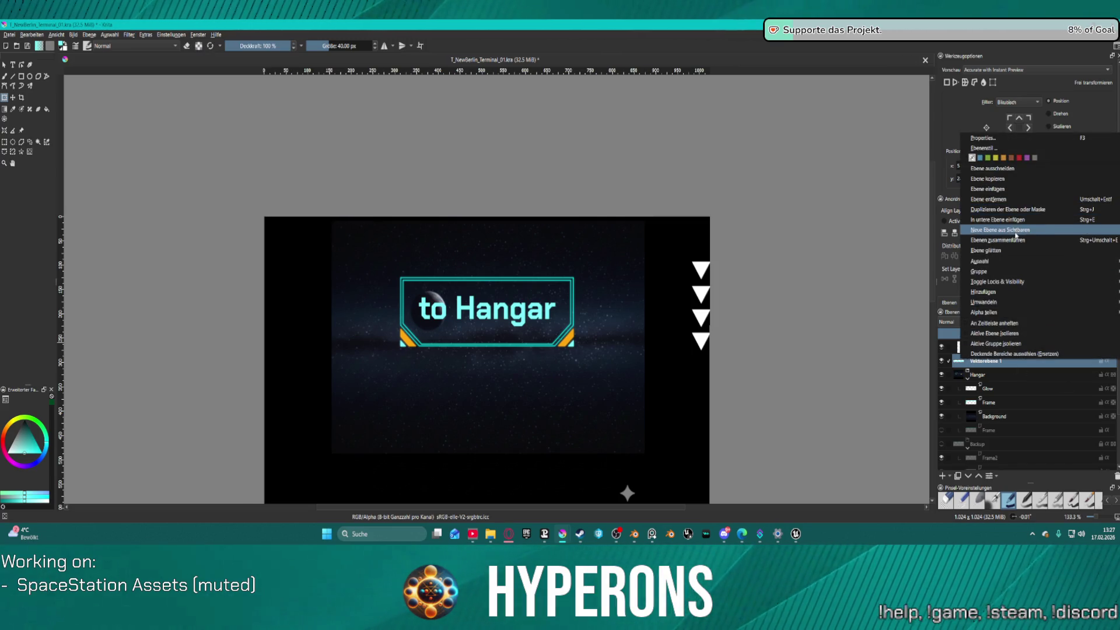
mouse_move(1008, 277)
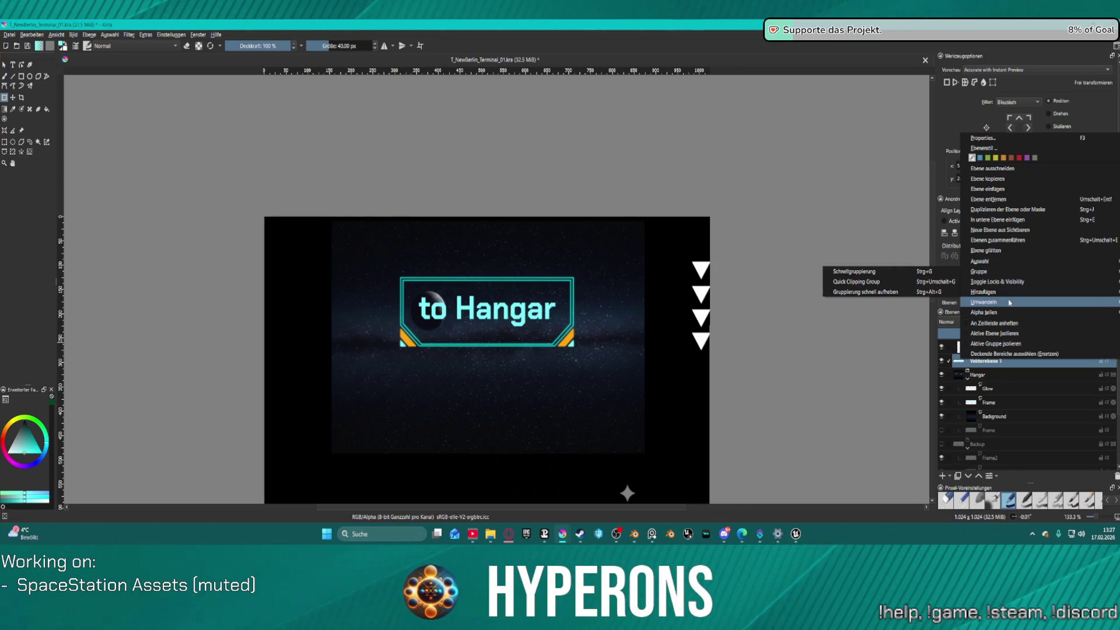
click(946, 307)
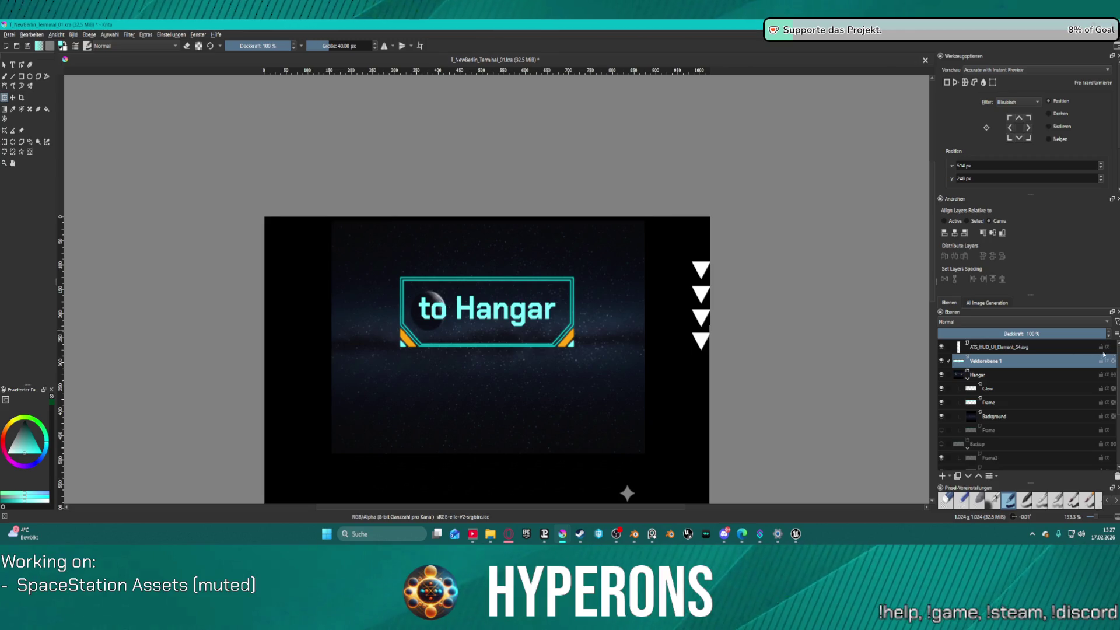
click(145, 36)
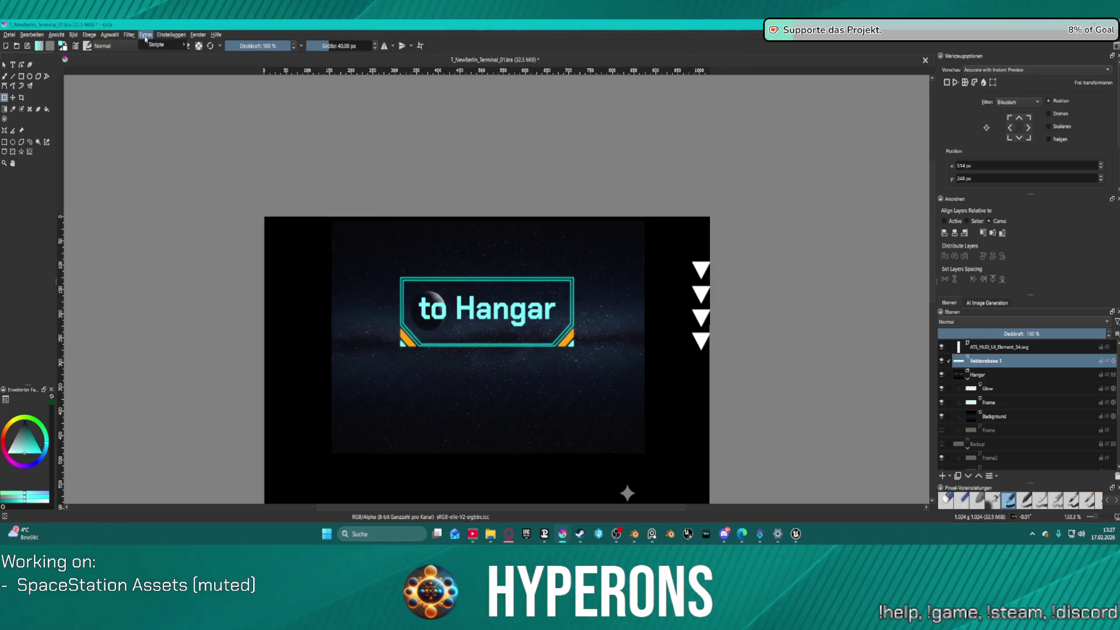
mouse_move(129, 35)
mouse_move(169, 66)
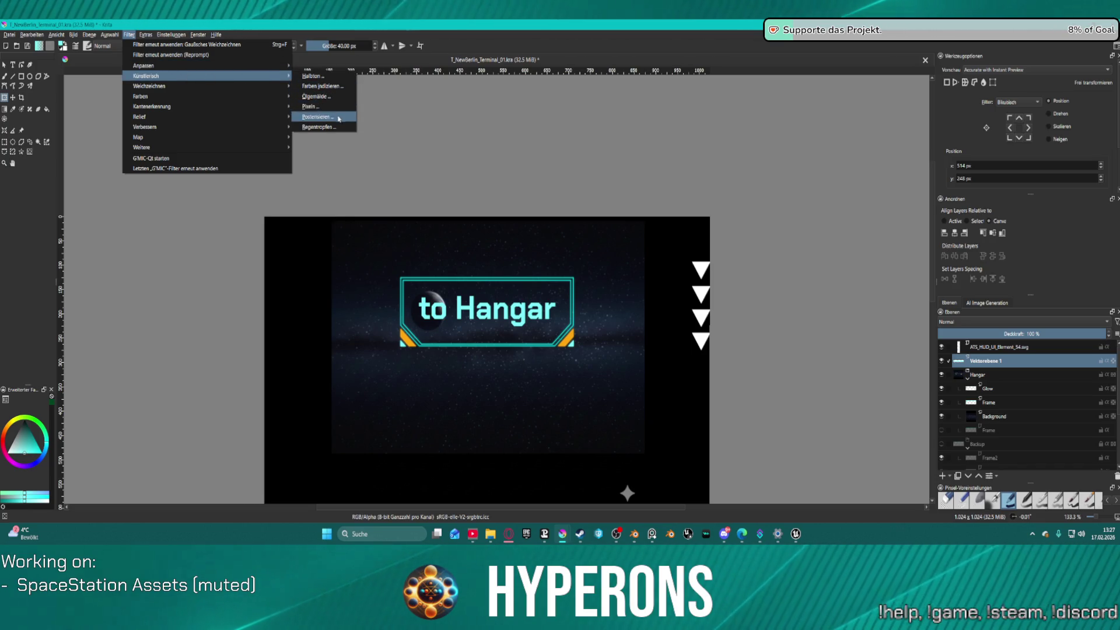
key(ctrl+shift+f)
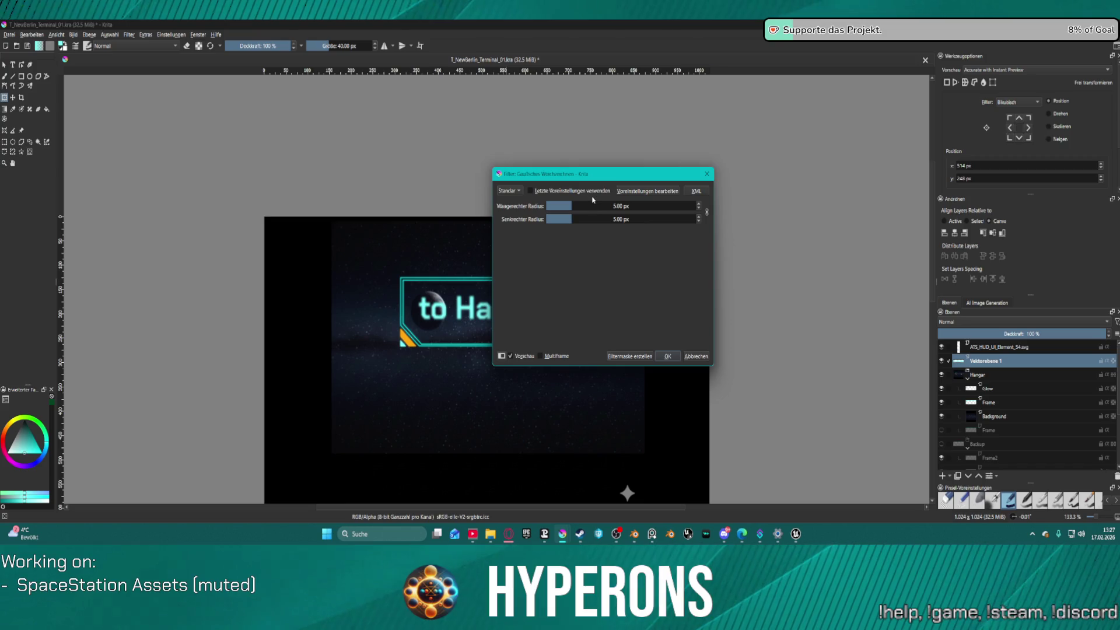
mouse_move(585, 174)
mouse_down()
mouse_move(760, 208)
mouse_move(744, 241)
mouse_up()
click(750, 240)
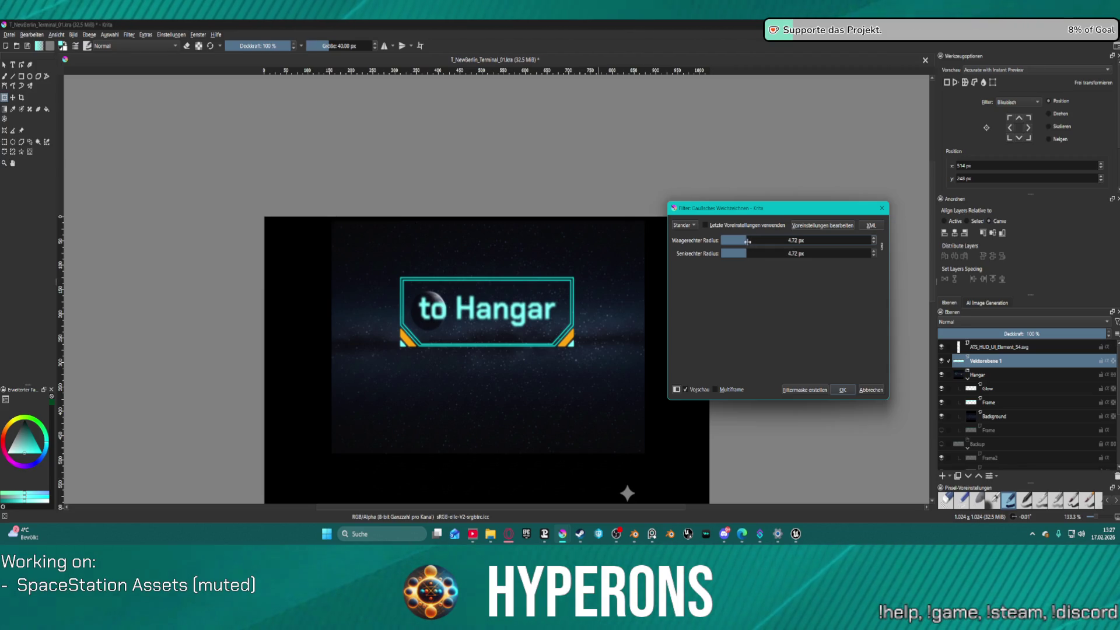
click(871, 390)
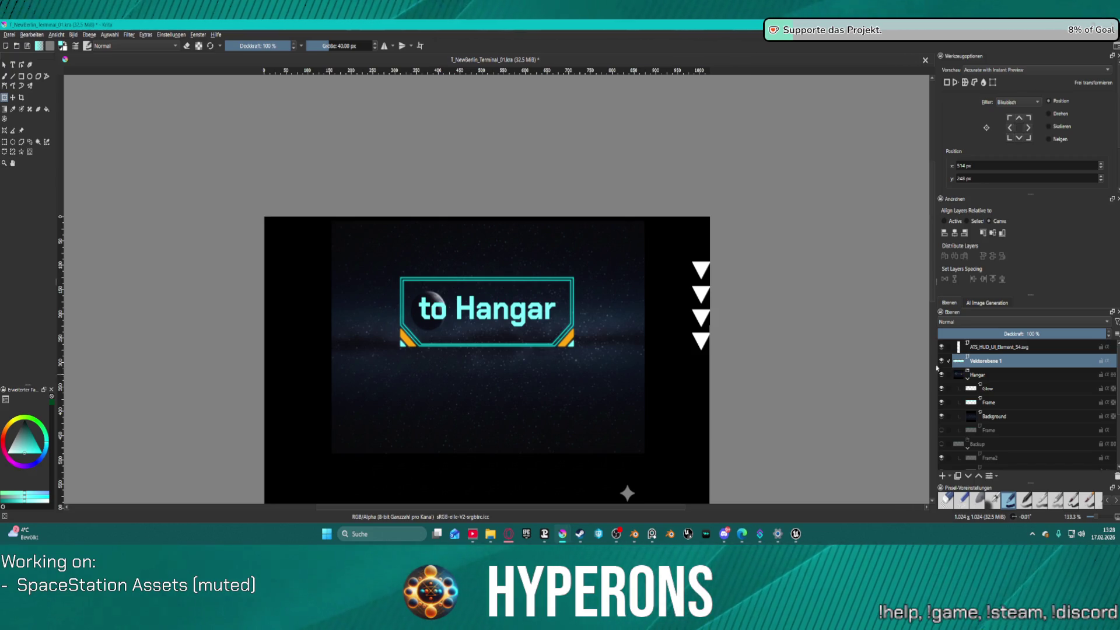
right_click(983, 365)
- Duplicate the Vektorebene 1 text layer
click(989, 375)
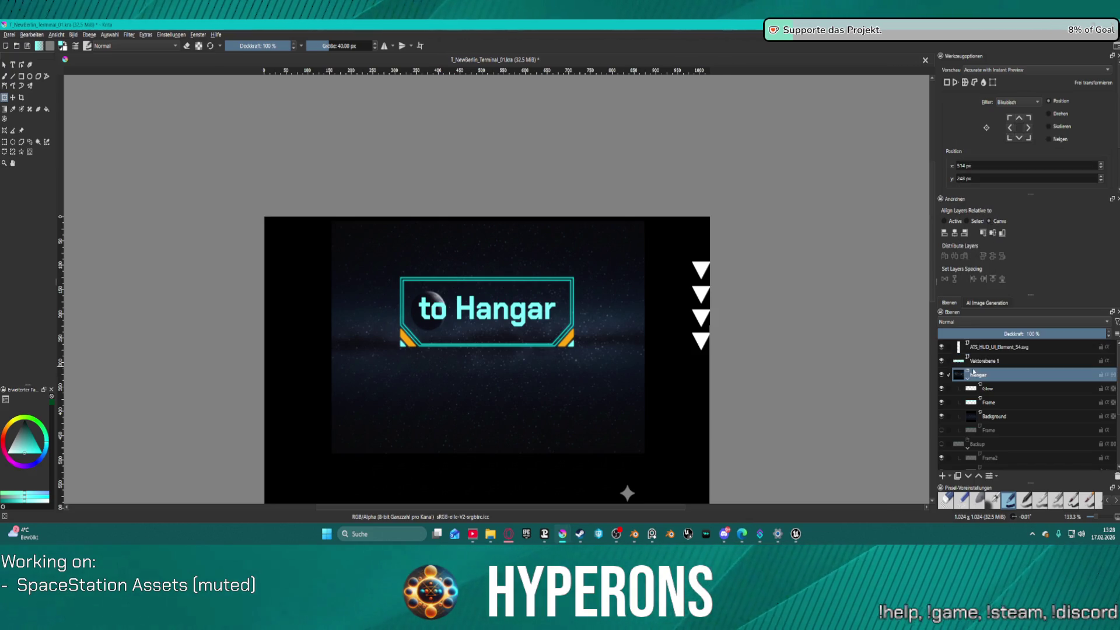
scroll(989, 374, up, 1)
click(990, 364)
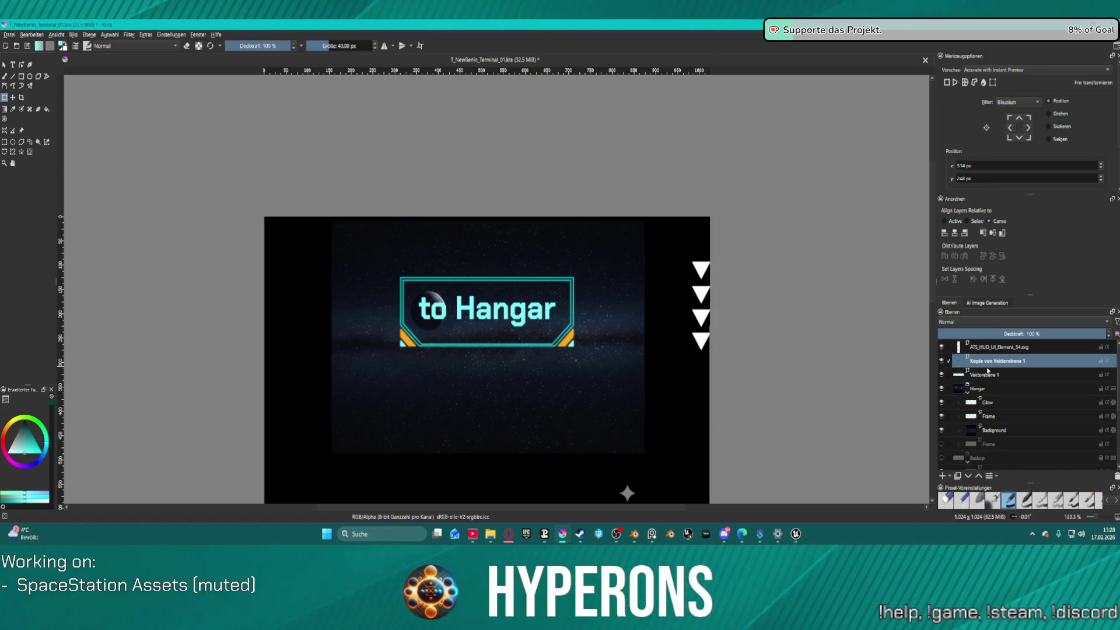
right_click(990, 364)
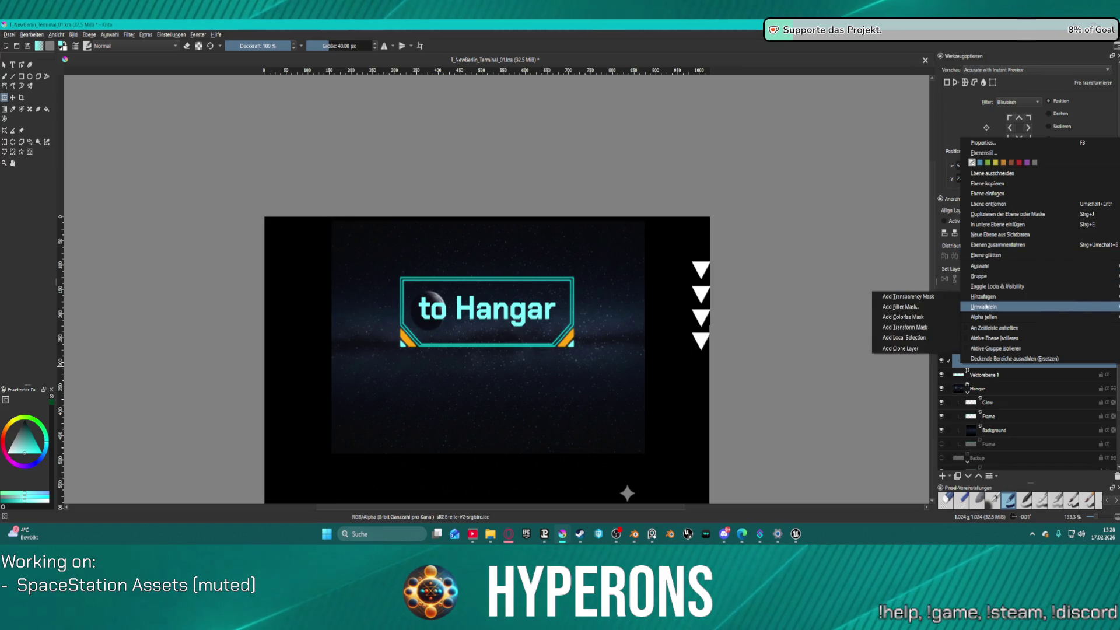
click(681, 295)
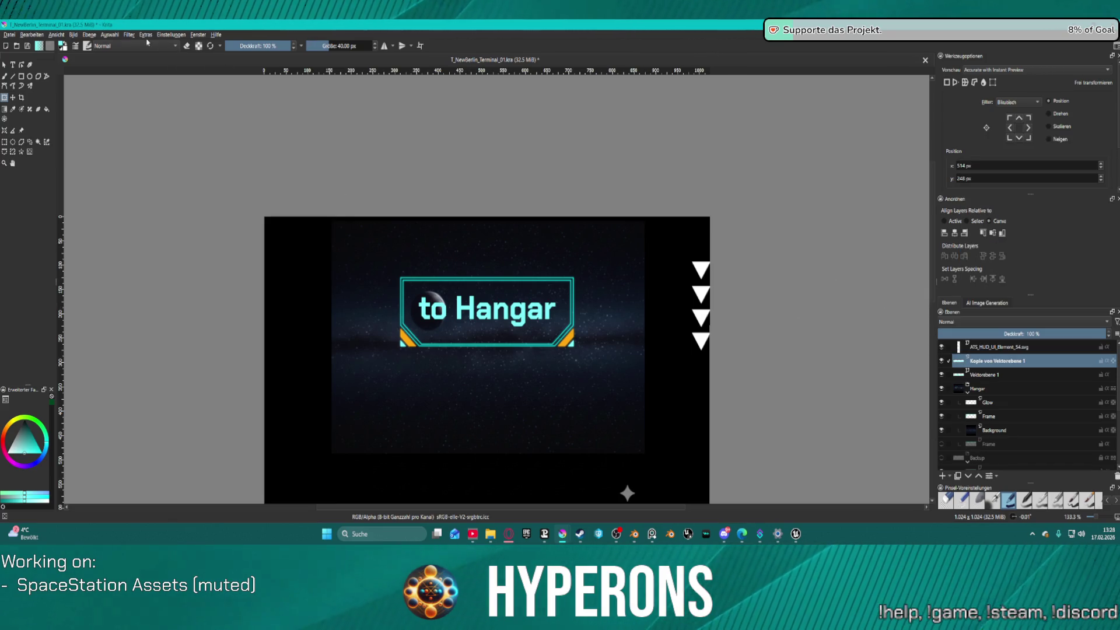
- Blur the copied layer, finishing with a Gaussian blur of radius 7.54 px
click(128, 34)
mouse_move(233, 86)
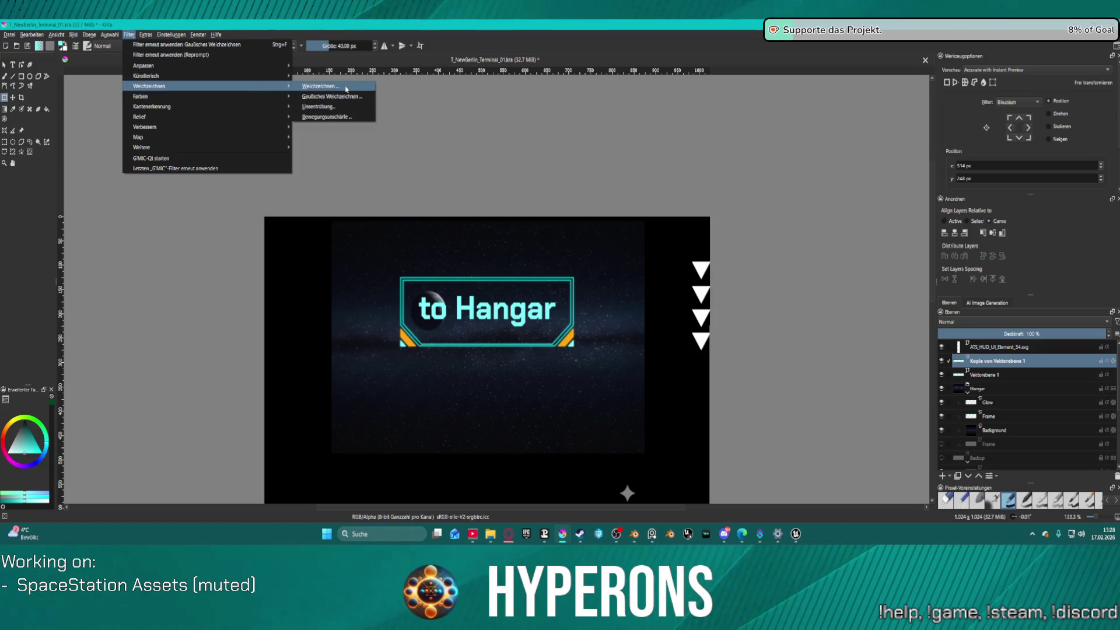
click(346, 87)
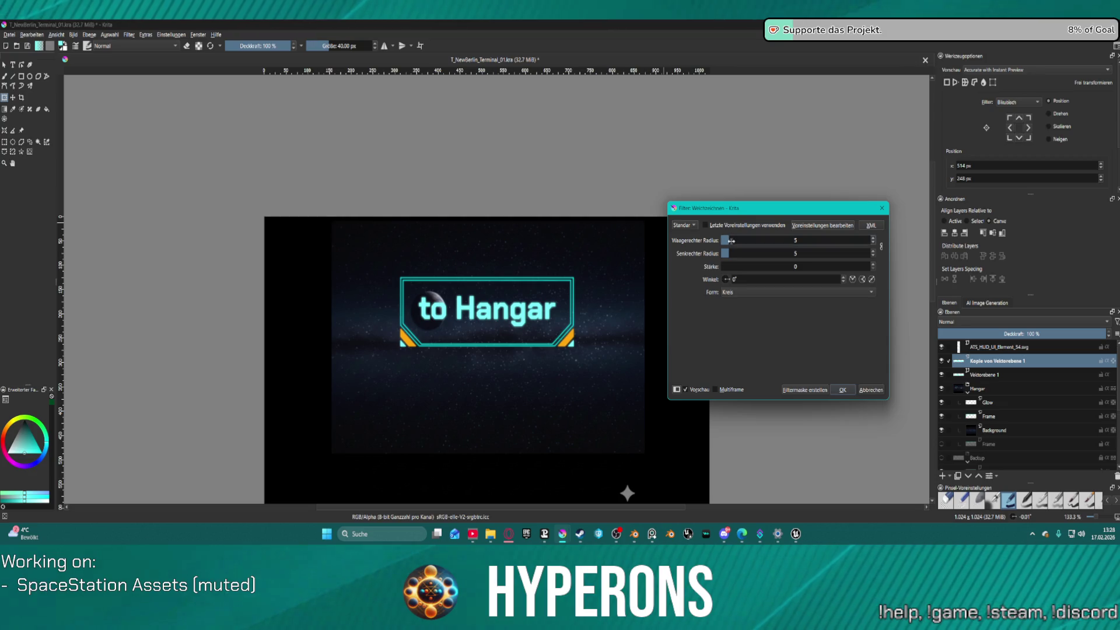
click(843, 390)
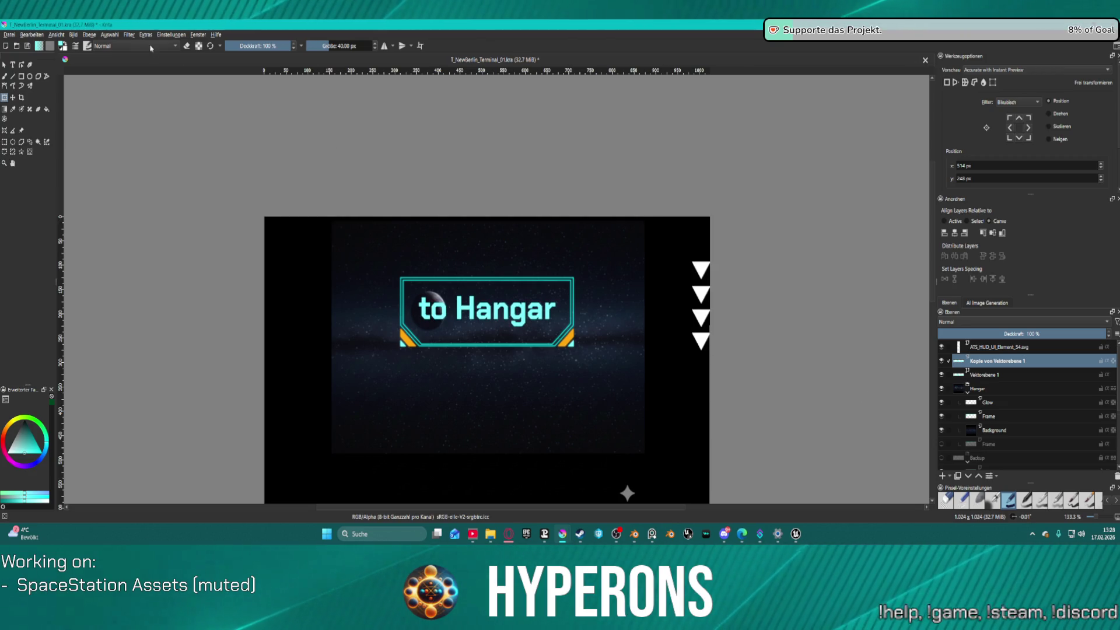
click(129, 34)
mouse_move(233, 86)
click(326, 97)
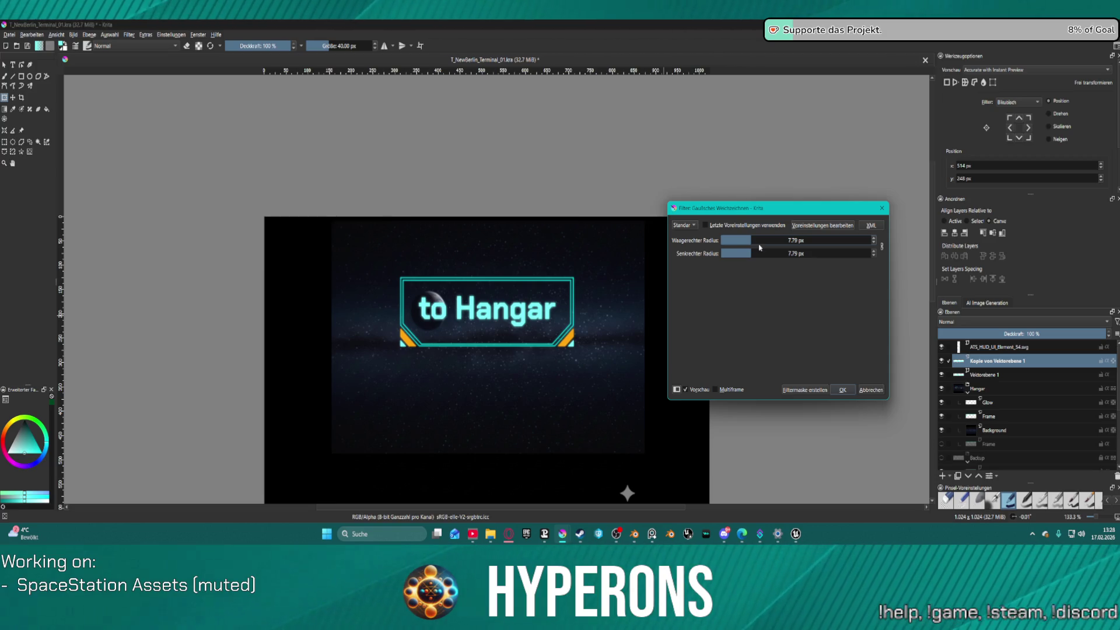
mouse_move(750, 240)
mouse_down()
mouse_move(770, 241)
mouse_move(752, 242)
mouse_up()
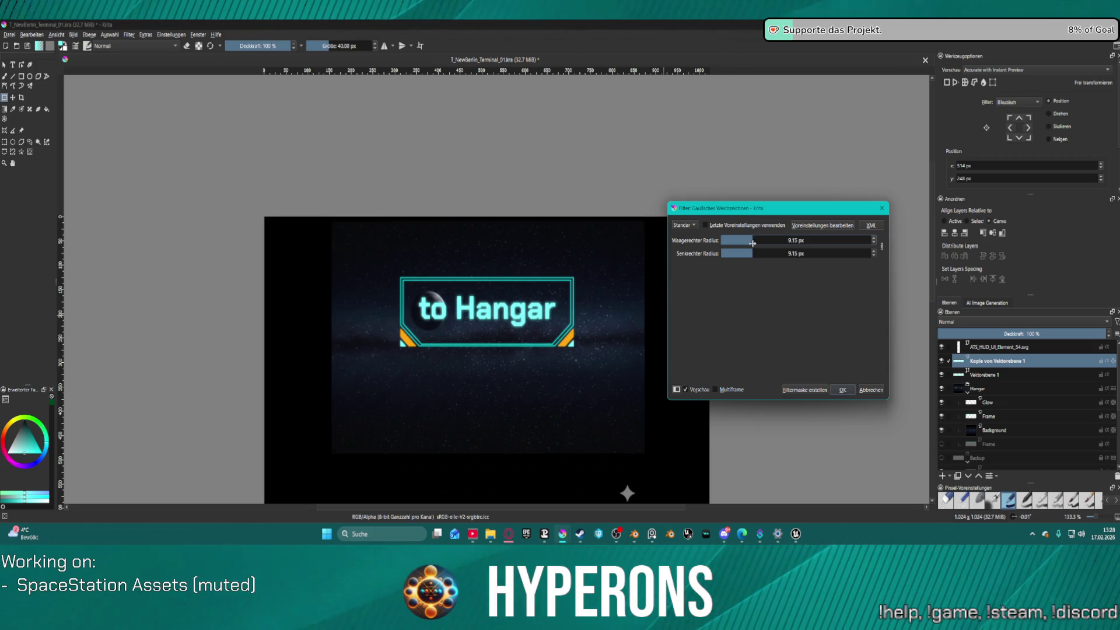
click(841, 391)
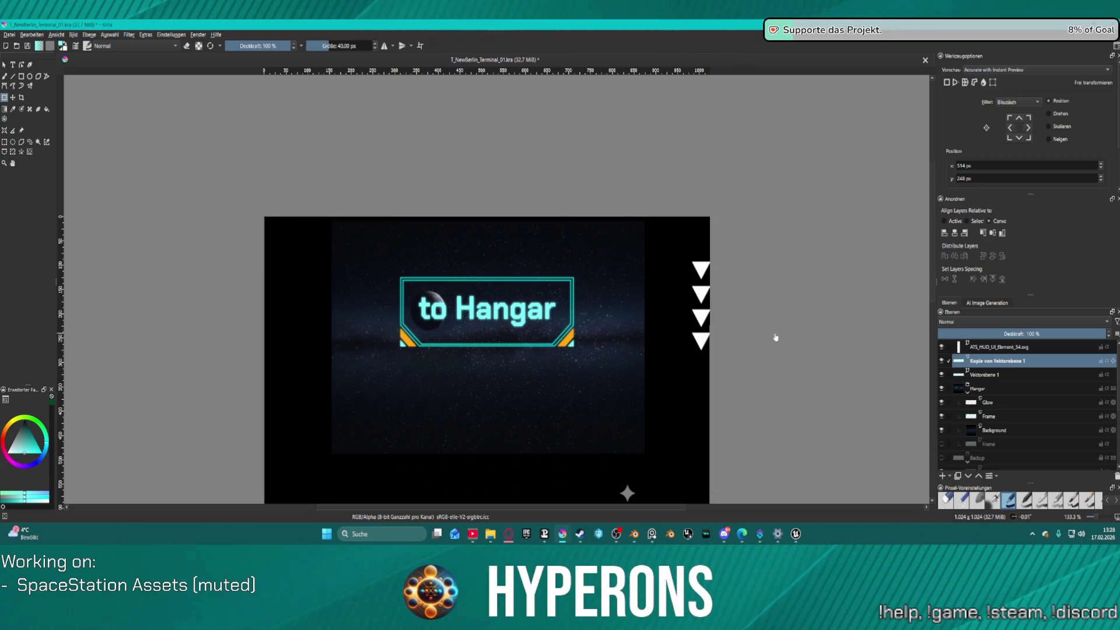
- Select the frame and text layers with the Move tool, undoing an accidental shift
shift+click(992, 435)
shift+click(994, 448)
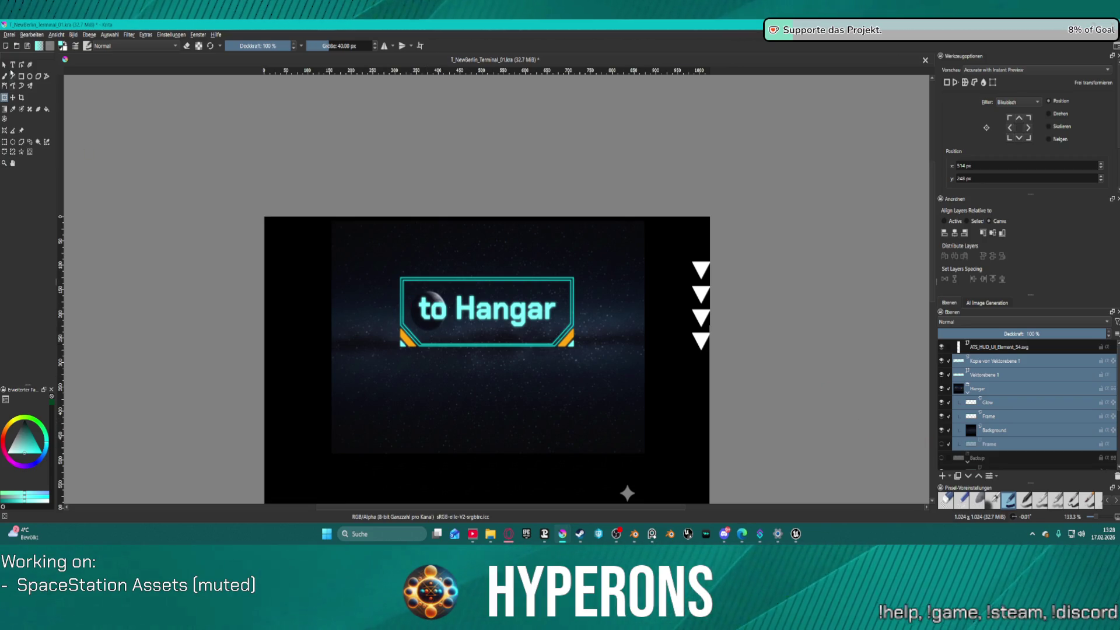
click(13, 98)
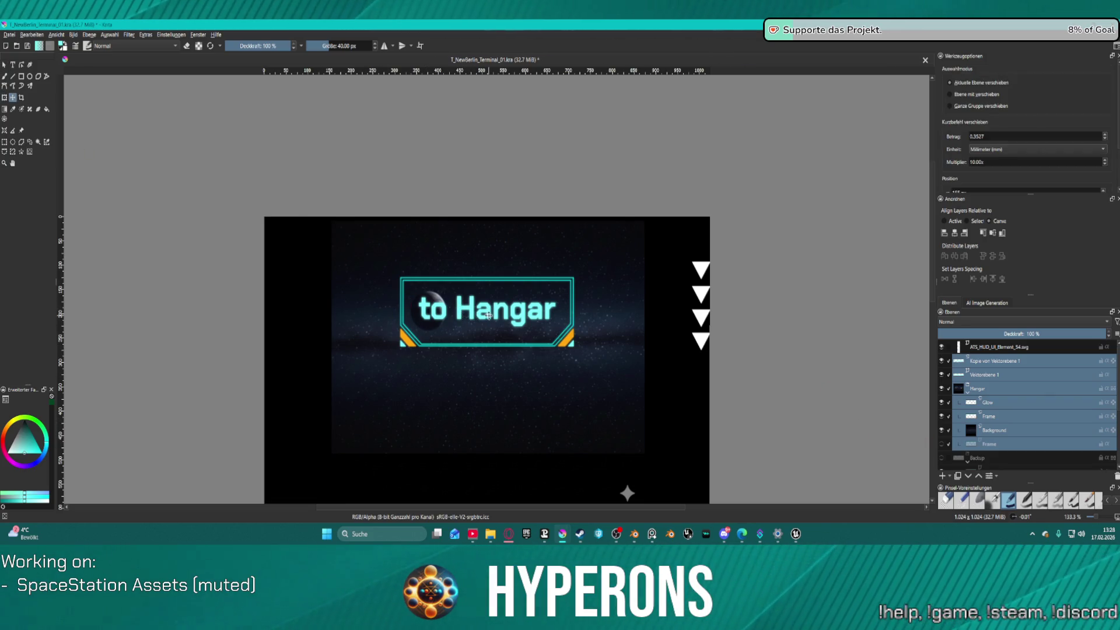
drag(492, 316, 492, 316)
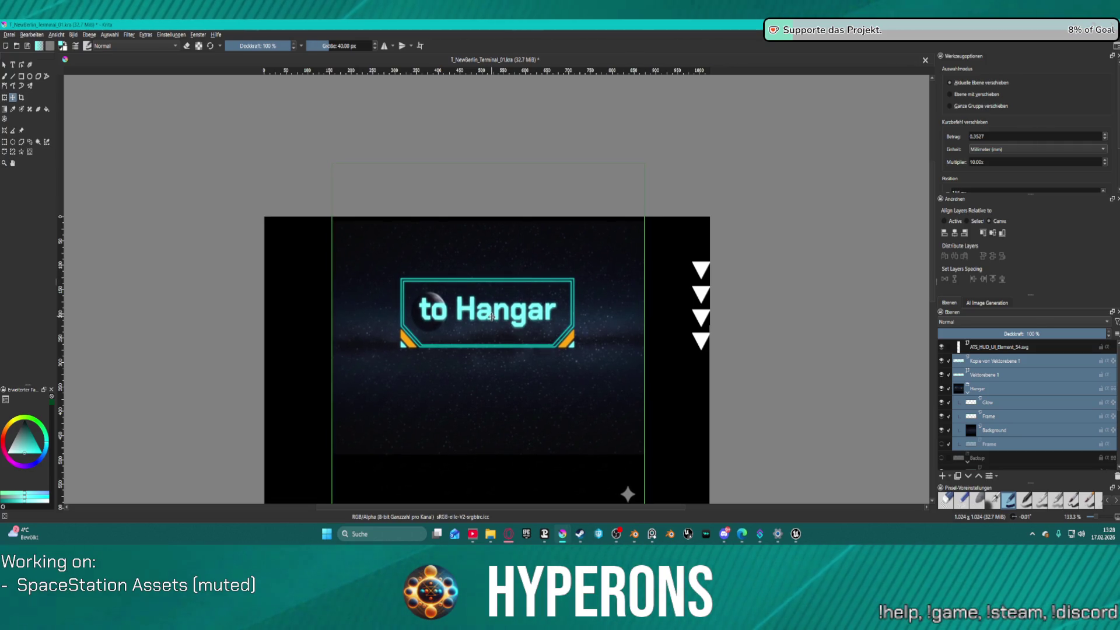
key(ctrl+z)
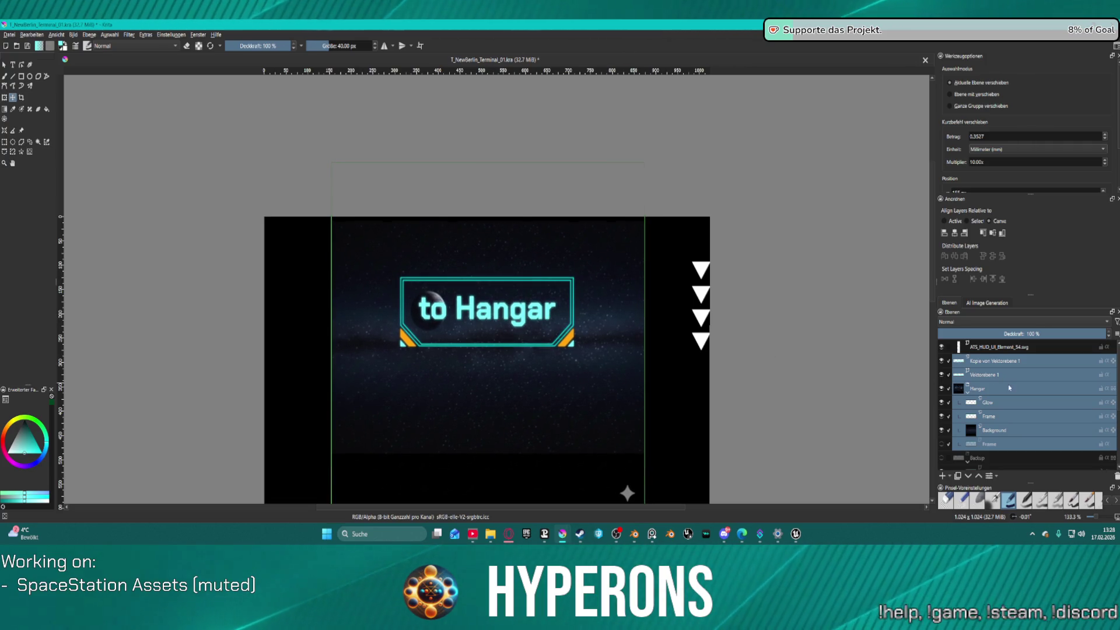
- Nudge the frame and text layers down, right and back up into position
ctrl+click(995, 432)
key(Down)
key(Down)
key(Down)
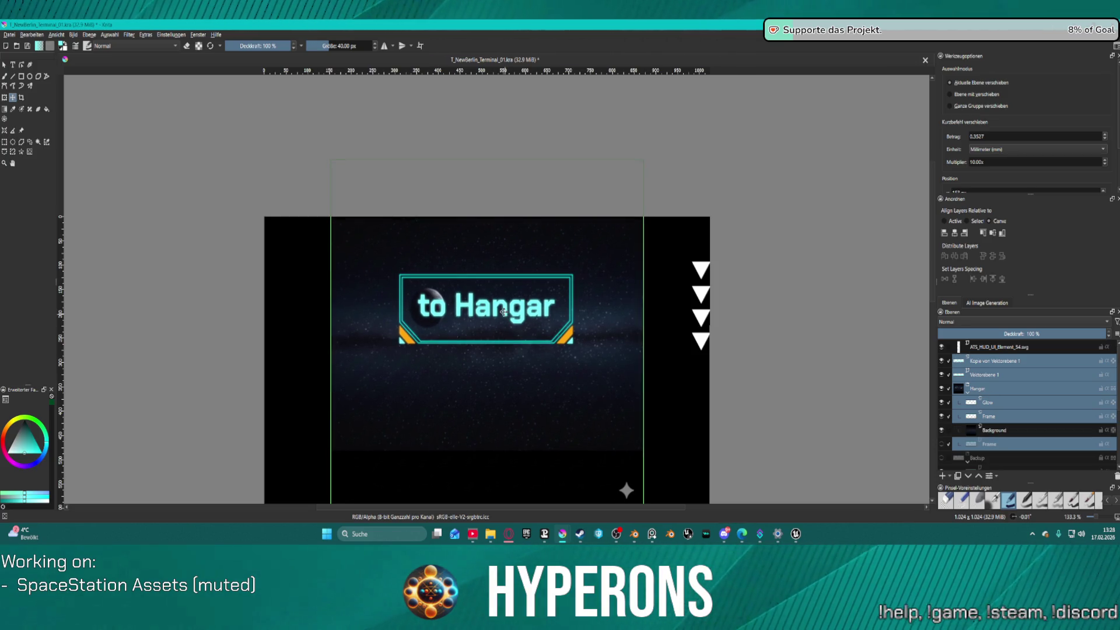
key(Right)
key(Right)
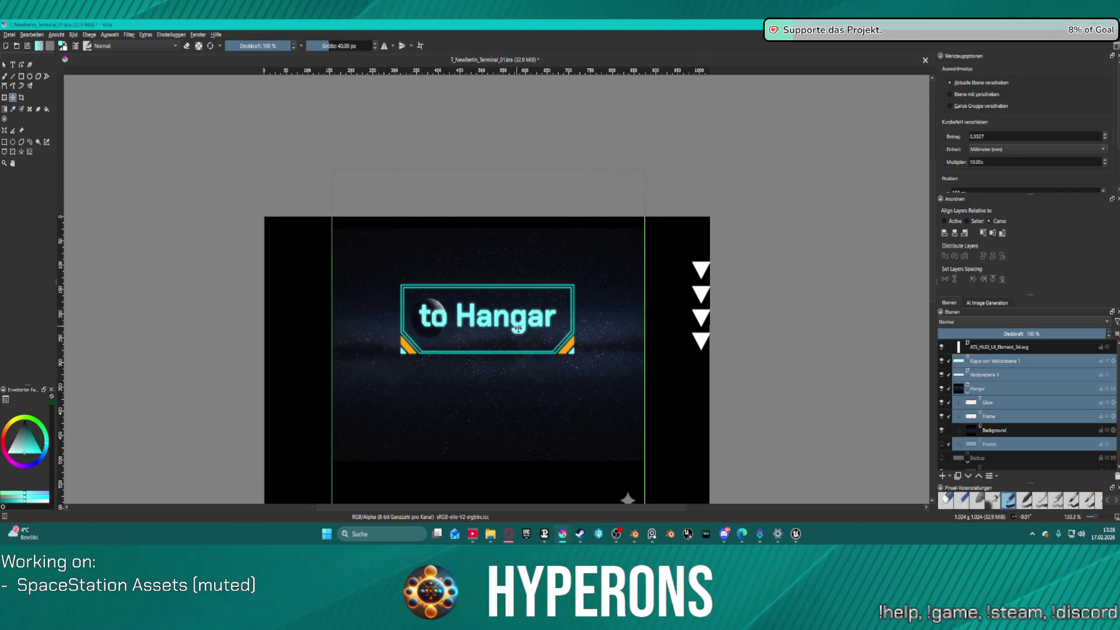
key(shift+Up)
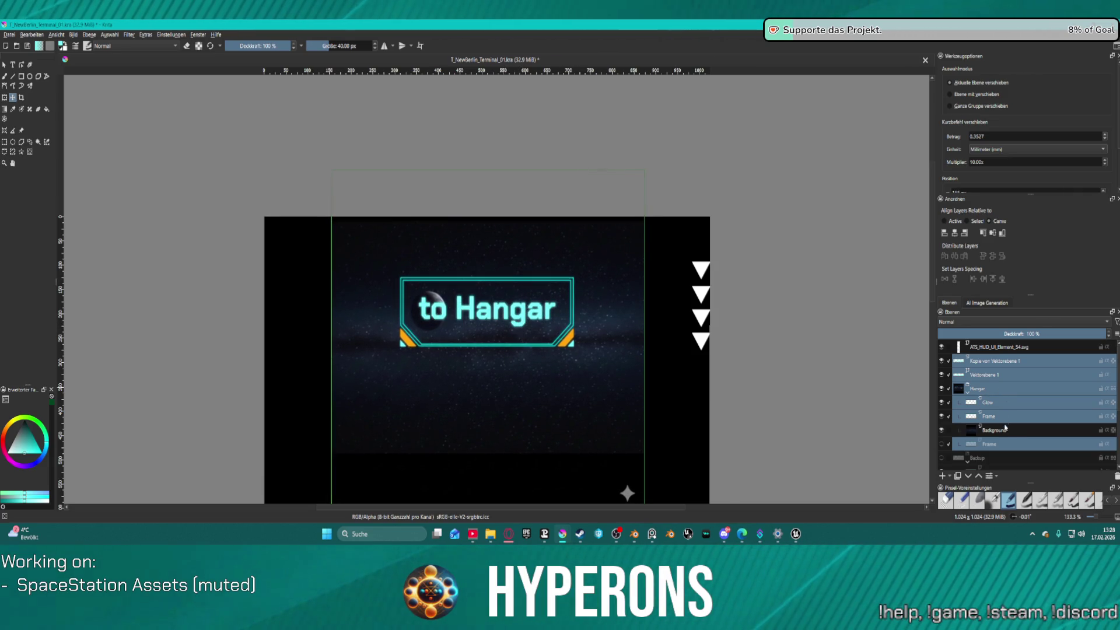
ctrl+click(991, 388)
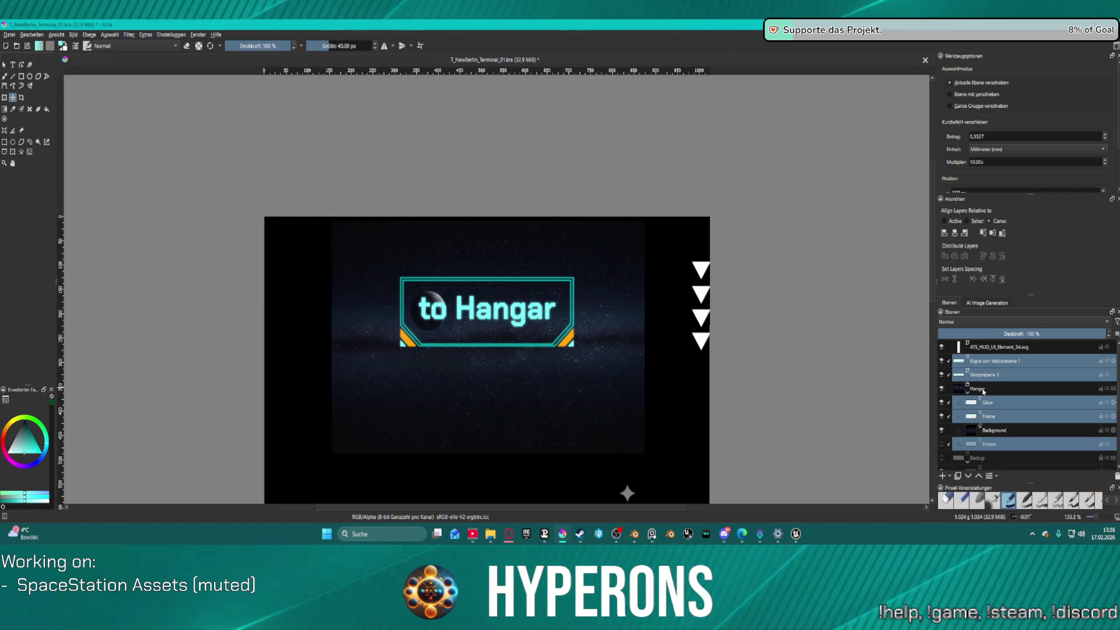
drag(549, 335, 560, 336)
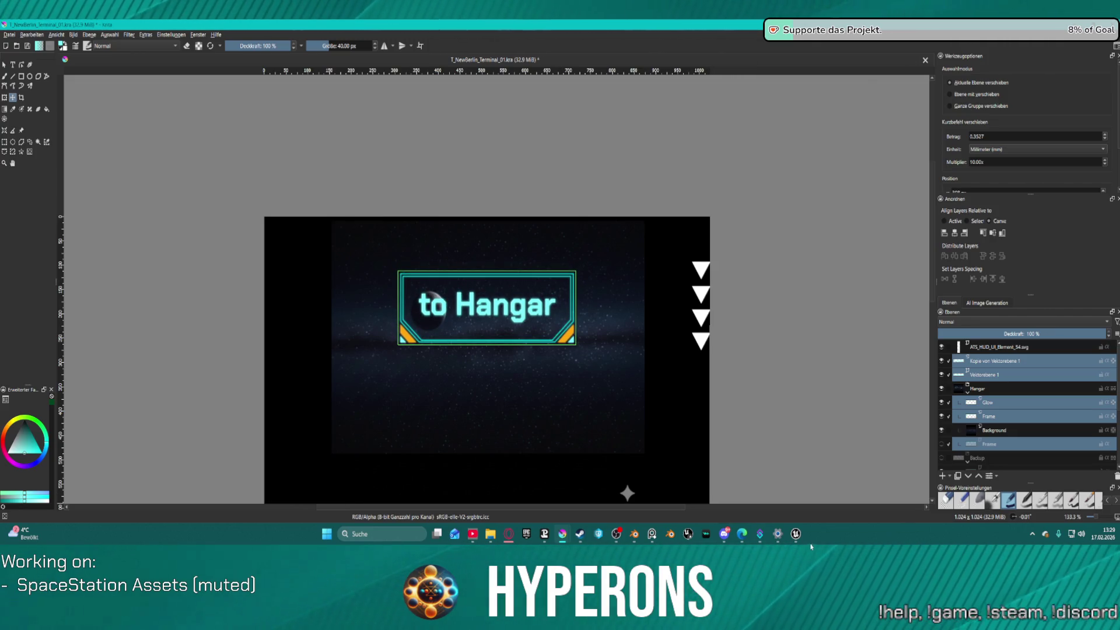
- Compare with the sign in Unreal, nudge the frame up and centre it horizontally
click(796, 533)
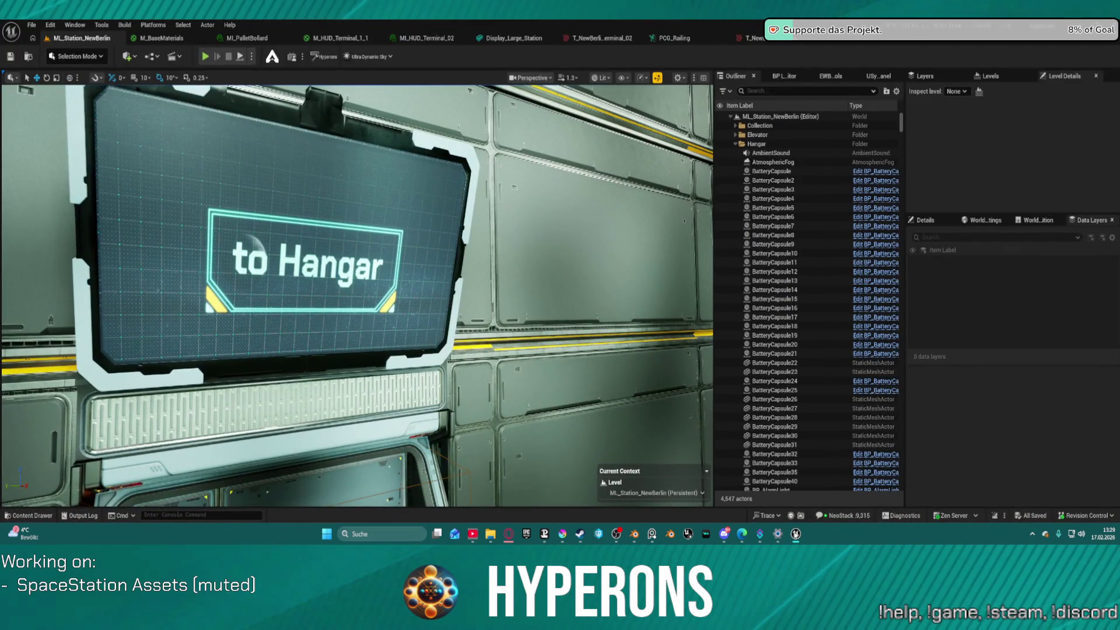
key(alt+Tab)
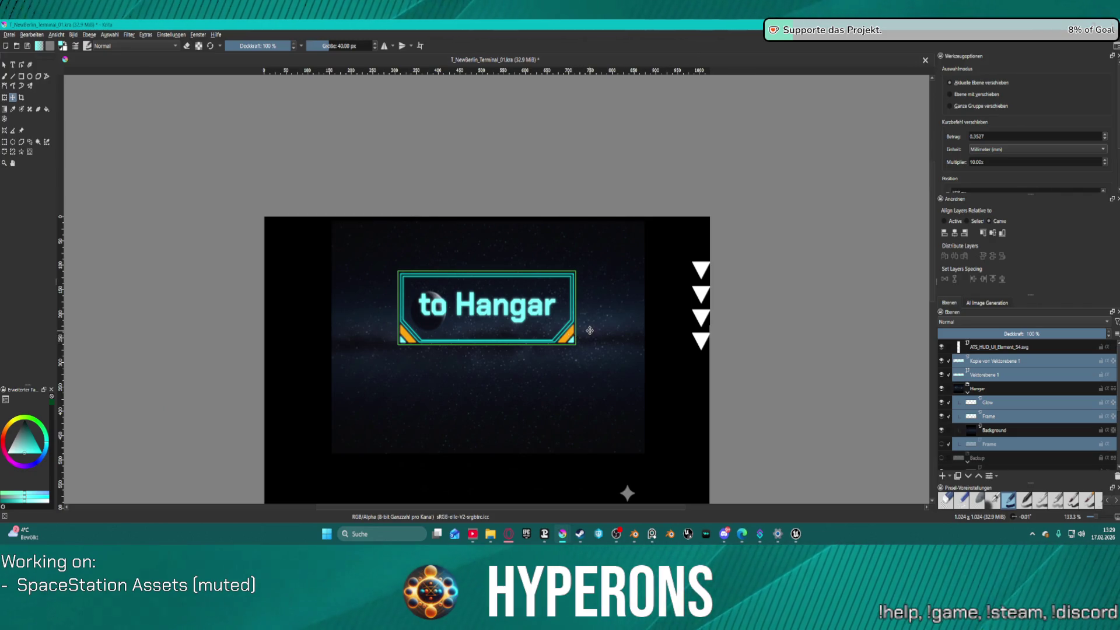
drag(570, 336, 570, 331)
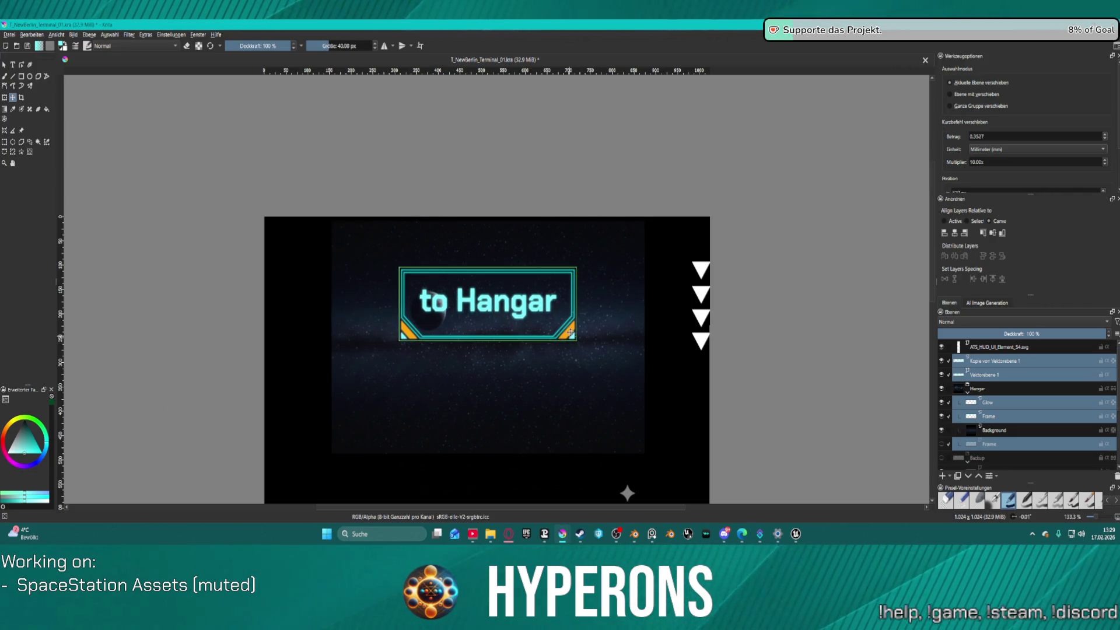
click(955, 233)
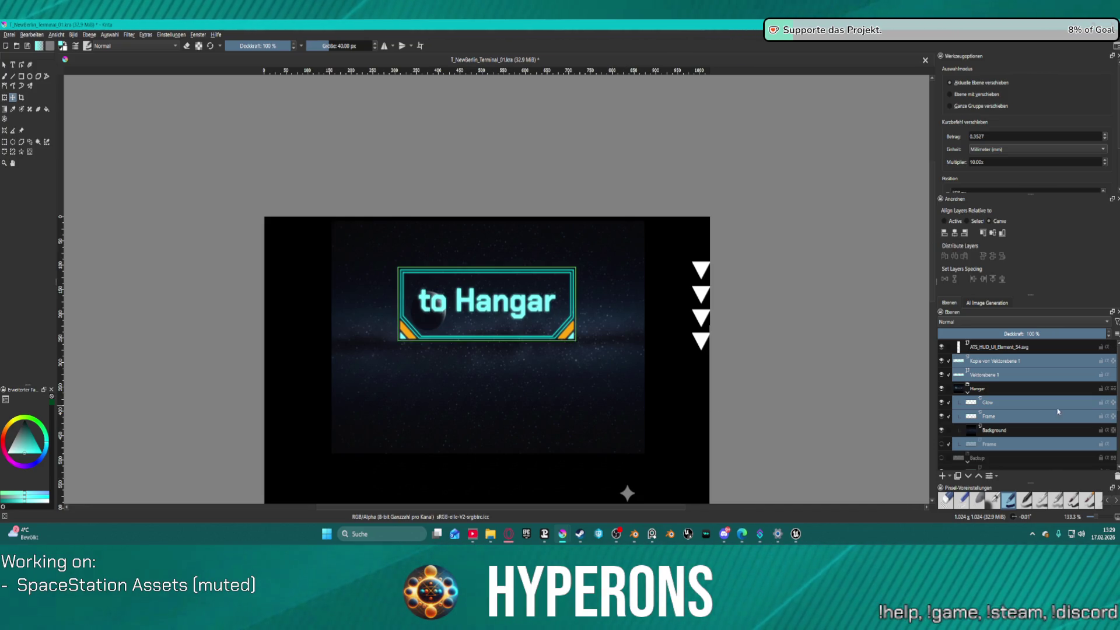
click(1009, 431)
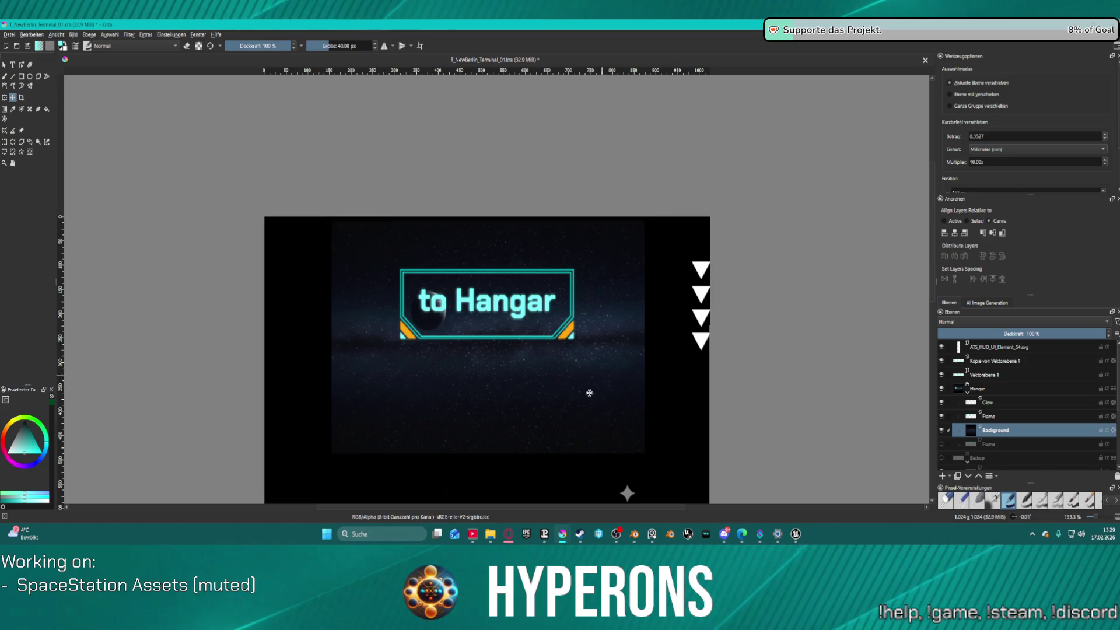
- Rotate the starfield background with the Transform tool and move it right and up
drag(598, 400, 597, 404)
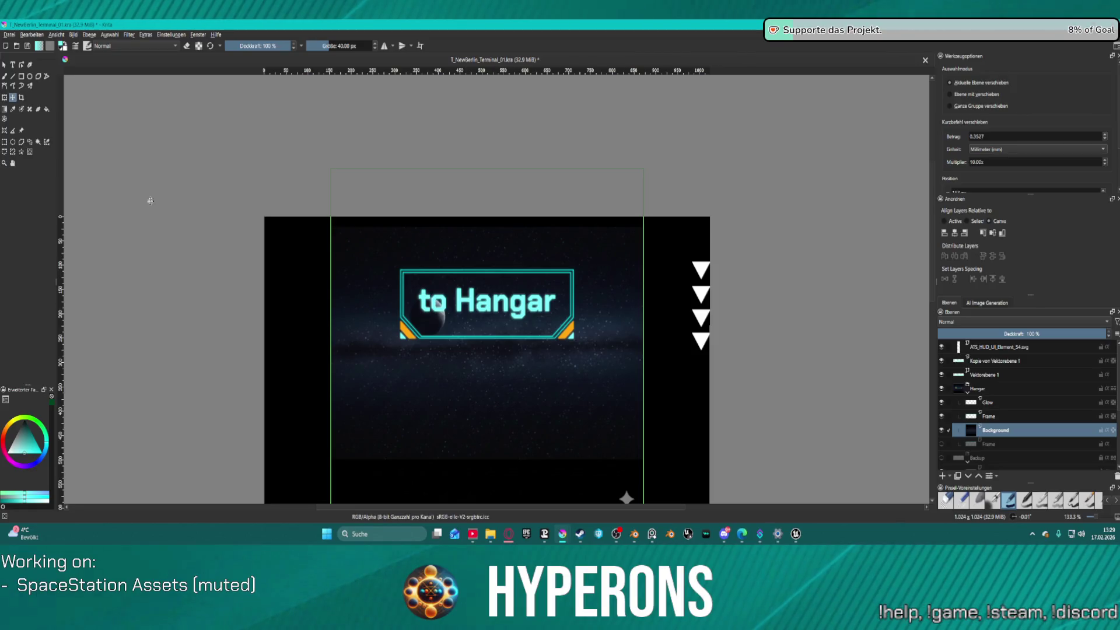
click(4, 98)
mouse_move(658, 162)
mouse_down()
mouse_move(872, 270)
mouse_move(671, 489)
mouse_move(342, 494)
mouse_move(248, 417)
mouse_move(421, 418)
mouse_up()
mouse_move(541, 410)
mouse_down()
mouse_move(564, 395)
mouse_move(555, 392)
mouse_up()
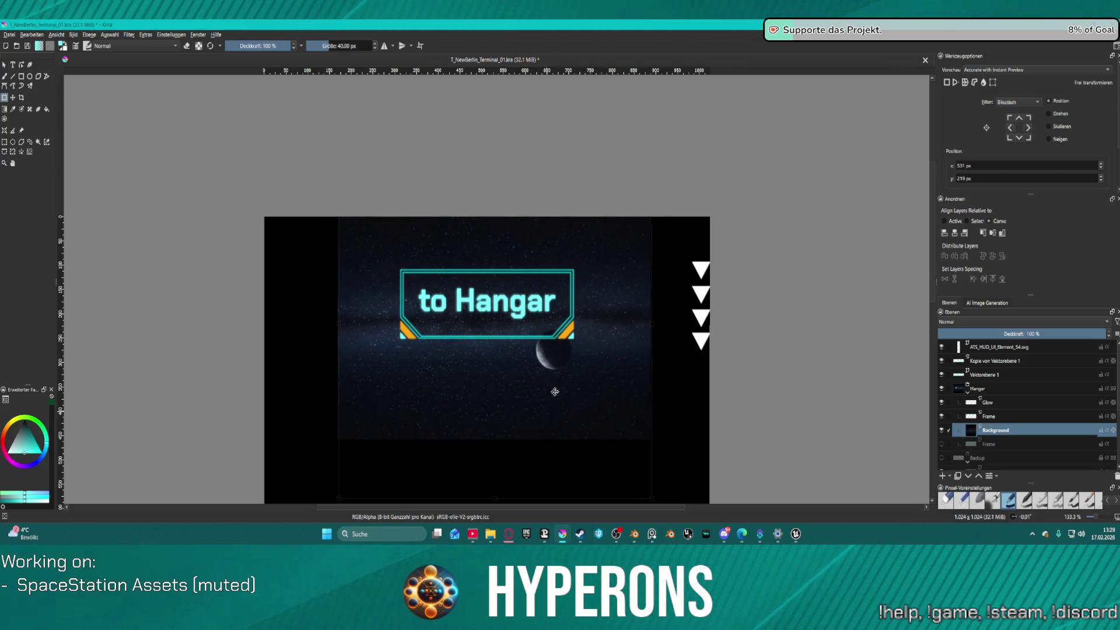
- Flip the background horizontally and drag it so stars fill the canvas
right_click(564, 396)
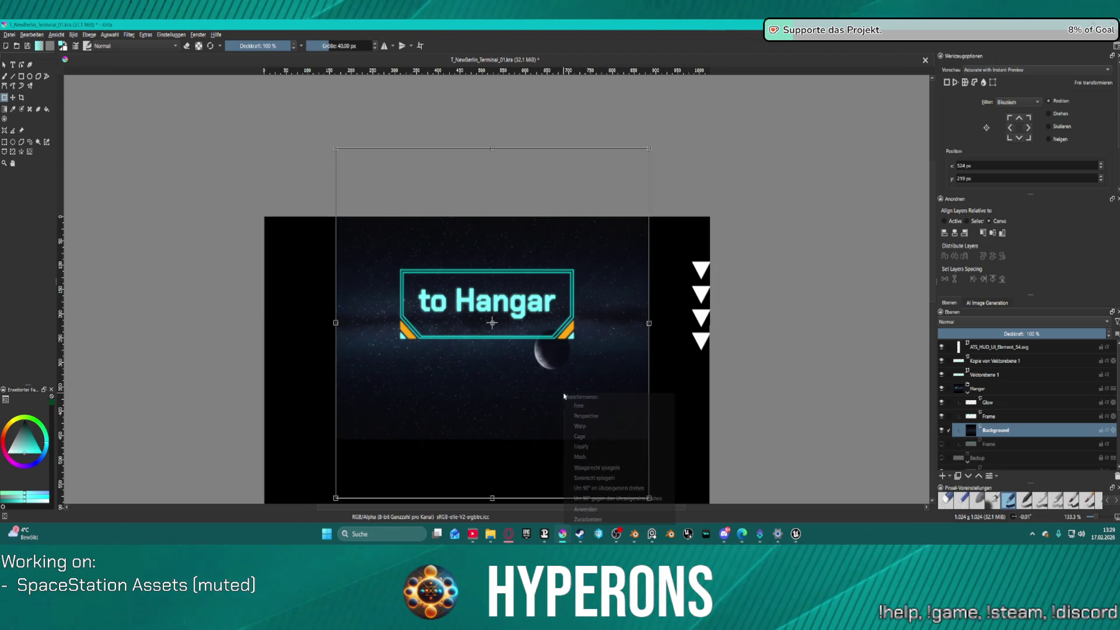
click(626, 468)
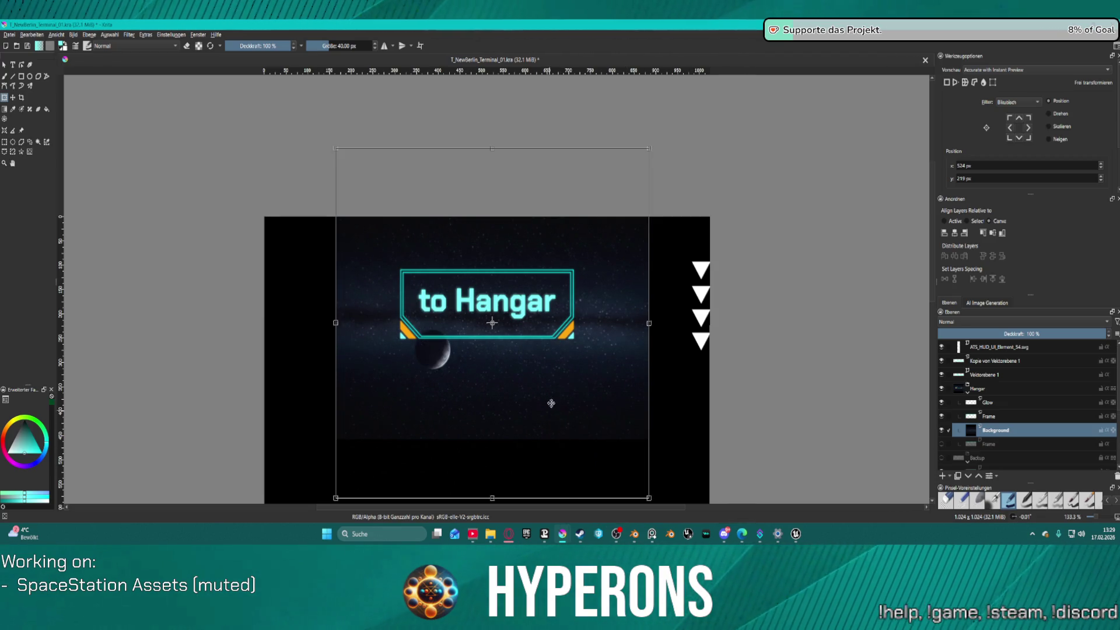
drag(563, 369, 561, 371)
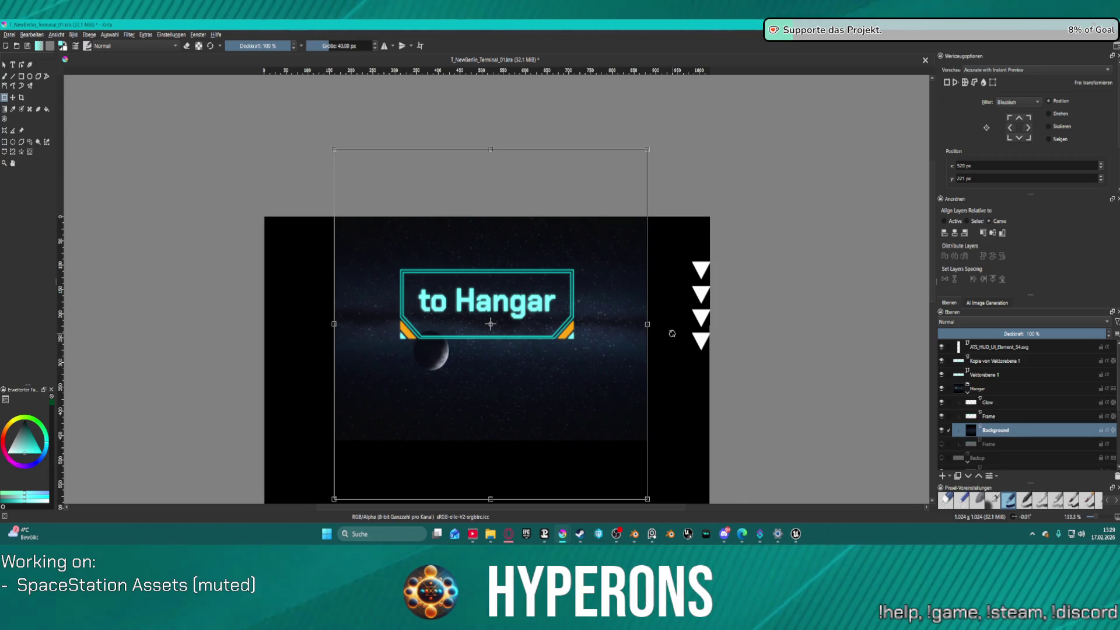
mouse_move(636, 306)
mouse_down()
mouse_move(732, 89)
mouse_move(617, 305)
mouse_move(588, 341)
mouse_move(553, 346)
mouse_move(624, 298)
mouse_move(639, 310)
mouse_up()
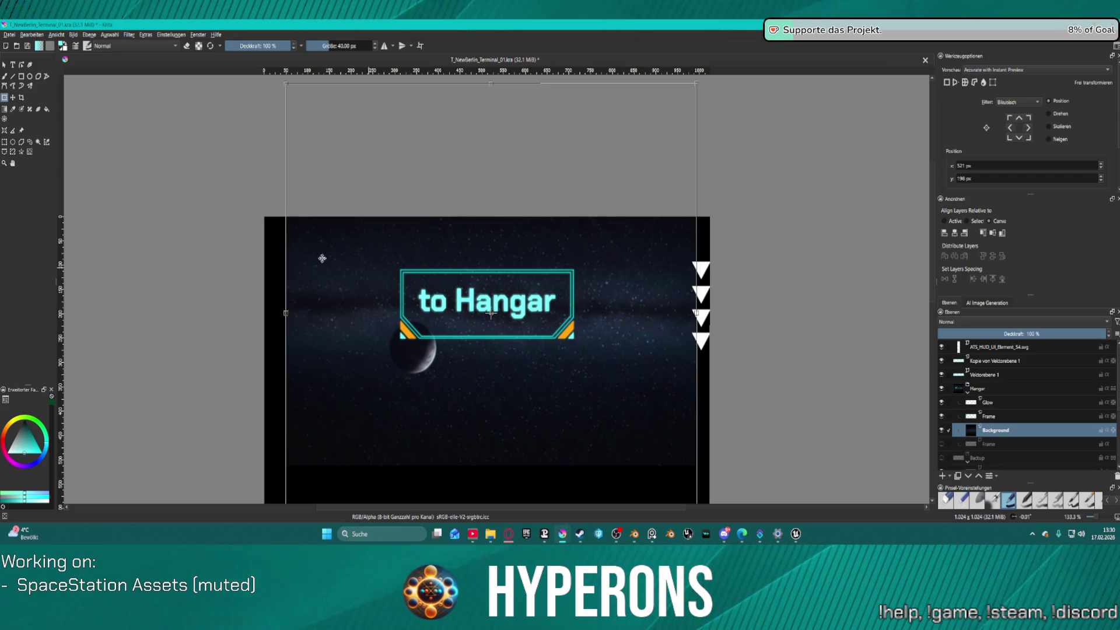
click(9, 34)
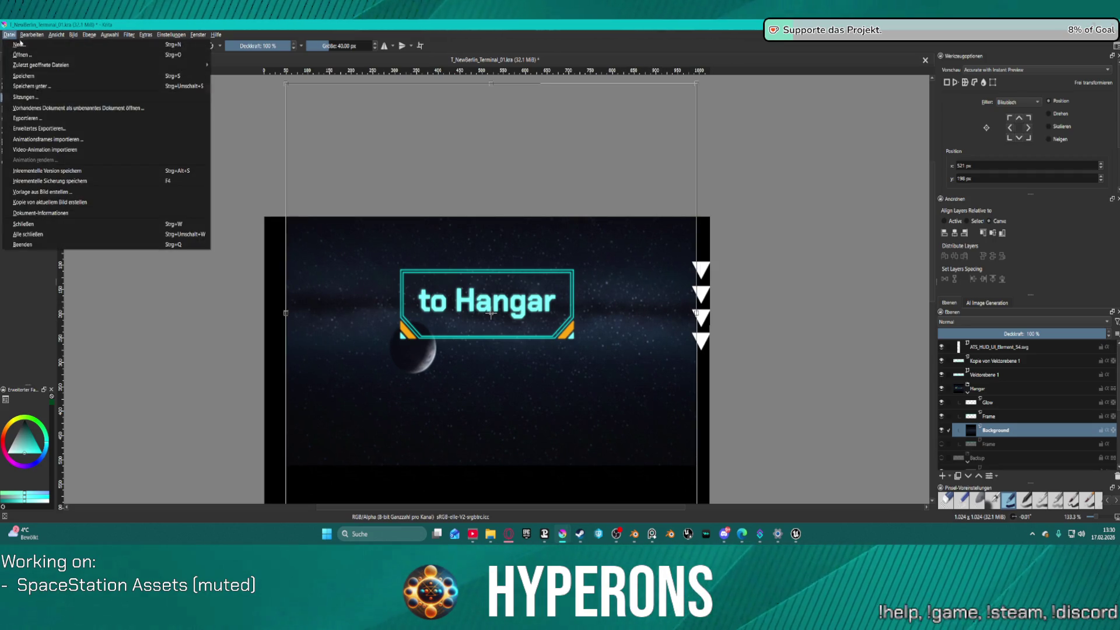
- Export the image over T_NewBerlin_Terminal_02.png, accepting overwrite and PNG options, then return to Unreal
click(127, 118)
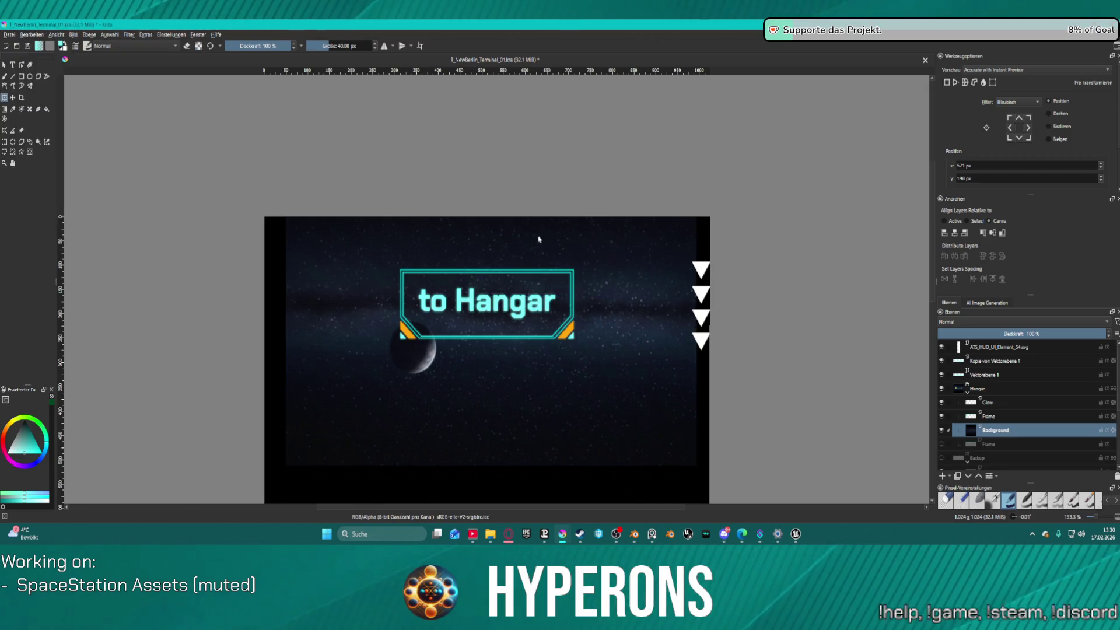
double_click(408, 184)
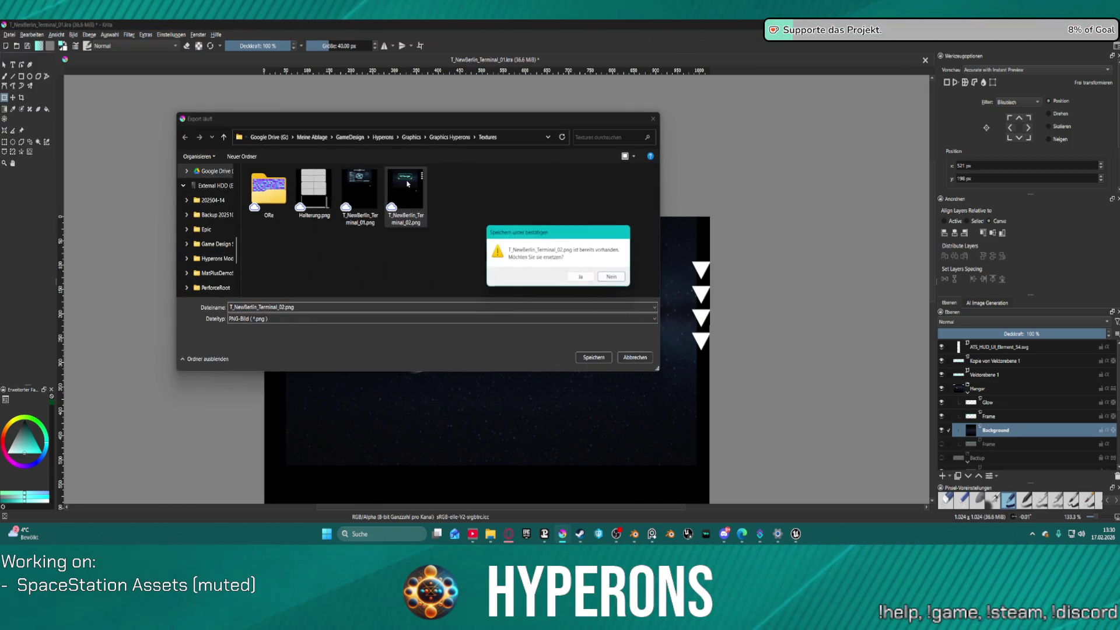
click(579, 281)
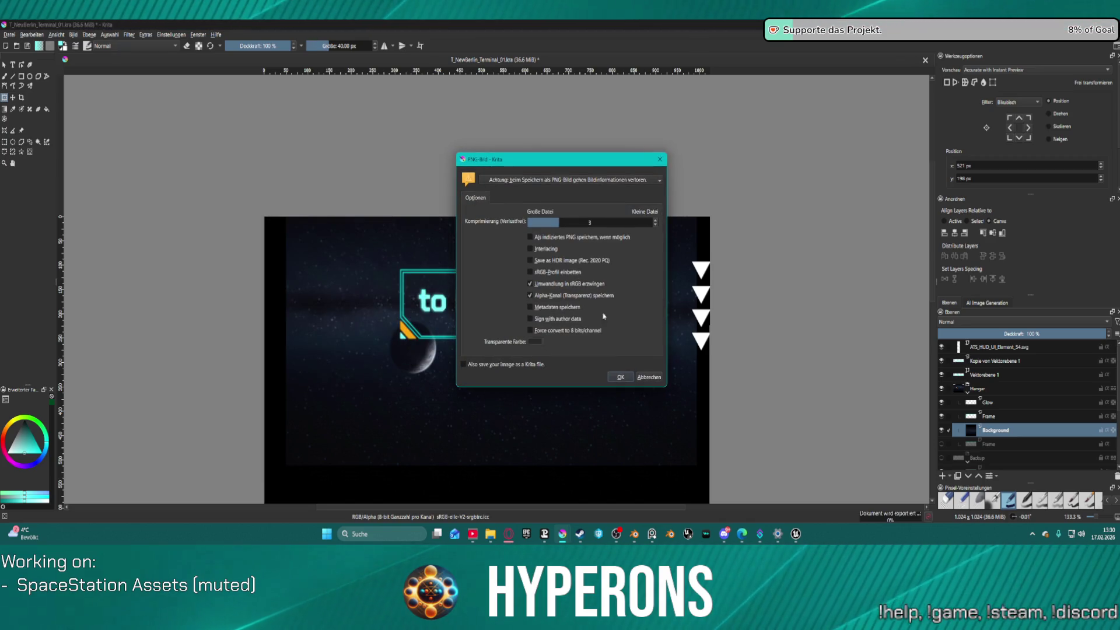
click(617, 378)
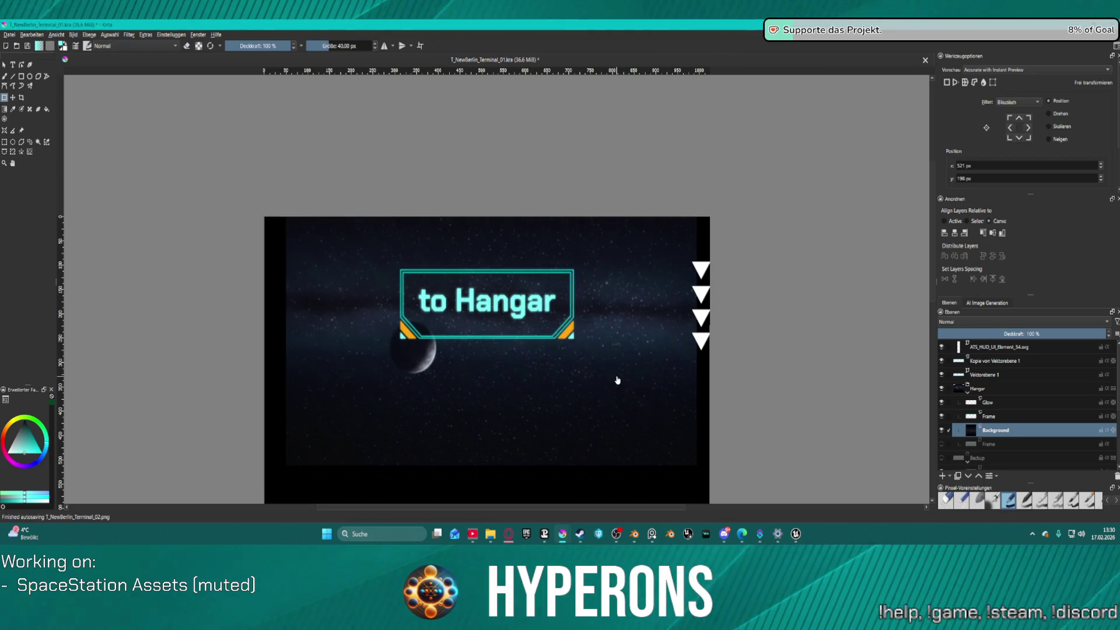
click(795, 535)
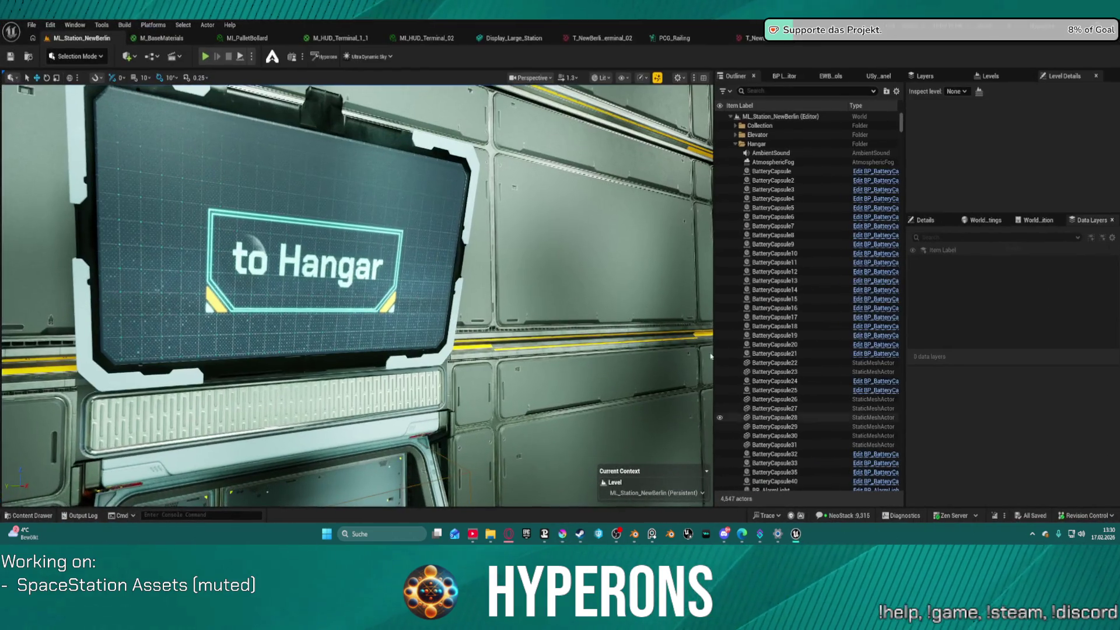
- Reimport T_NewBerlin_Terminal_02, check the updated sign in the station level, then return to Krita
click(768, 40)
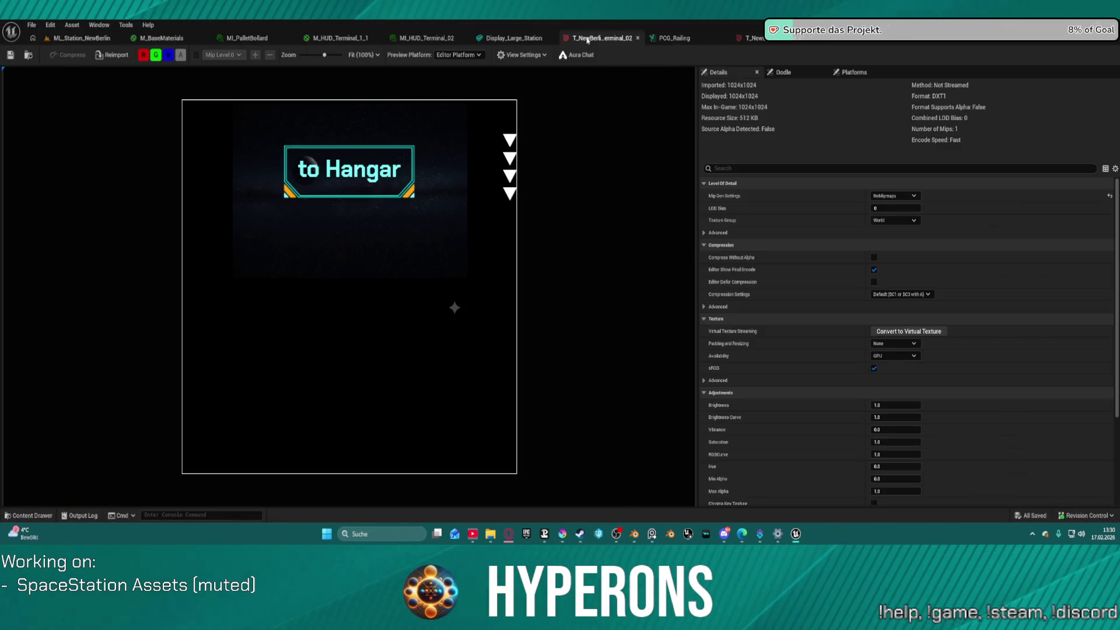
click(113, 57)
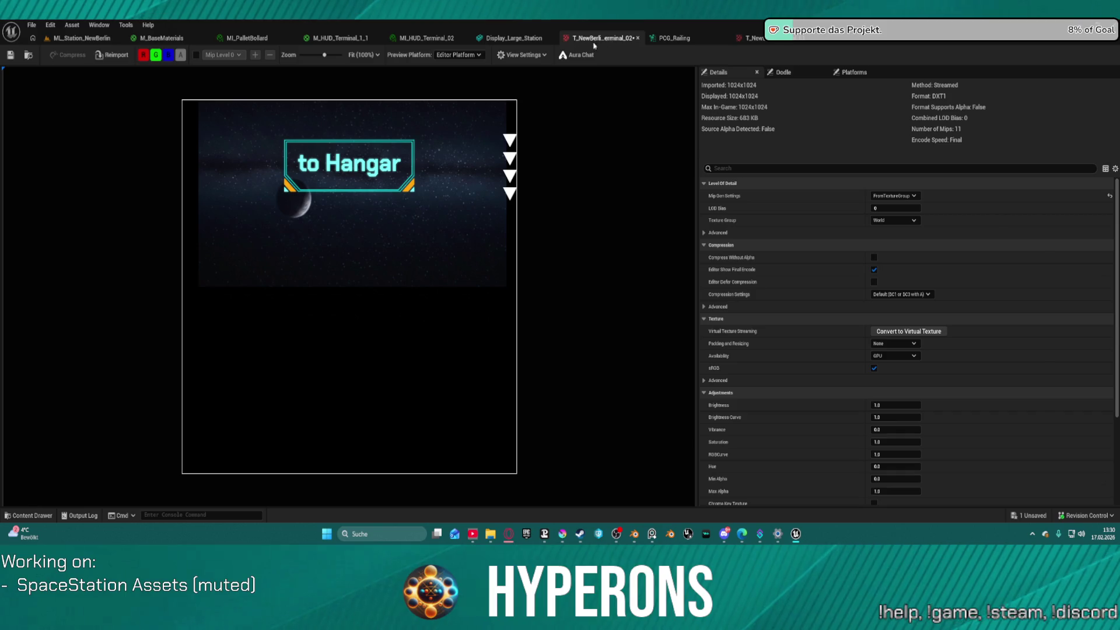
click(77, 40)
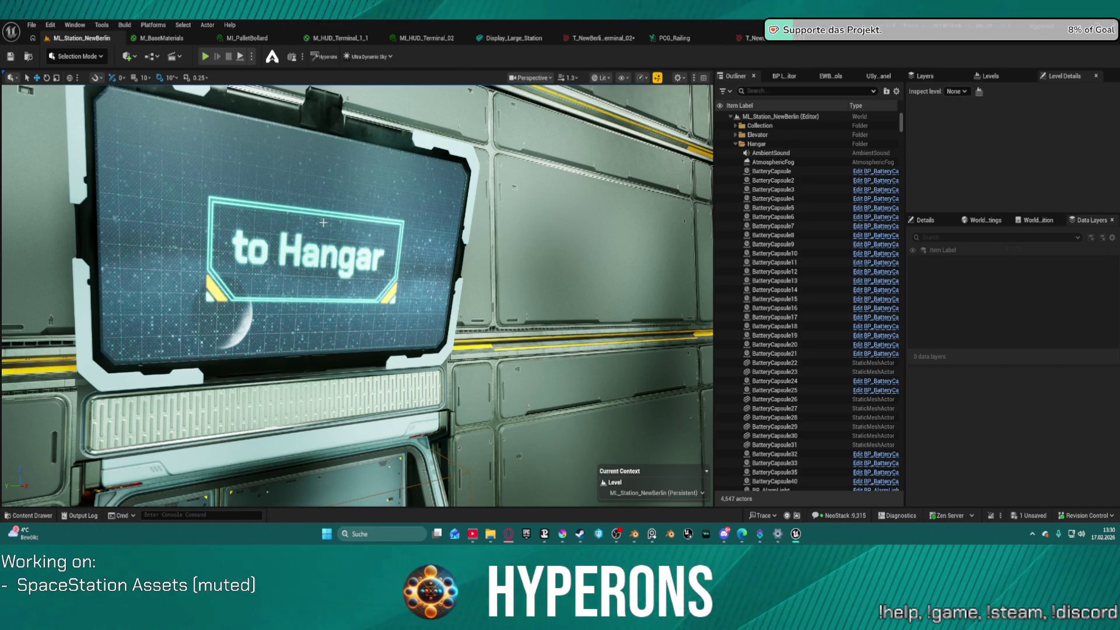
mouse_move(323, 222)
mouse_down()
mouse_move(294, 271)
mouse_move(295, 297)
mouse_move(280, 245)
mouse_move(305, 239)
mouse_up()
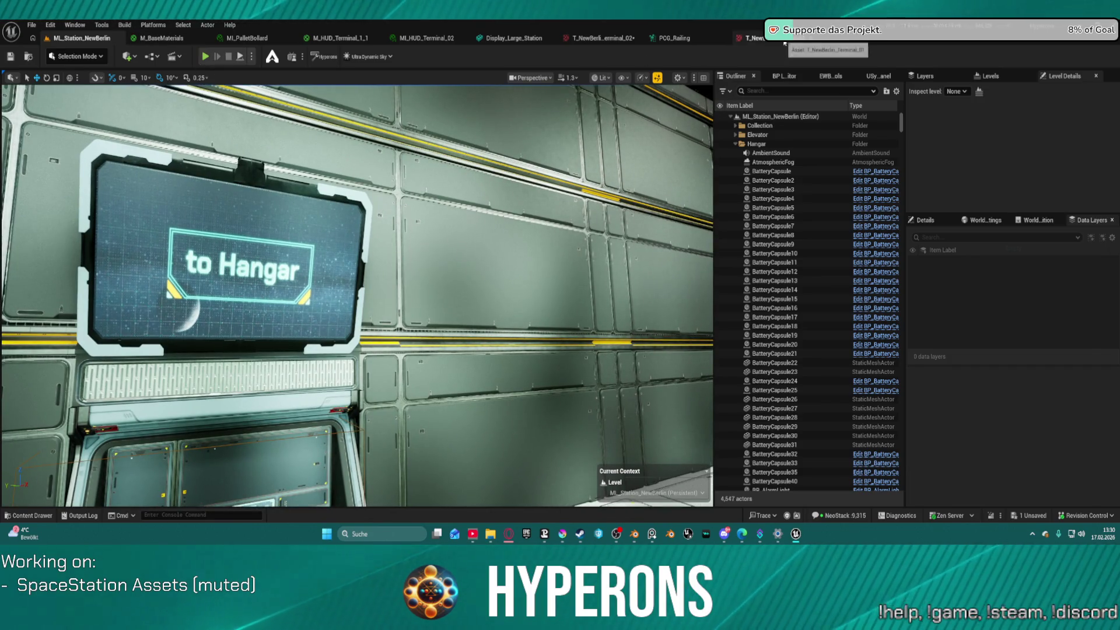
click(785, 41)
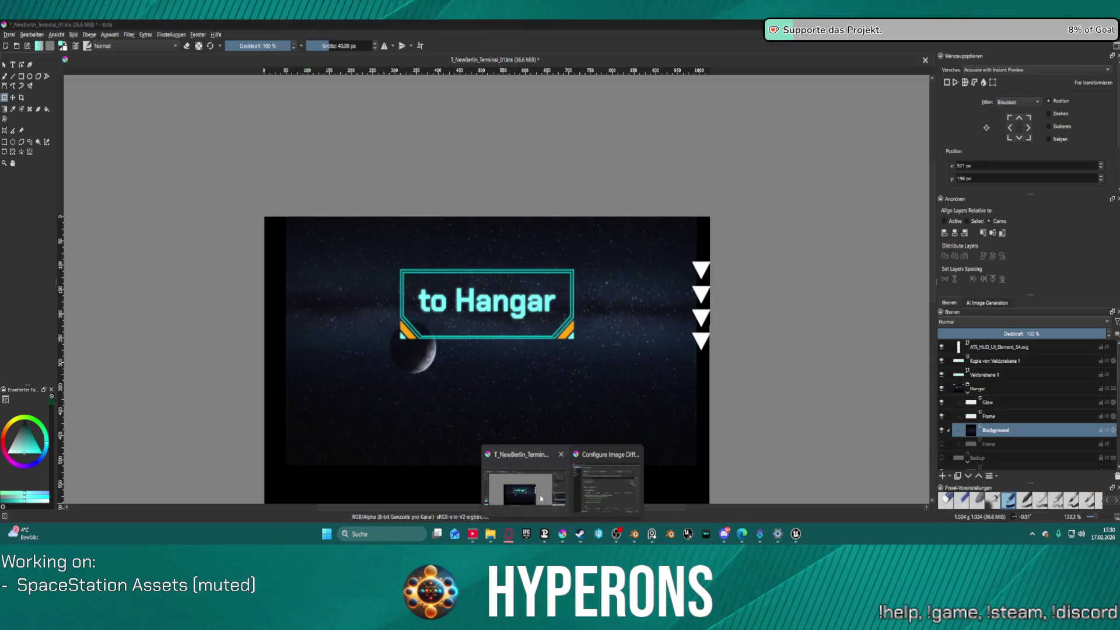
click(563, 532)
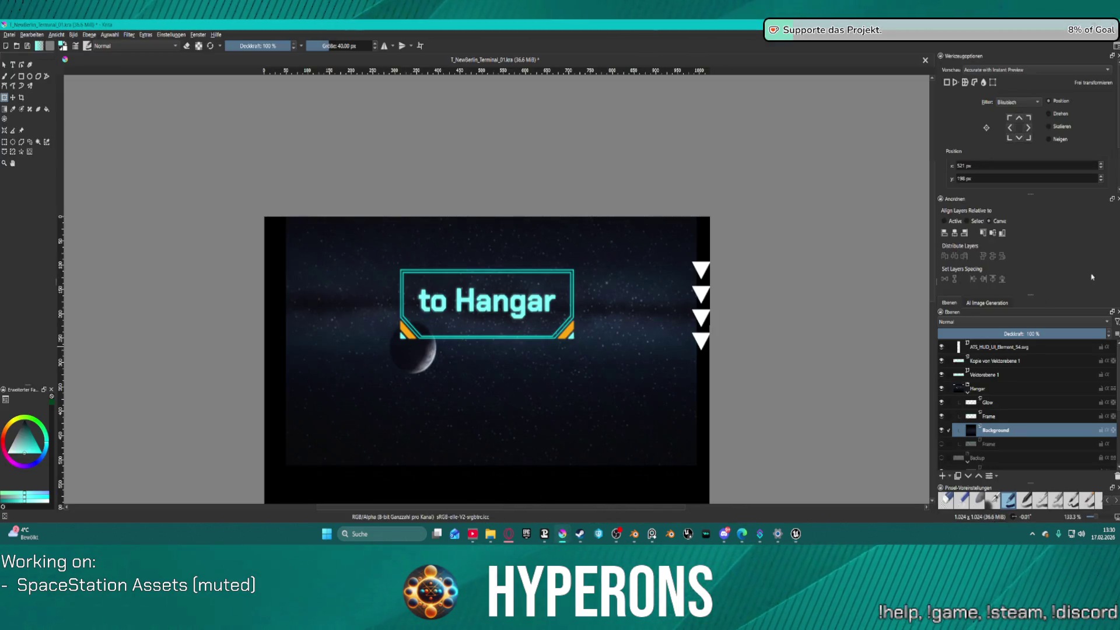
- Select the Vektorebene 1 text and retype its label as 'Hangars'
click(991, 361)
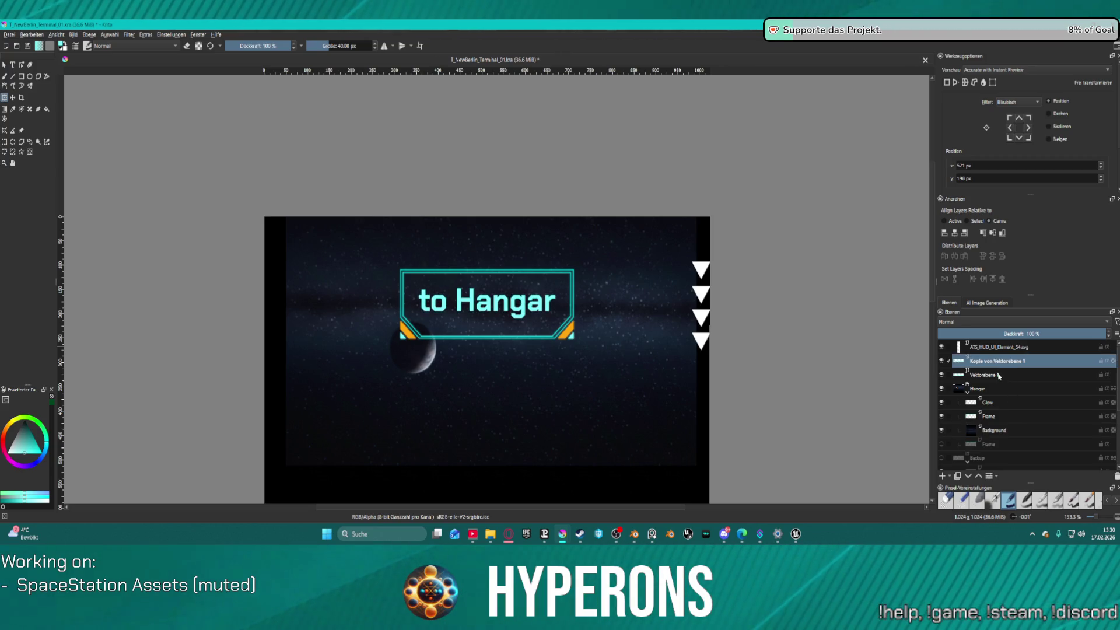
click(1007, 374)
click(4, 97)
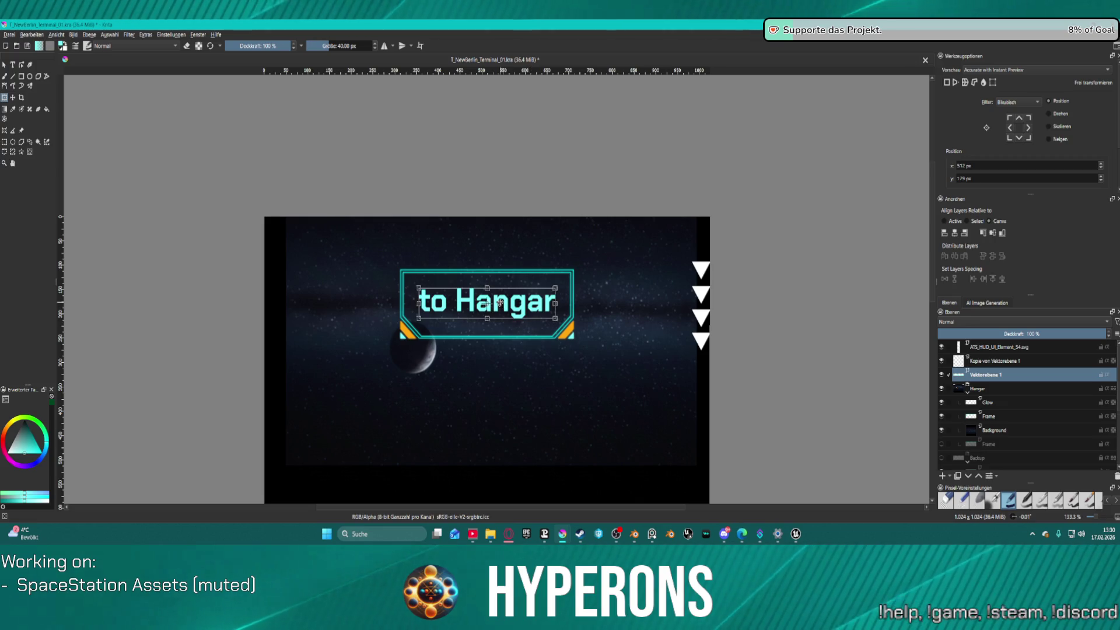
click(12, 65)
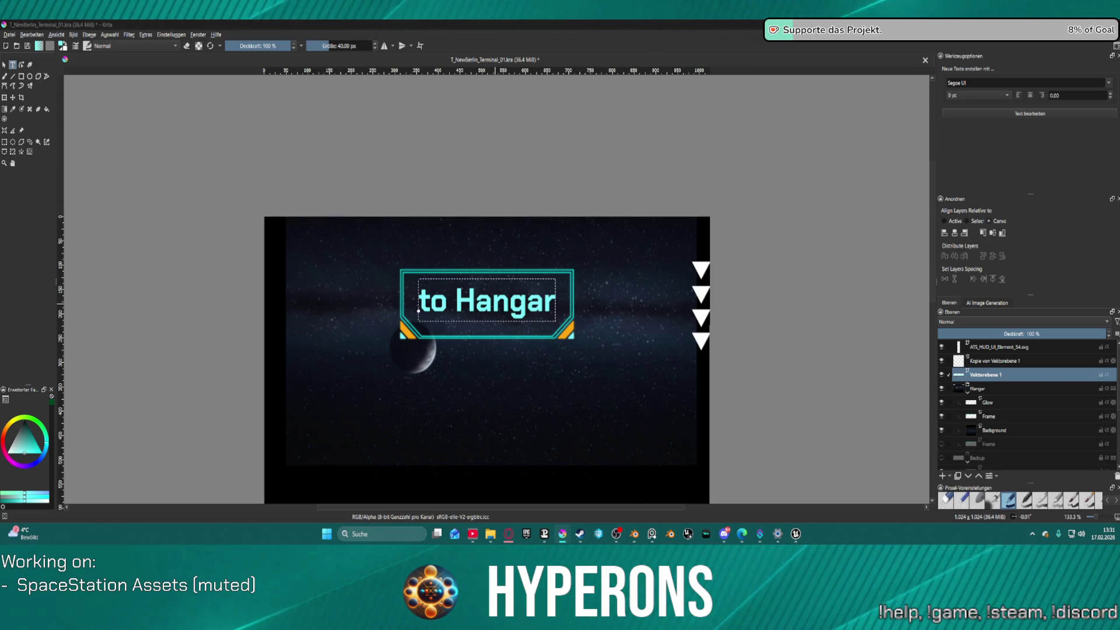
text(Hangars)
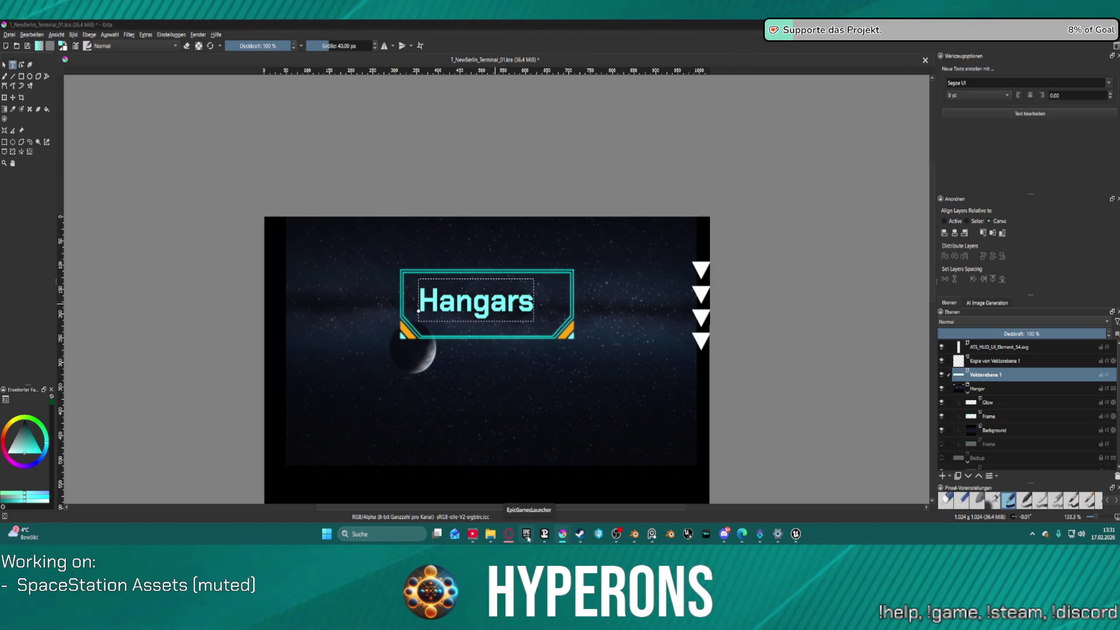
mouse_move(509, 534)
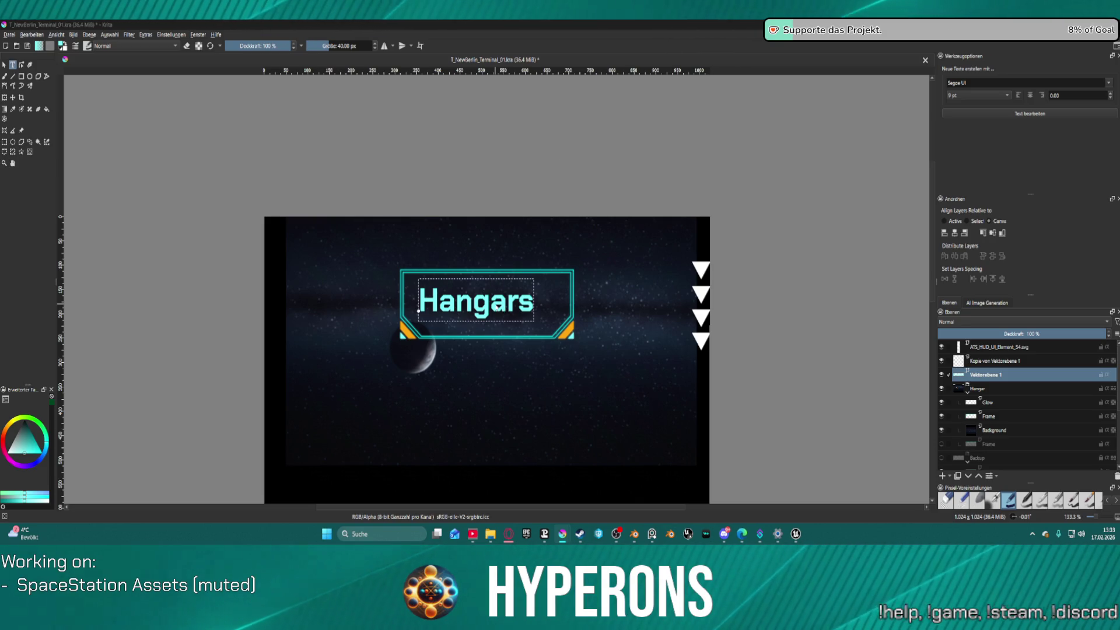
click(885, 198)
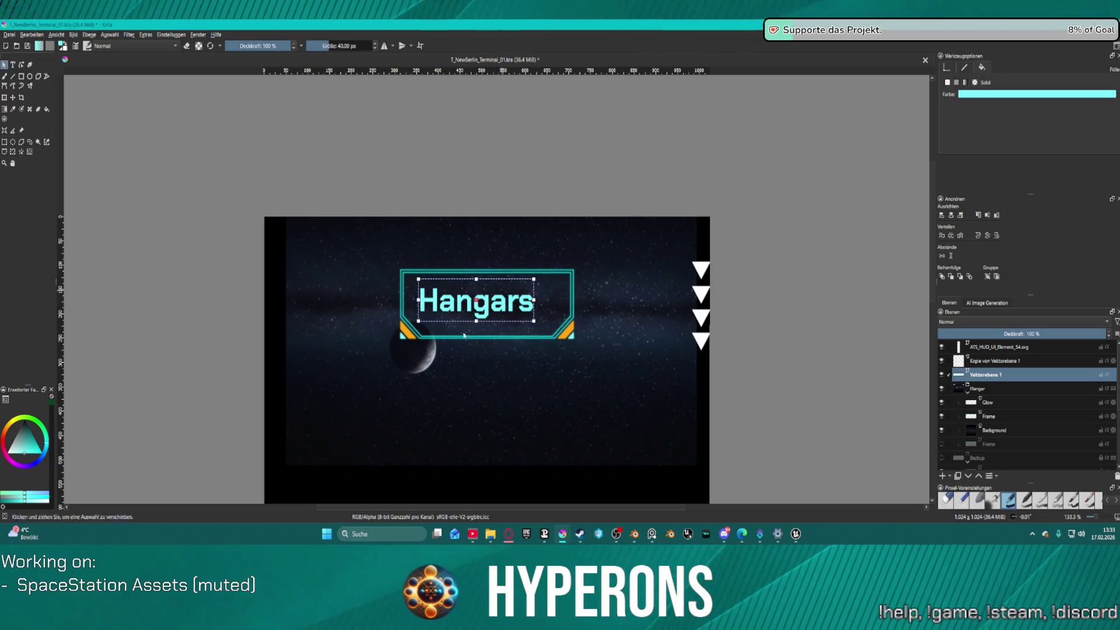
- Centre the Hangars text horizontally and compare it with the sign in Unreal
click(950, 214)
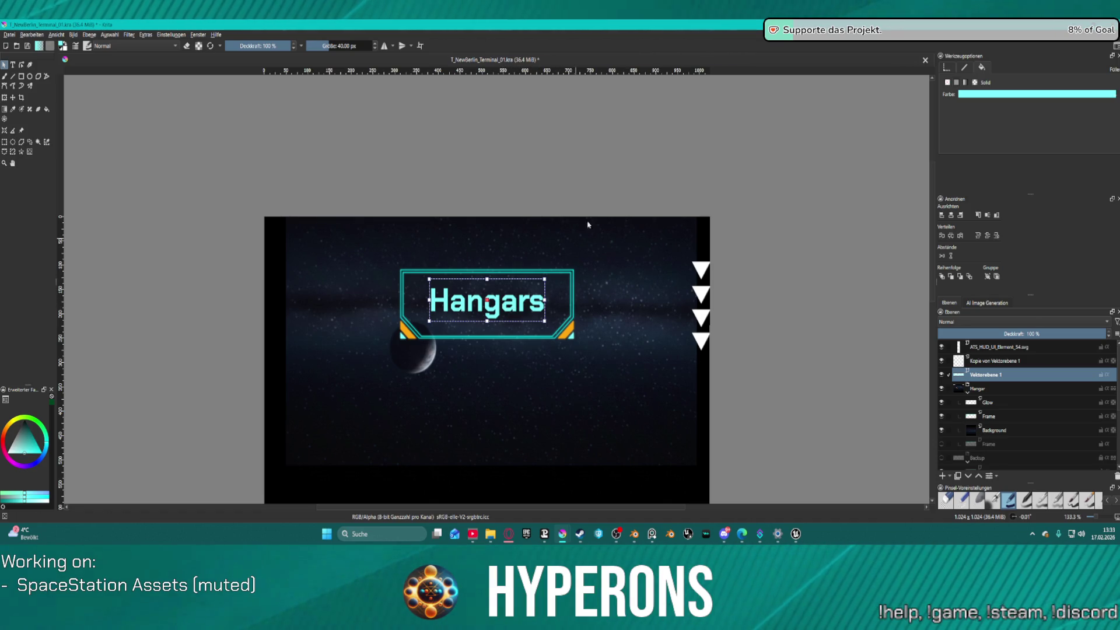
scroll(1015, 384, down, 3)
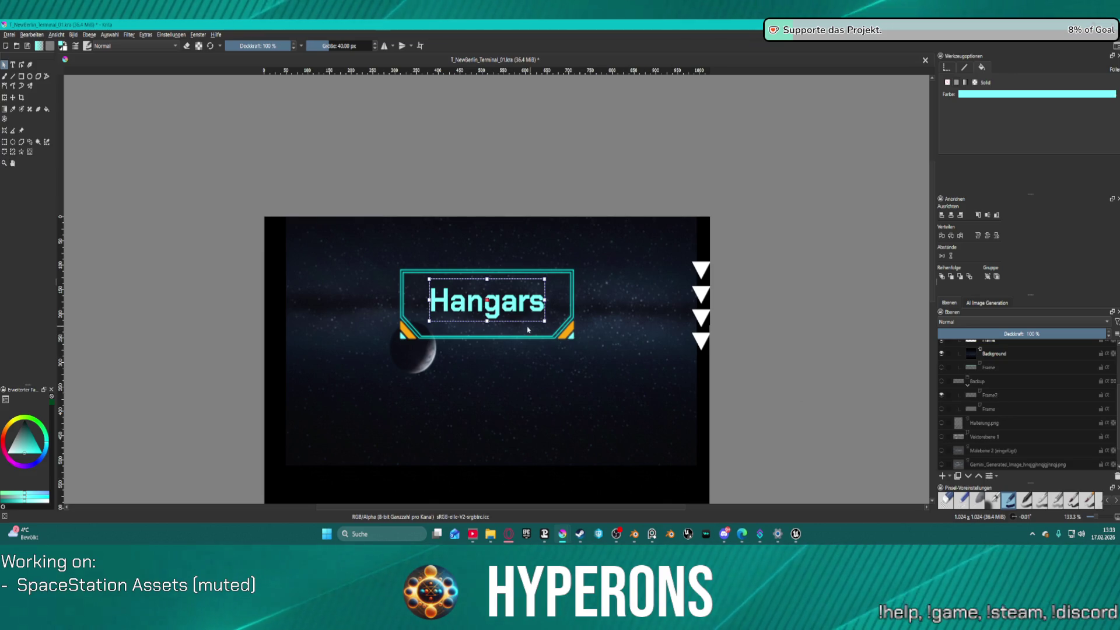
click(725, 539)
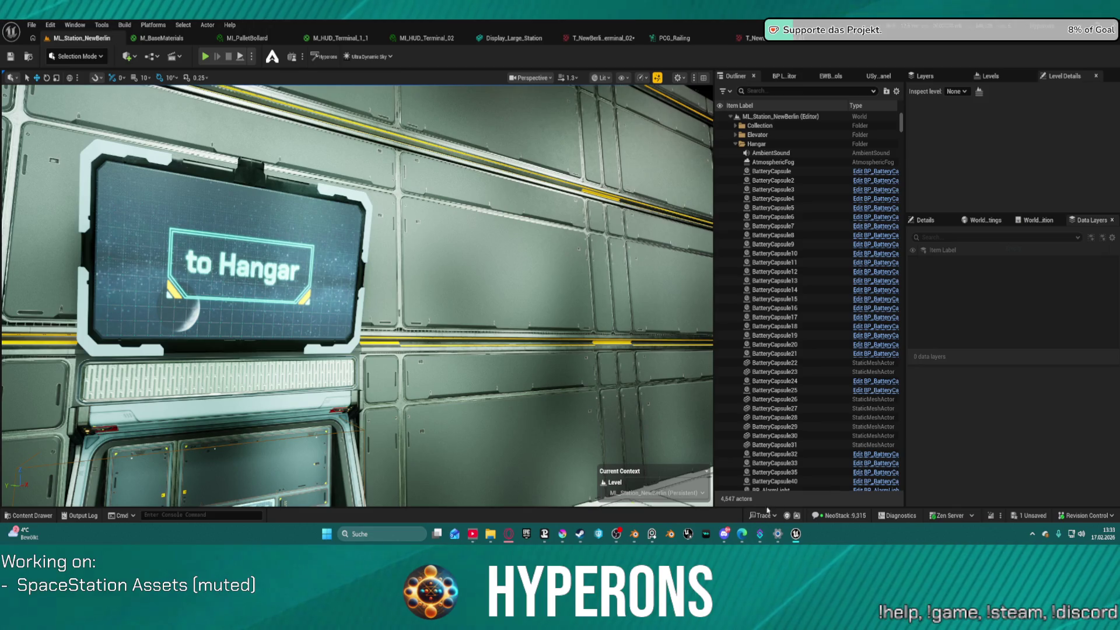
key(alt+Tab)
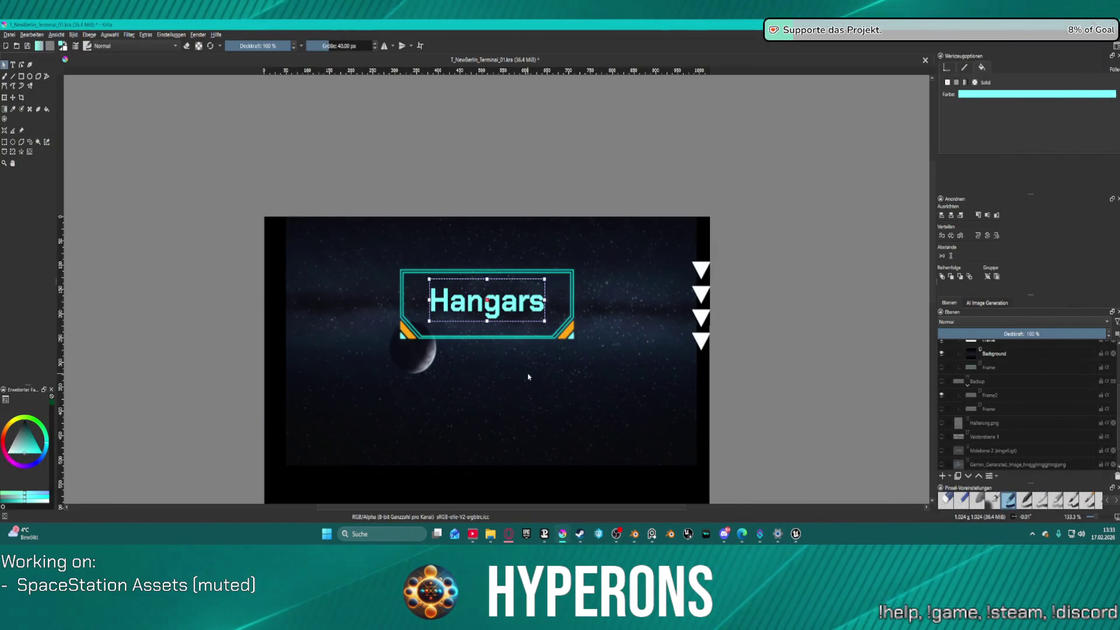
click(795, 533)
click(795, 534)
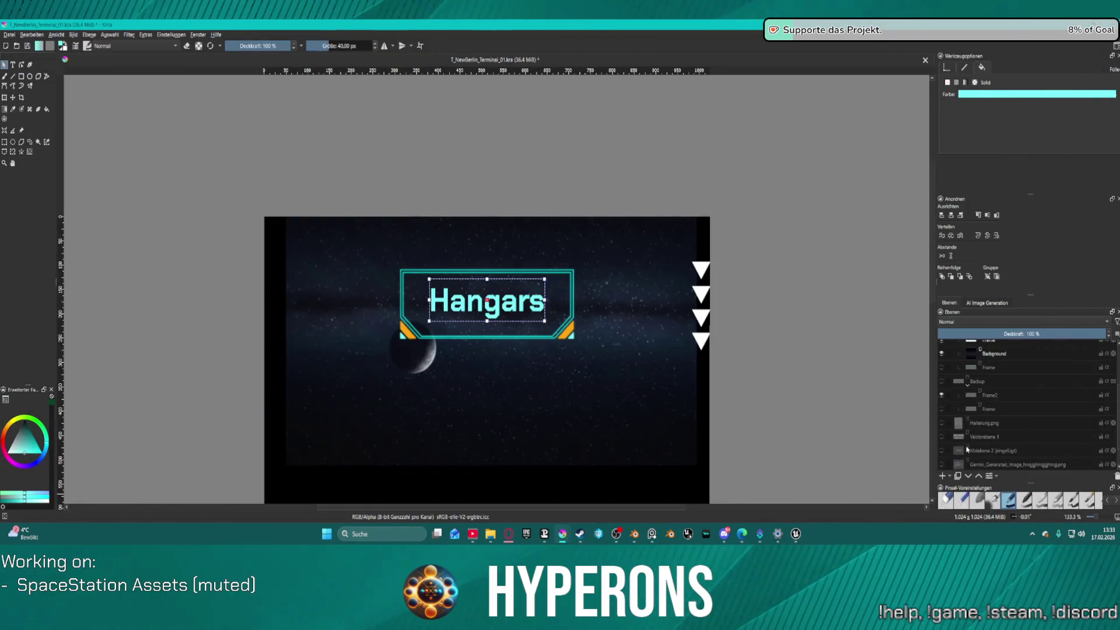
scroll(949, 451, down, 2)
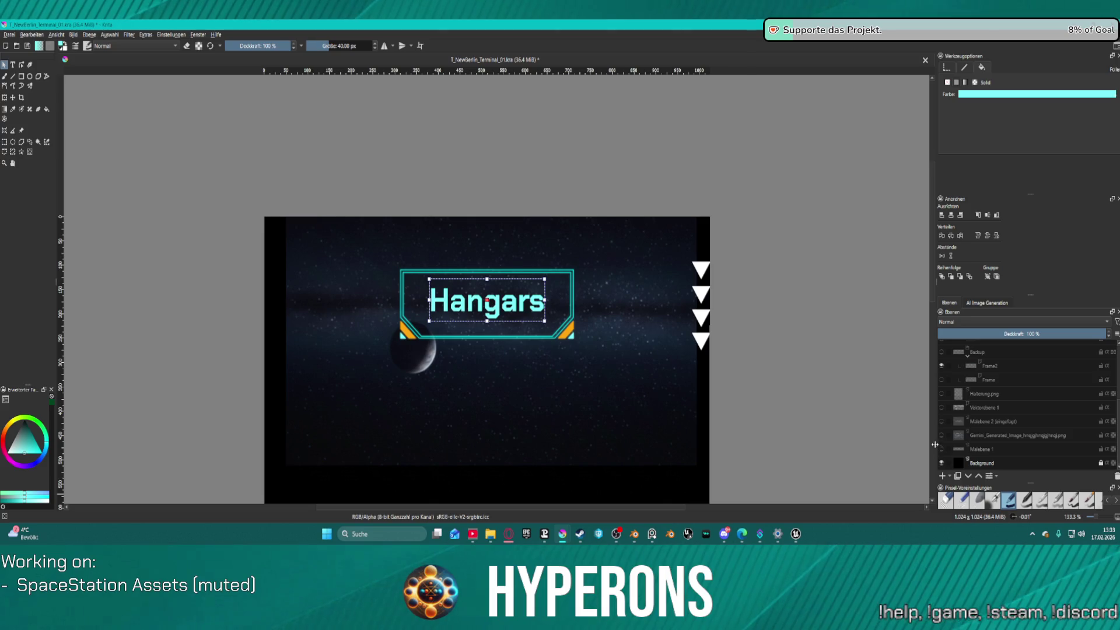
- Show the Halterung.png layer and toggle the Hangar group off and on to check it
click(942, 396)
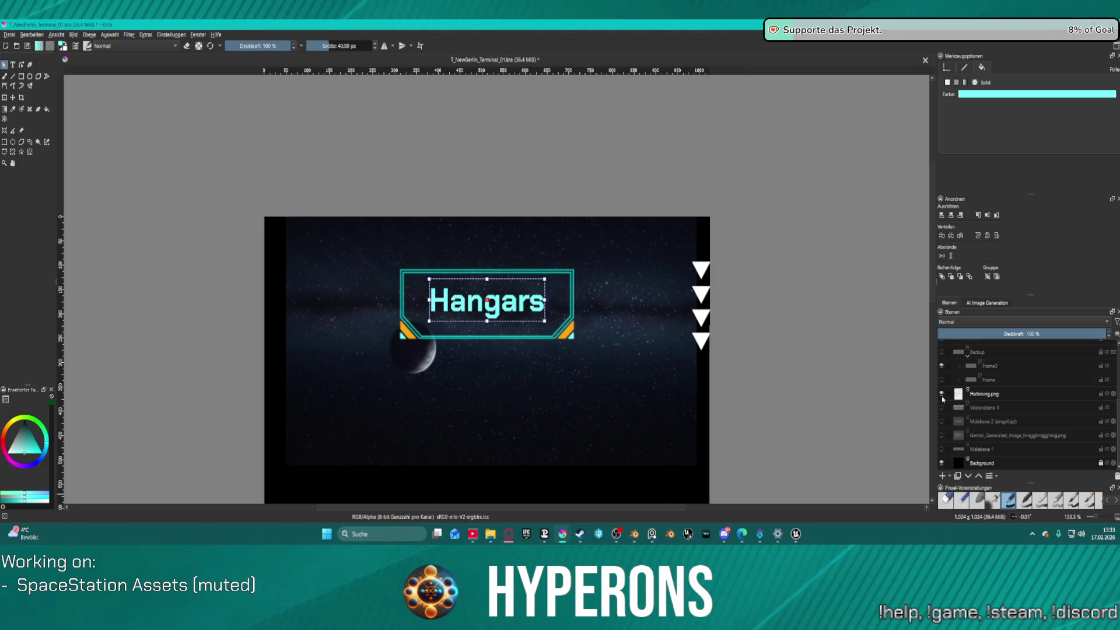
scroll(941, 391, up, 4)
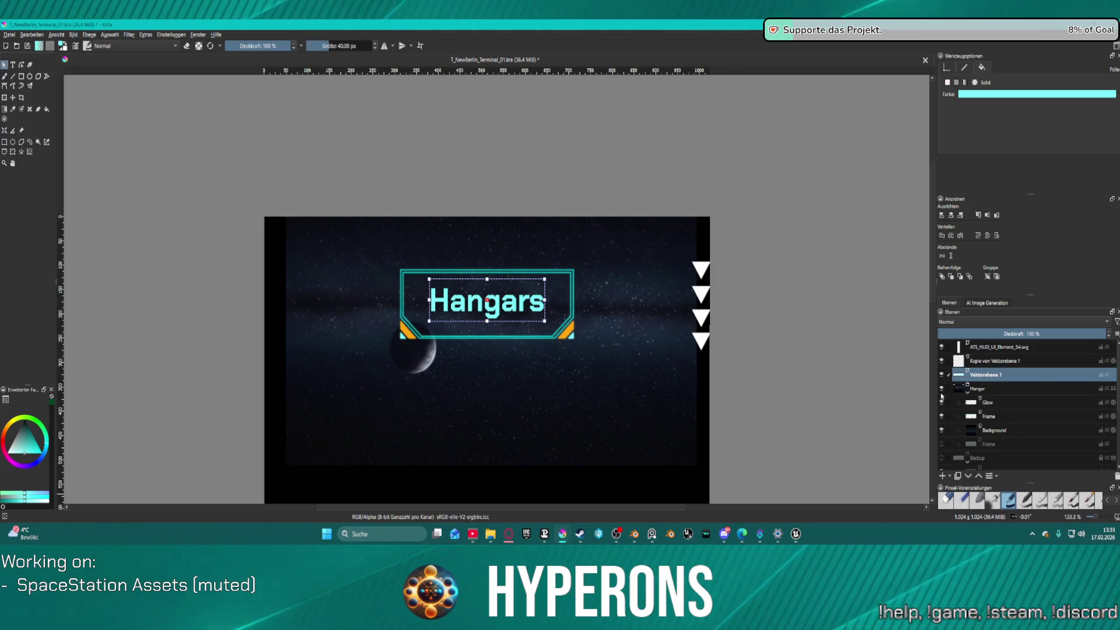
click(941, 388)
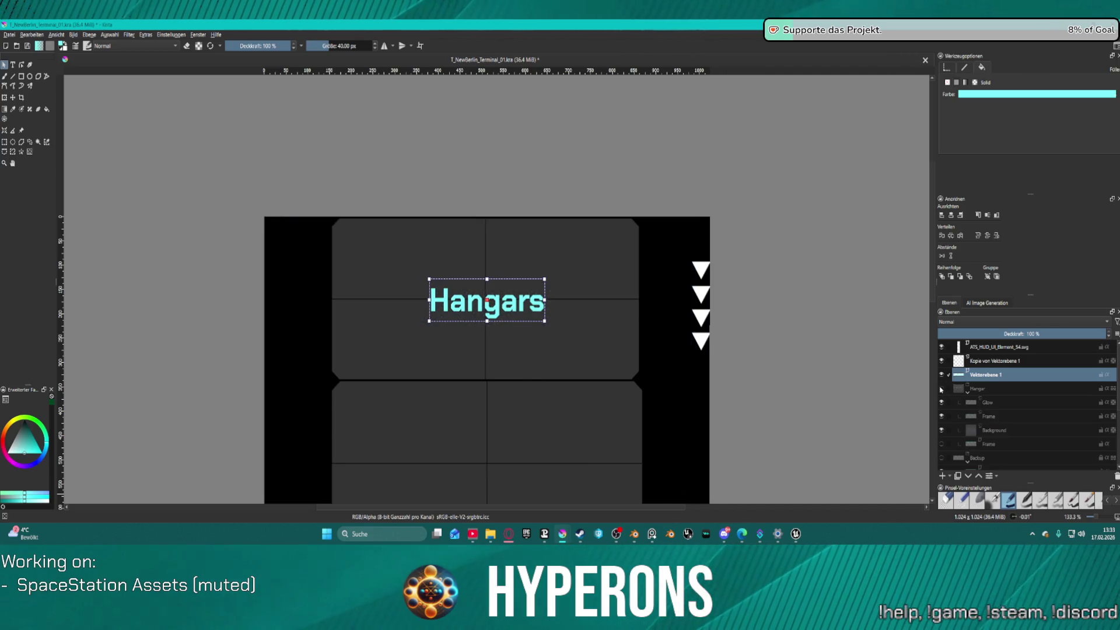
click(941, 389)
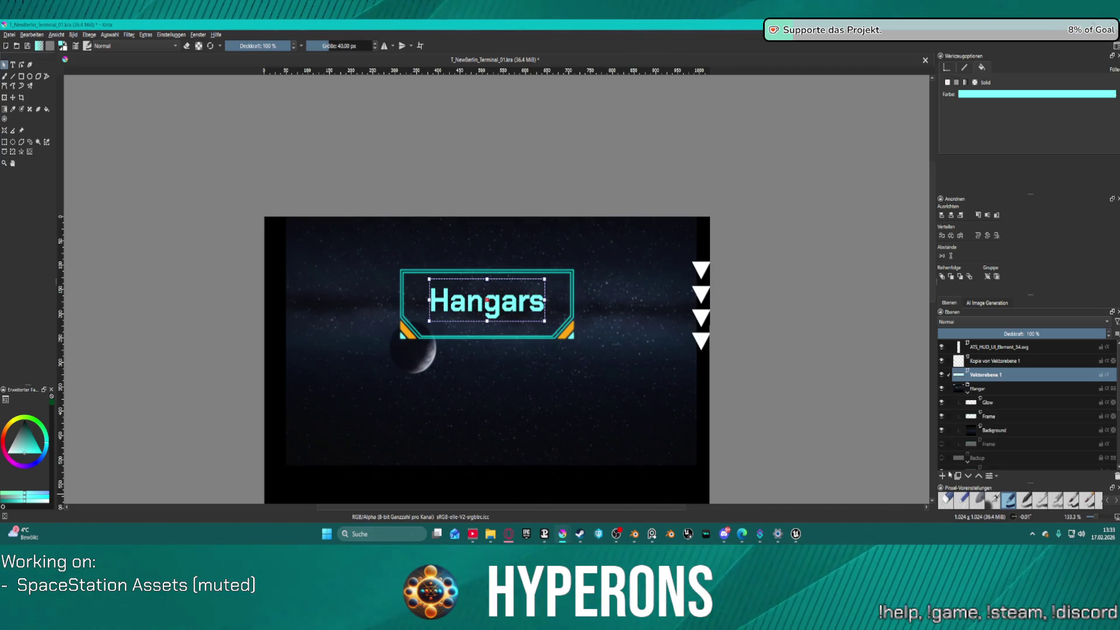
scroll(954, 429, down, 3)
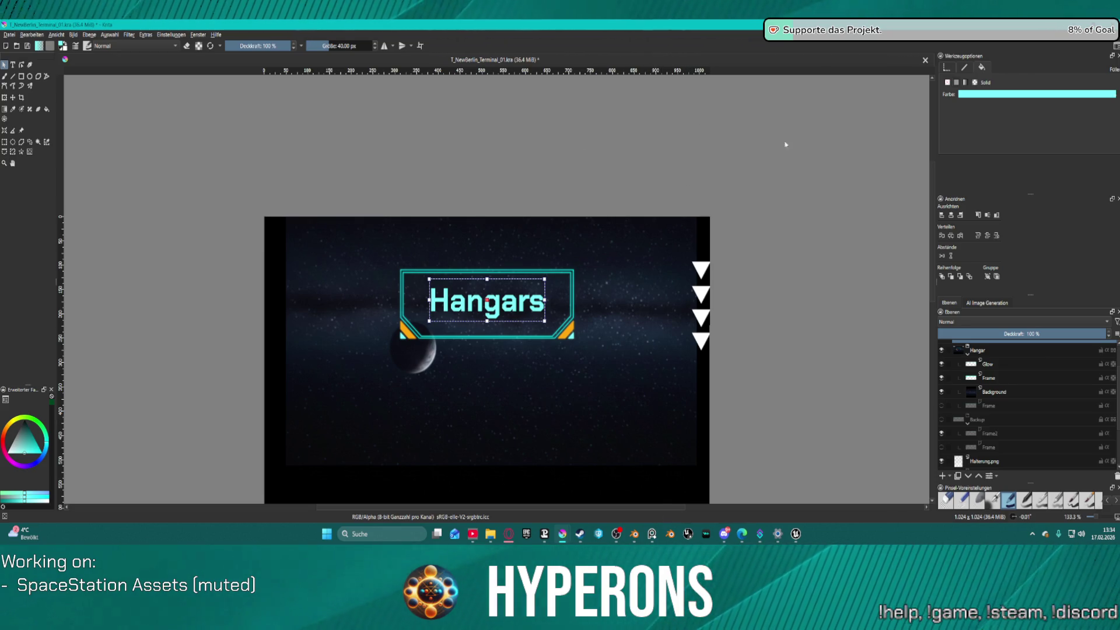
key(alt+Tab)
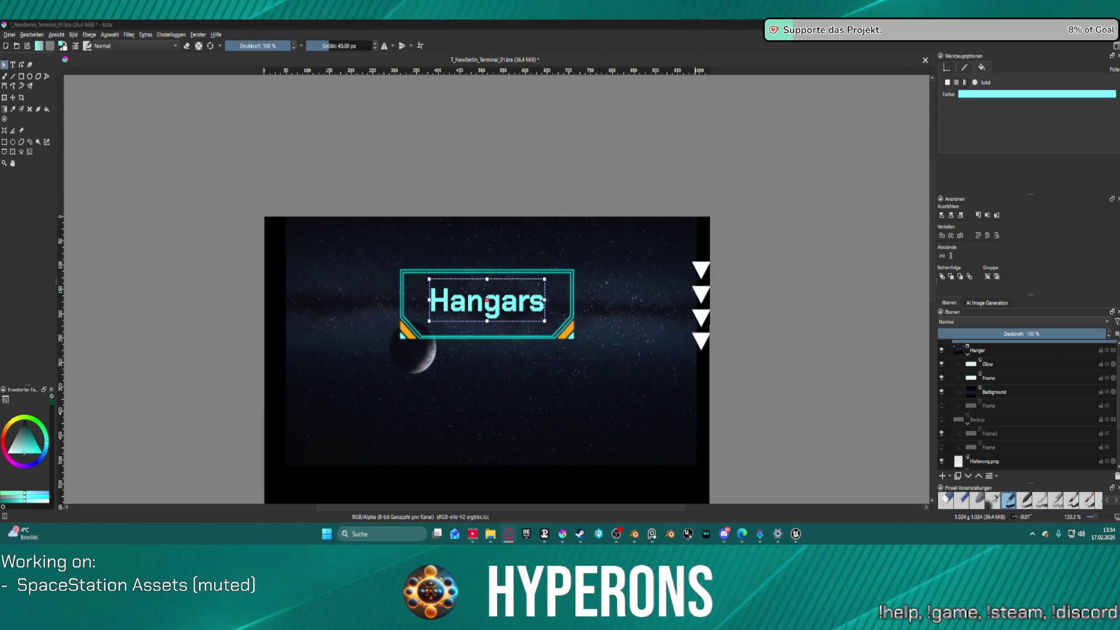
click(790, 379)
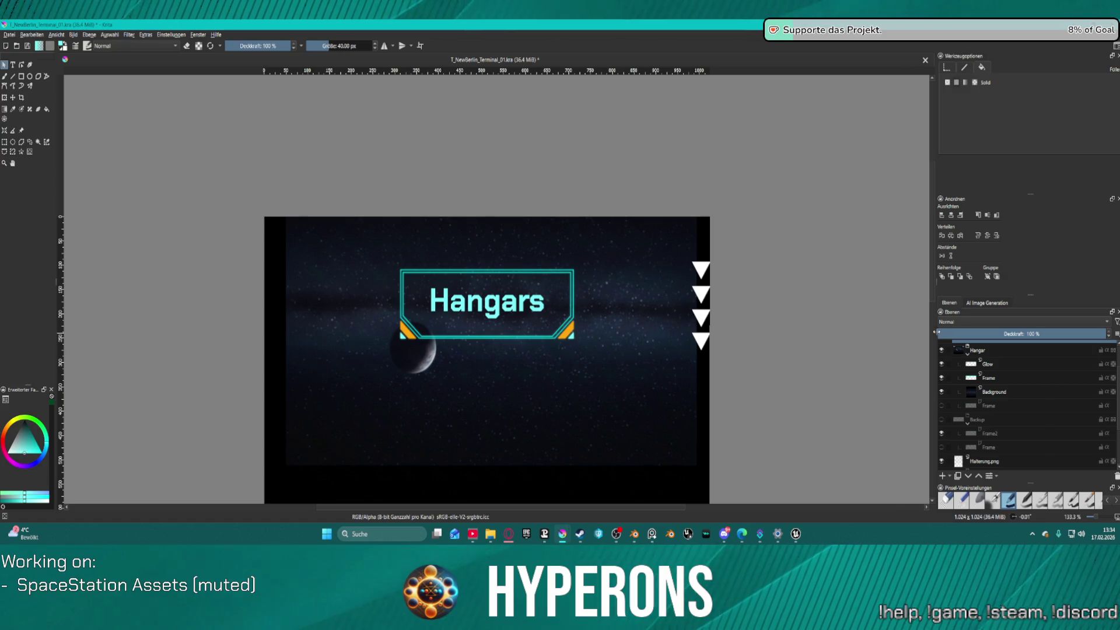
- Move Vektorebene 1 into the Hangar group and rename it 'Text'
scroll(991, 409, up, 2)
click(968, 376)
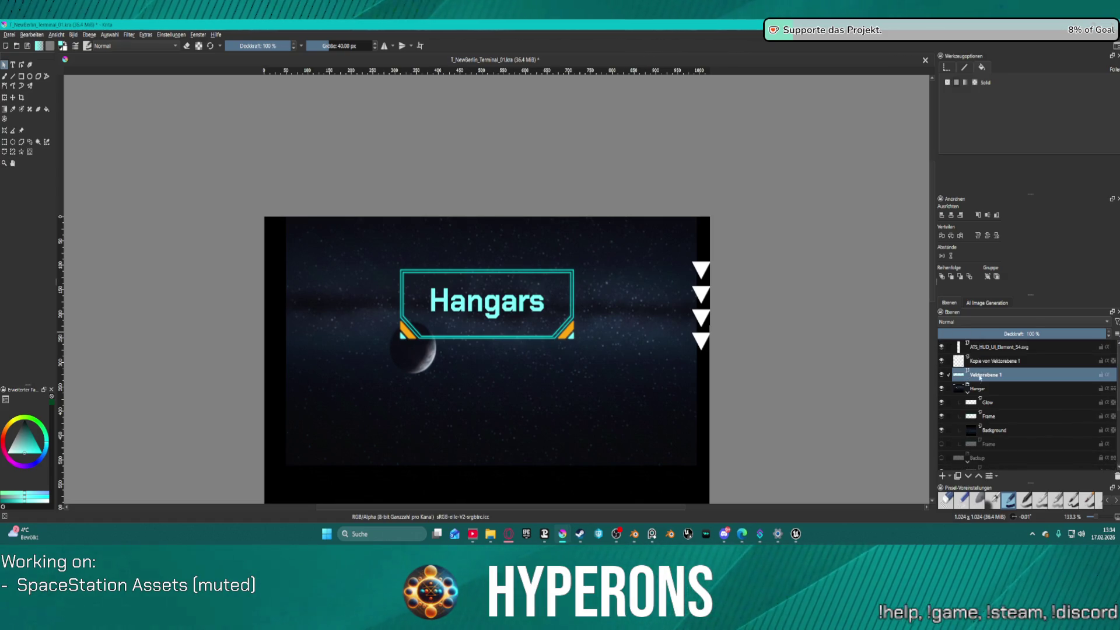
mouse_move(983, 376)
mouse_down()
mouse_move(1026, 402)
mouse_move(1016, 396)
mouse_up()
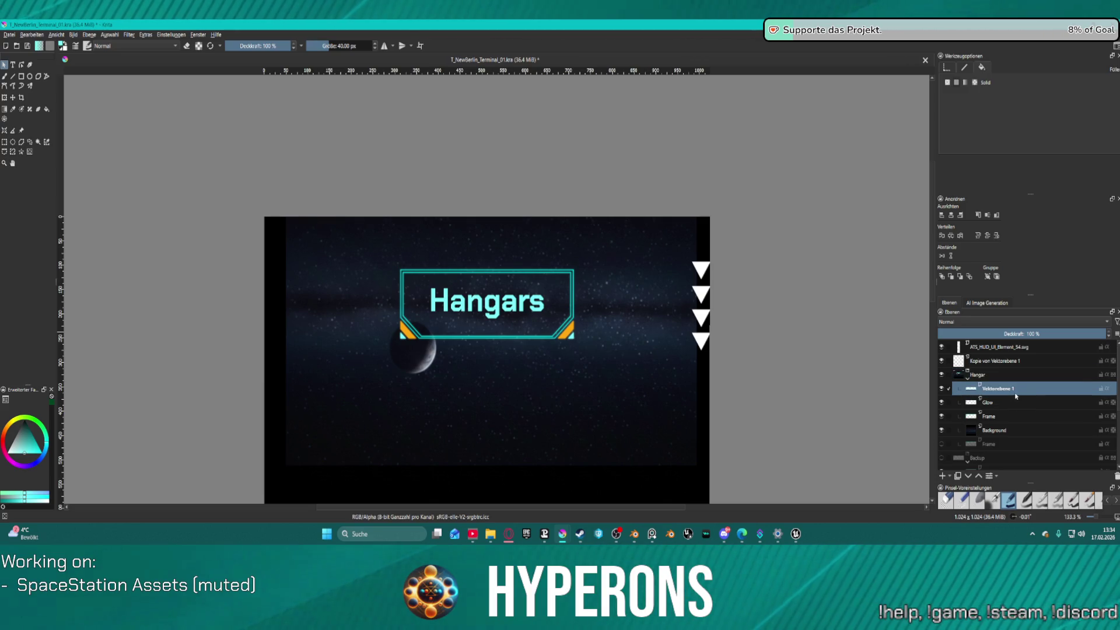
double_click(996, 388)
text(Text)
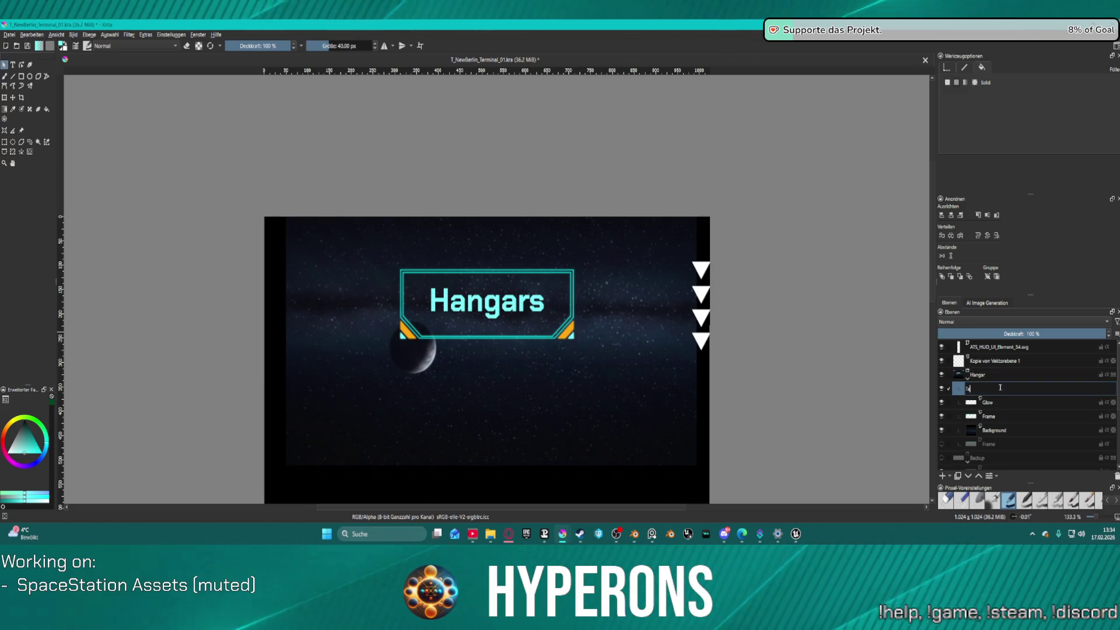
key(Return)
- Move the copied text layer into the Hangar group and rename it 'Blur Text'
mouse_move(987, 363)
mouse_down()
mouse_move(1010, 394)
mouse_move(1012, 376)
mouse_up()
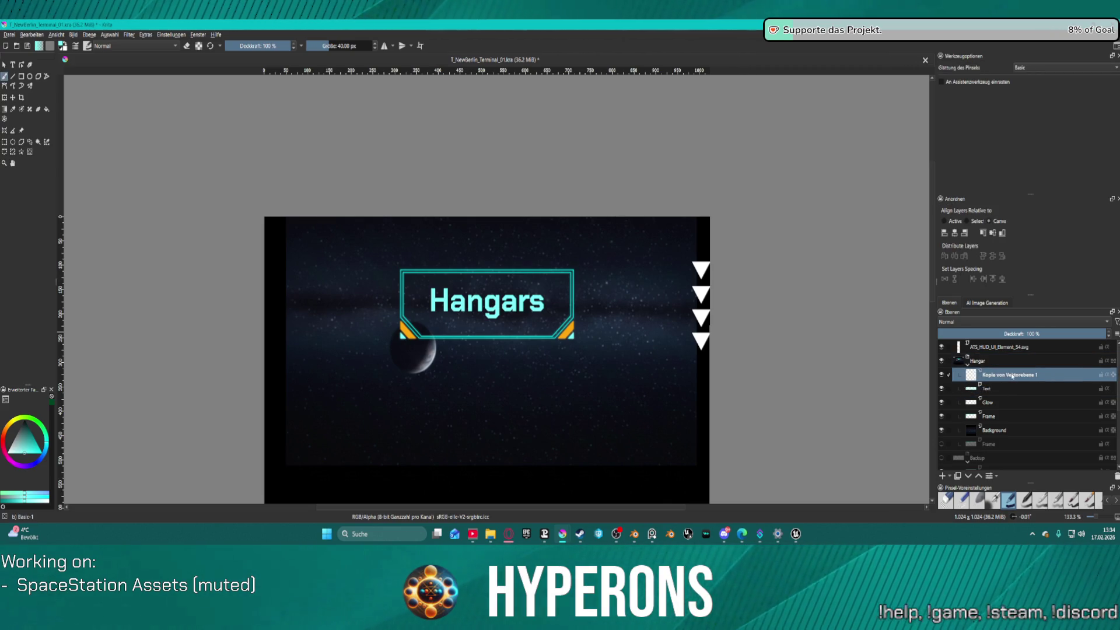
double_click(1012, 374)
text(Blur 1)
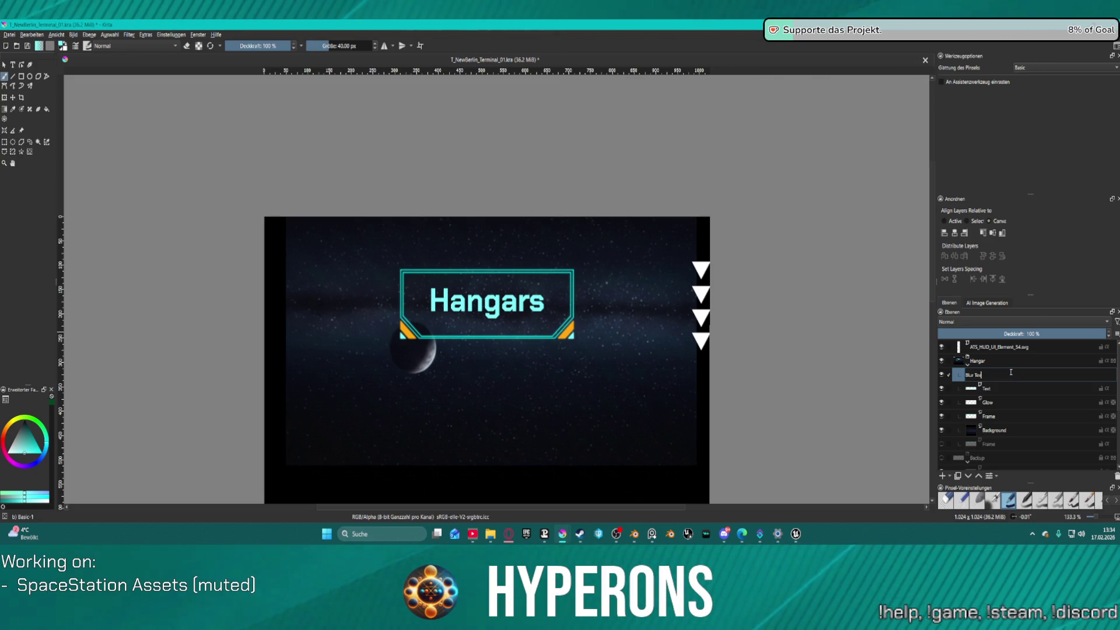
text(t)
key(Return)
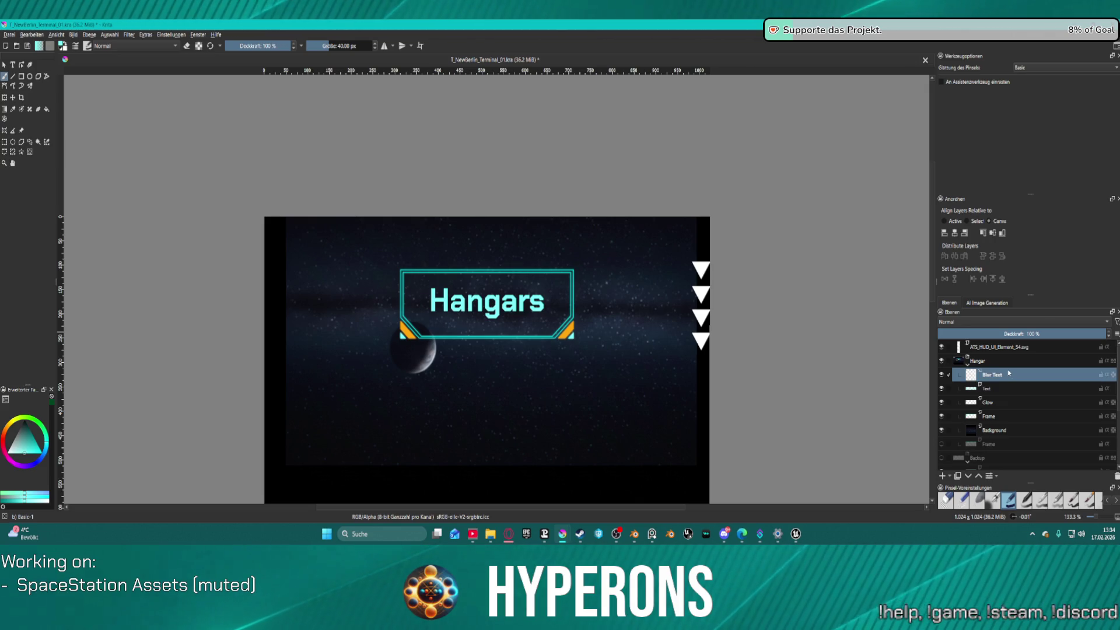
click(1006, 348)
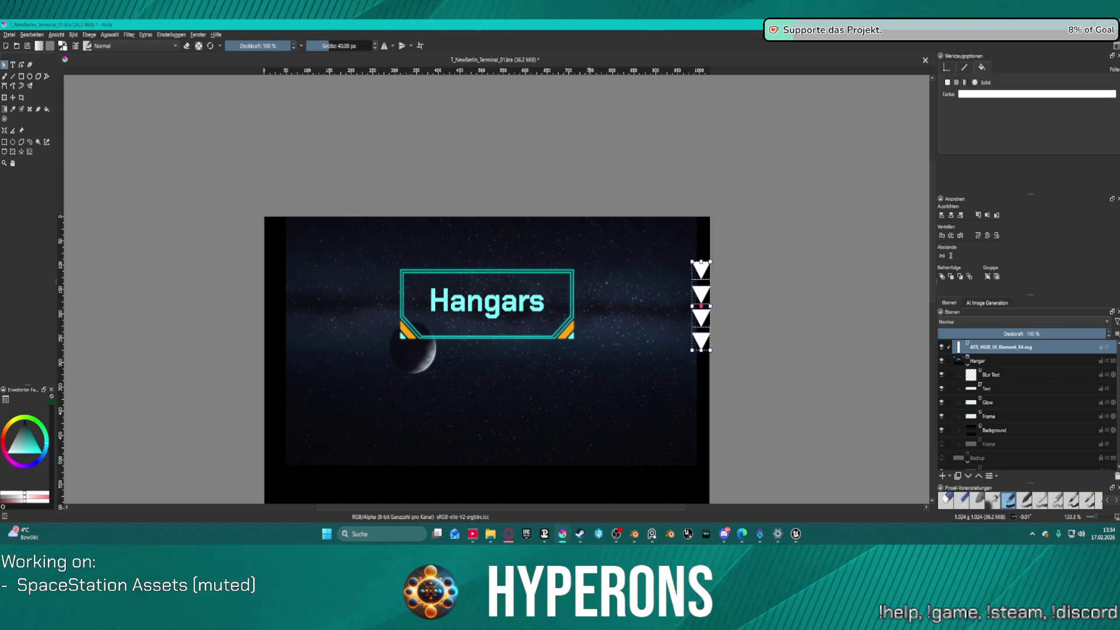
key(alt+Tab)
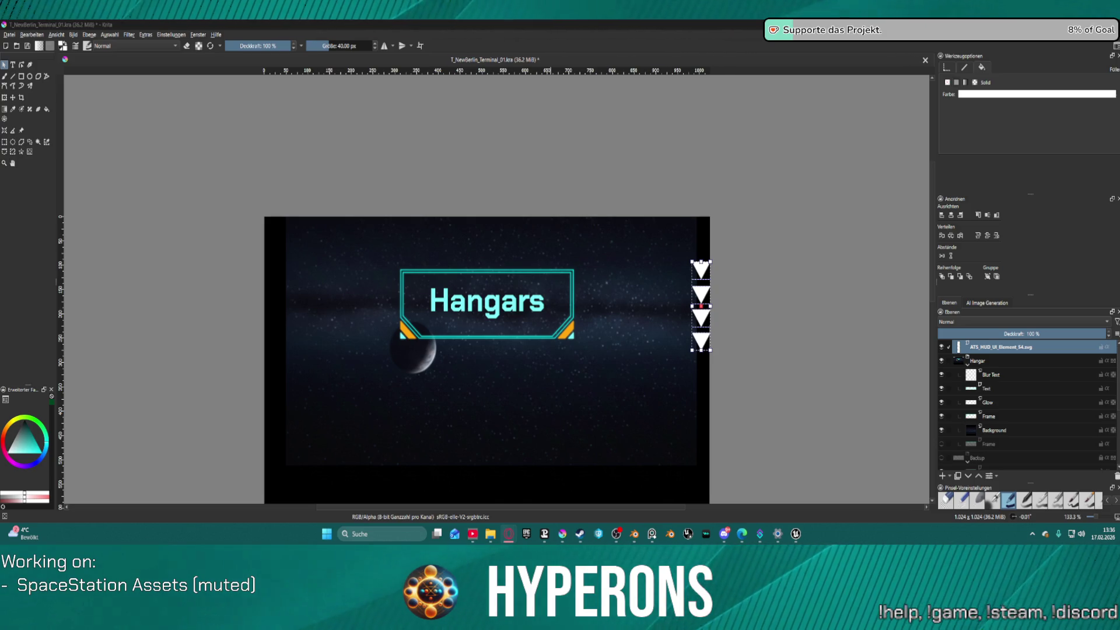
click(796, 535)
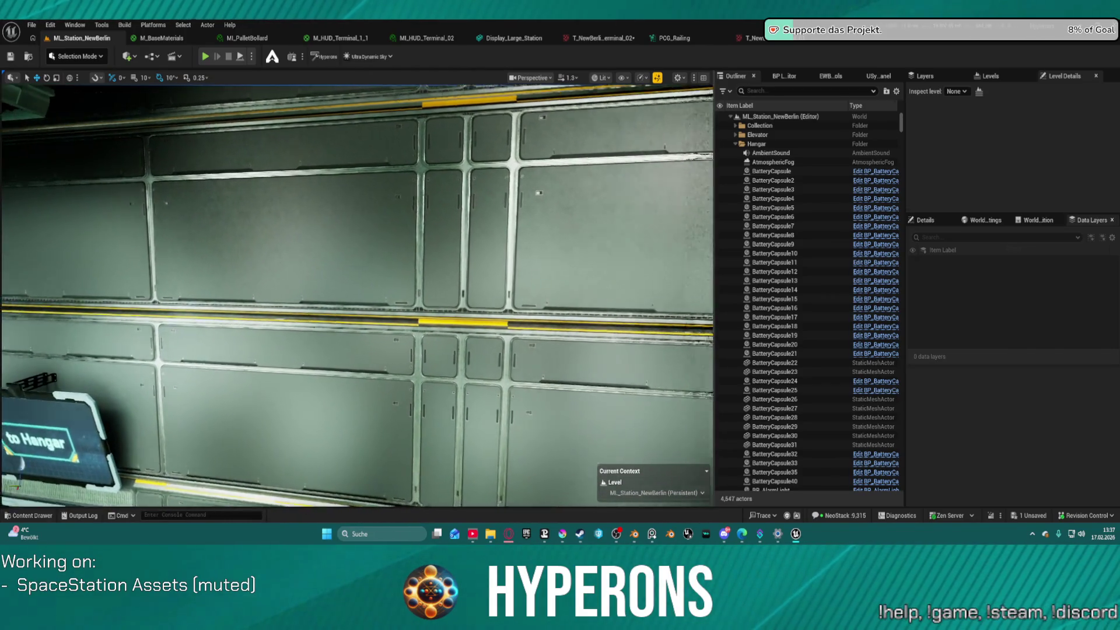
- Select the hangar wall section with the yellow stripe along its ledge
scroll(357, 296, up, 10)
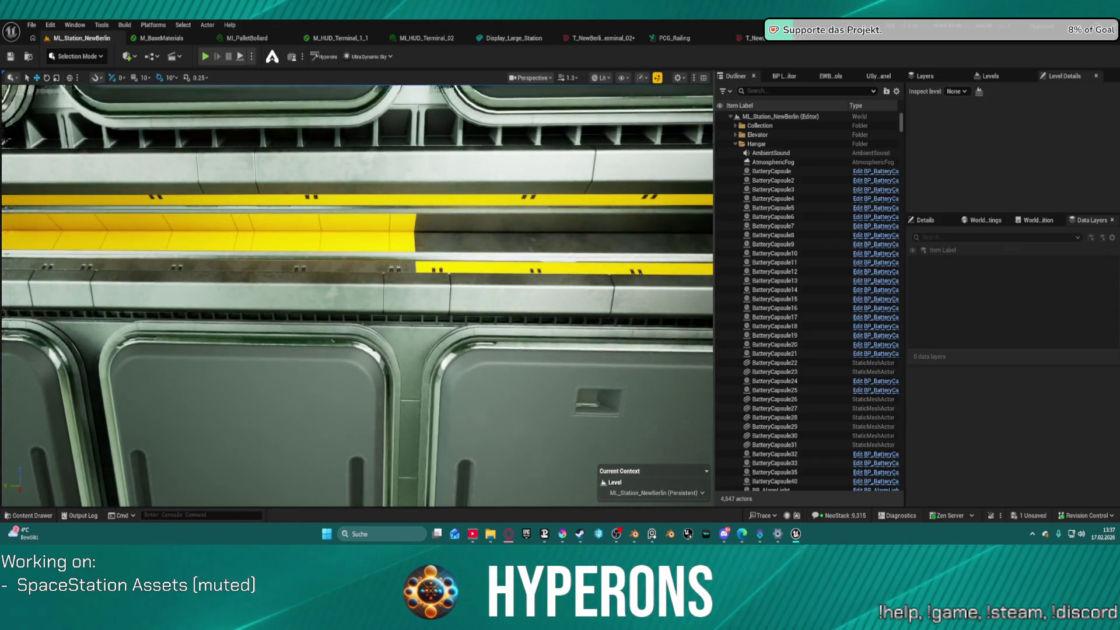
scroll(441, 314, down, 10)
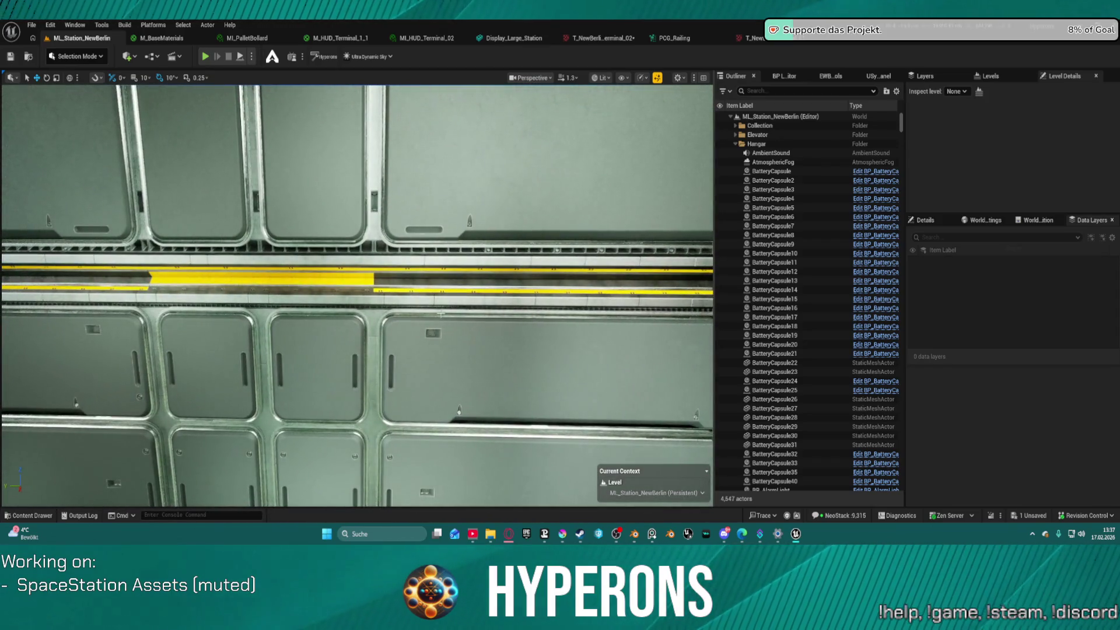
click(455, 346)
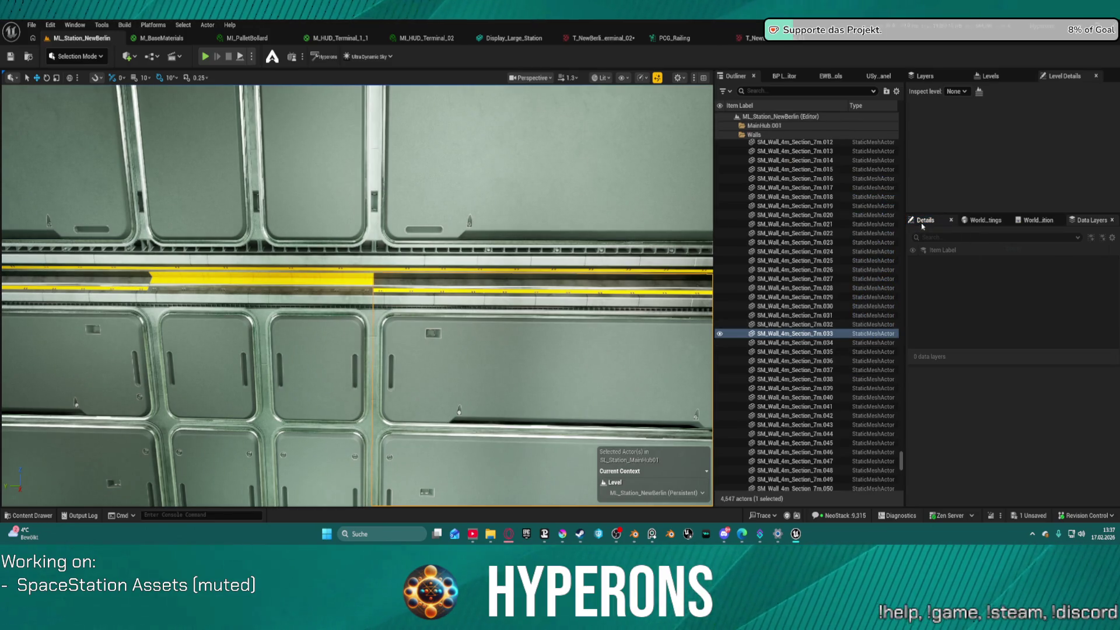
- Select neighbouring wall sections, including 1m.033, and inspect their yellow-striped ledge and material slots up close
scroll(990, 440, down, 5)
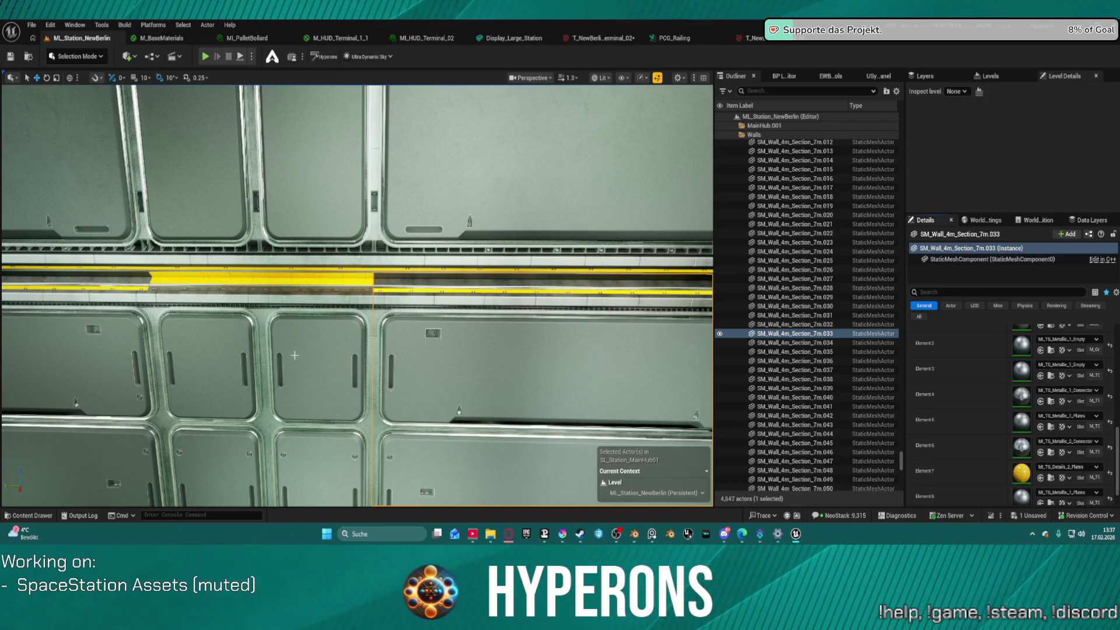
click(330, 352)
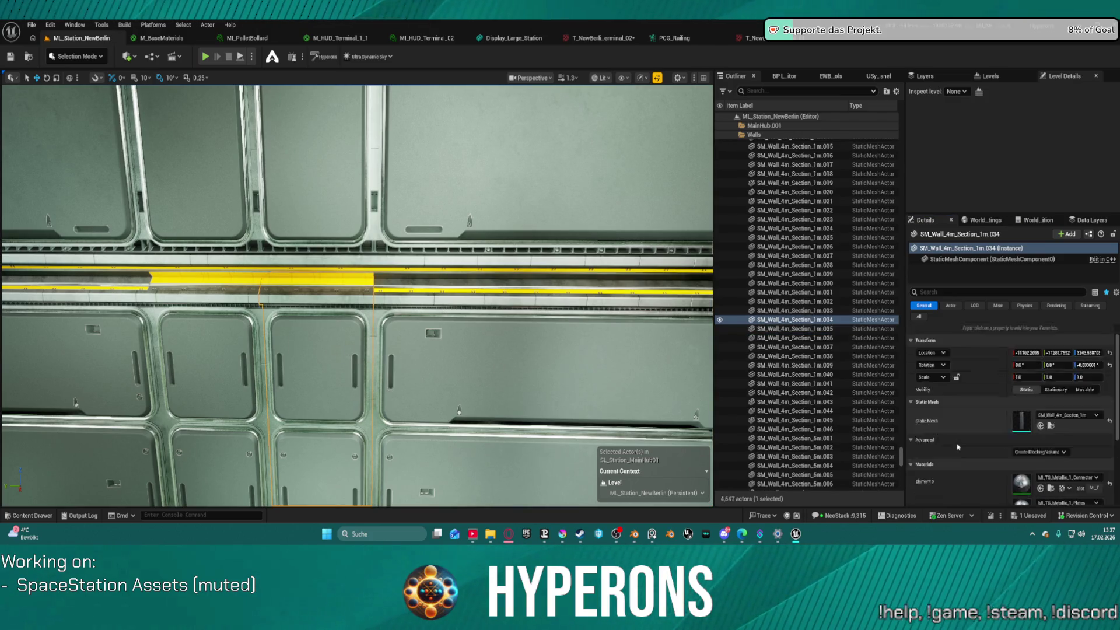
scroll(993, 436, down, 2)
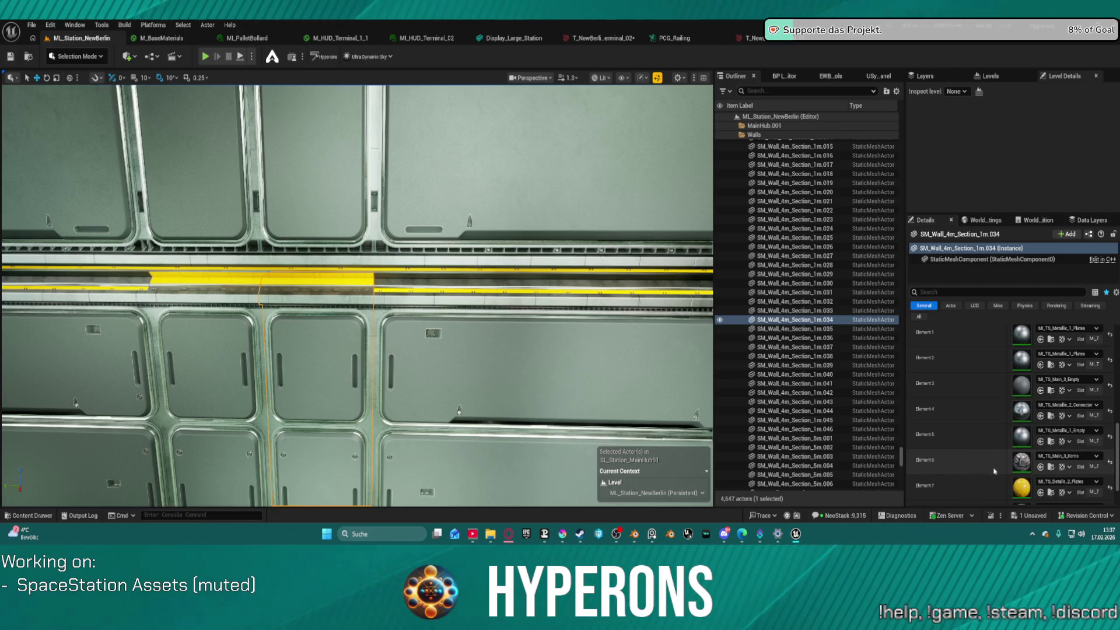
scroll(999, 491, down, 1)
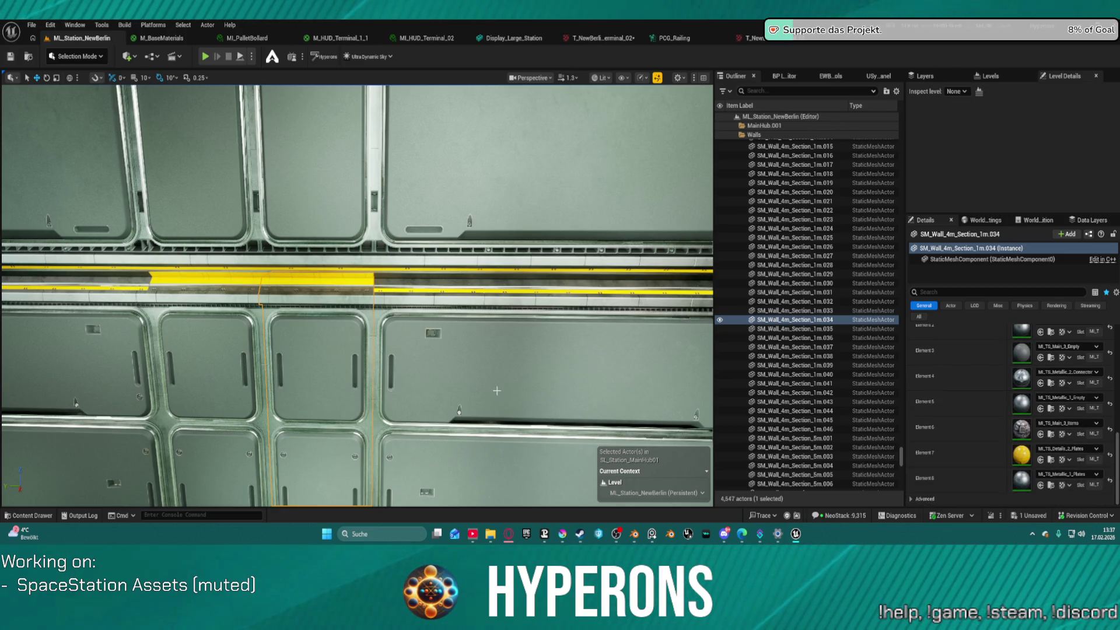
mouse_move(400, 394)
mouse_down()
mouse_move(362, 388)
mouse_move(389, 382)
mouse_up()
click(295, 381)
drag(295, 380, 283, 360)
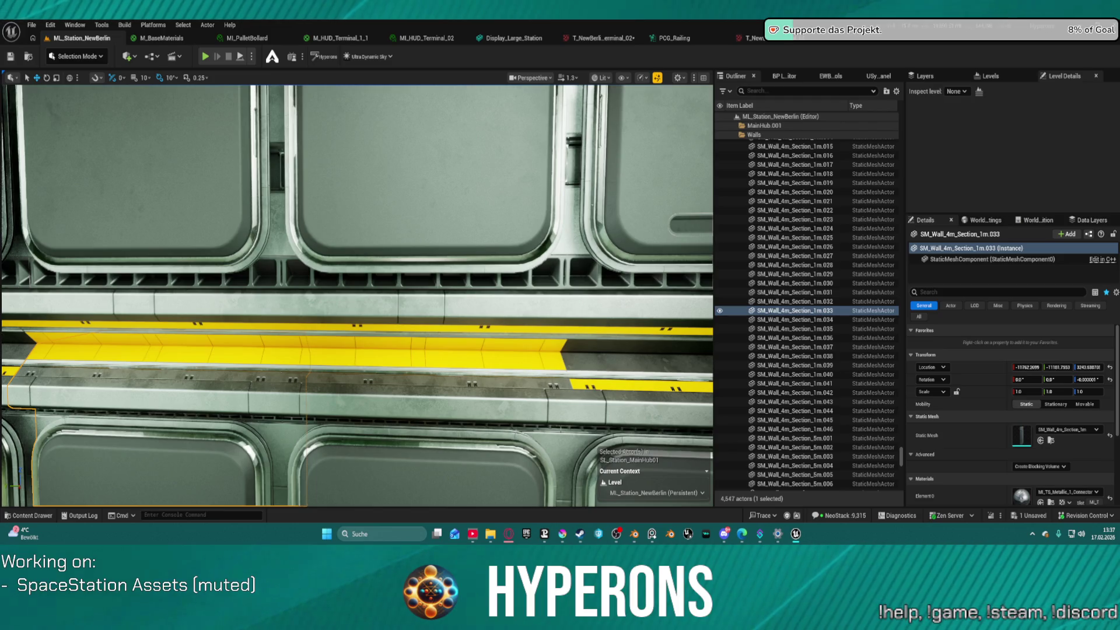
drag(283, 360, 231, 357)
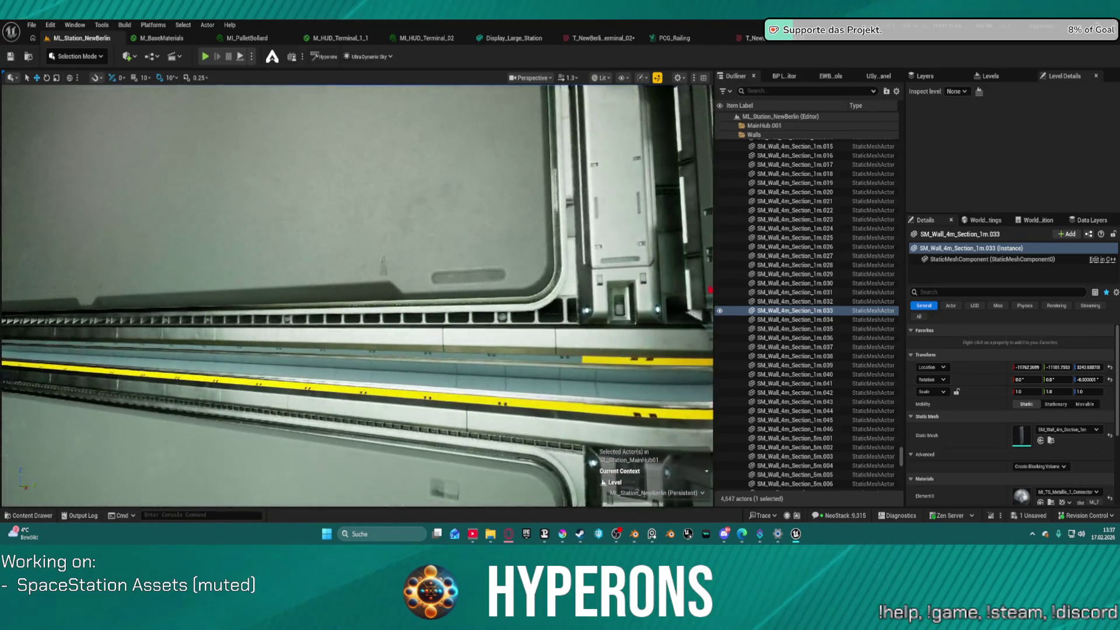
drag(230, 357, 213, 324)
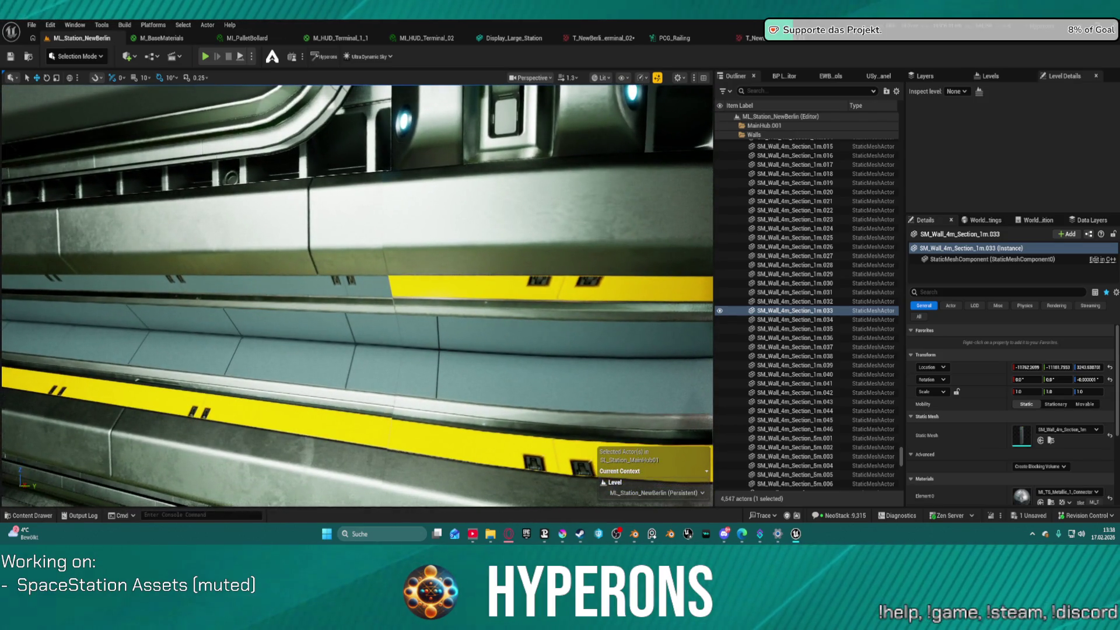
key(f)
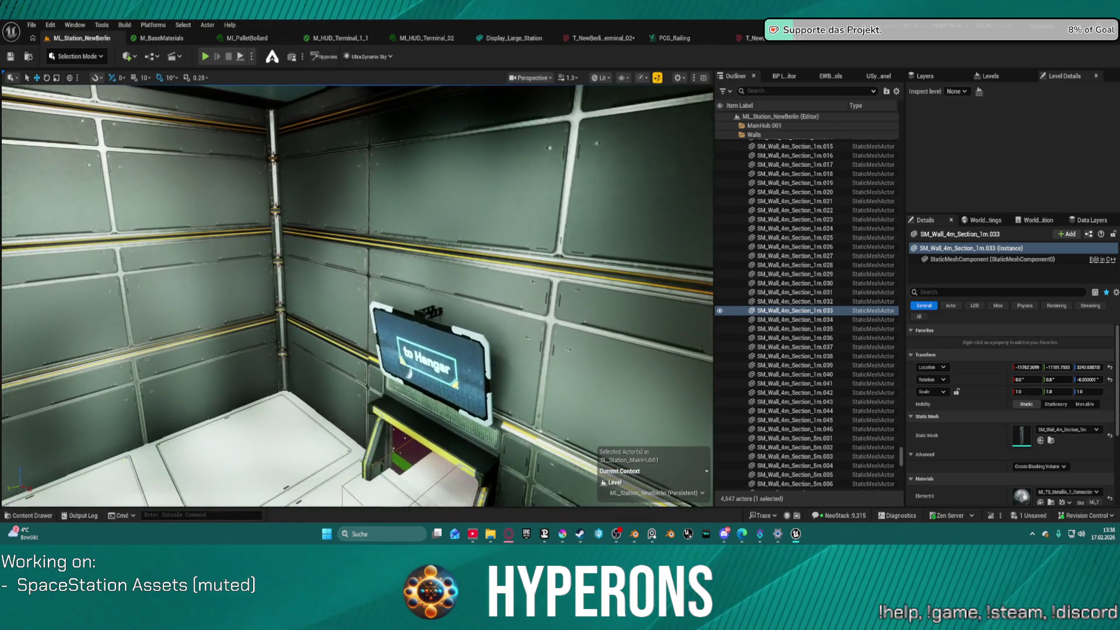
scroll(911, 440, down, 5)
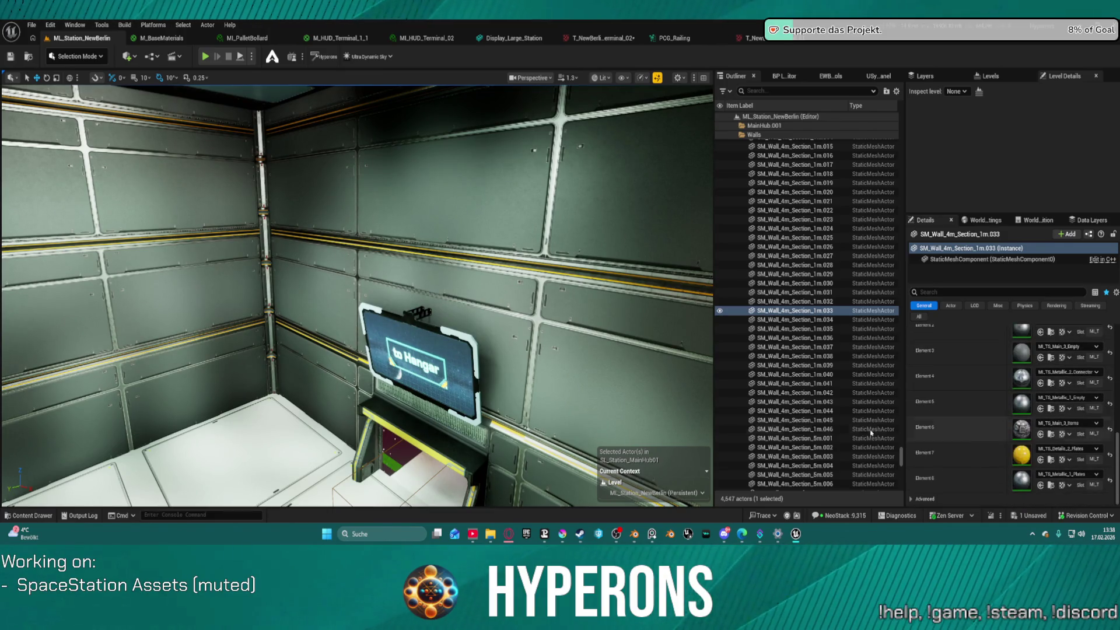
key(f)
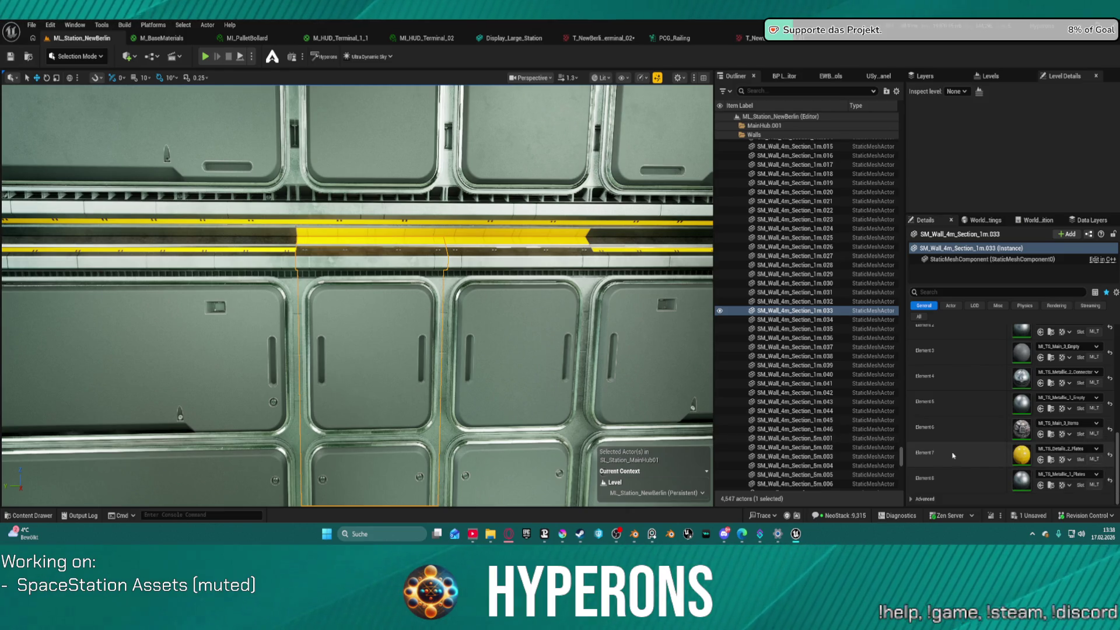
scroll(956, 461, up, 5)
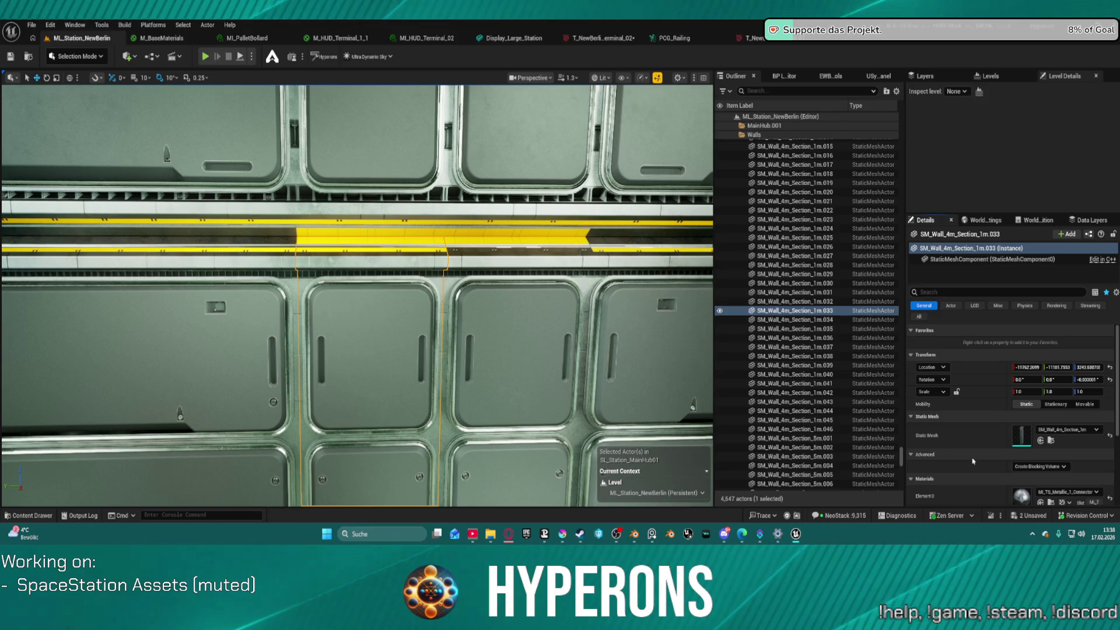
scroll(973, 460, down, 6)
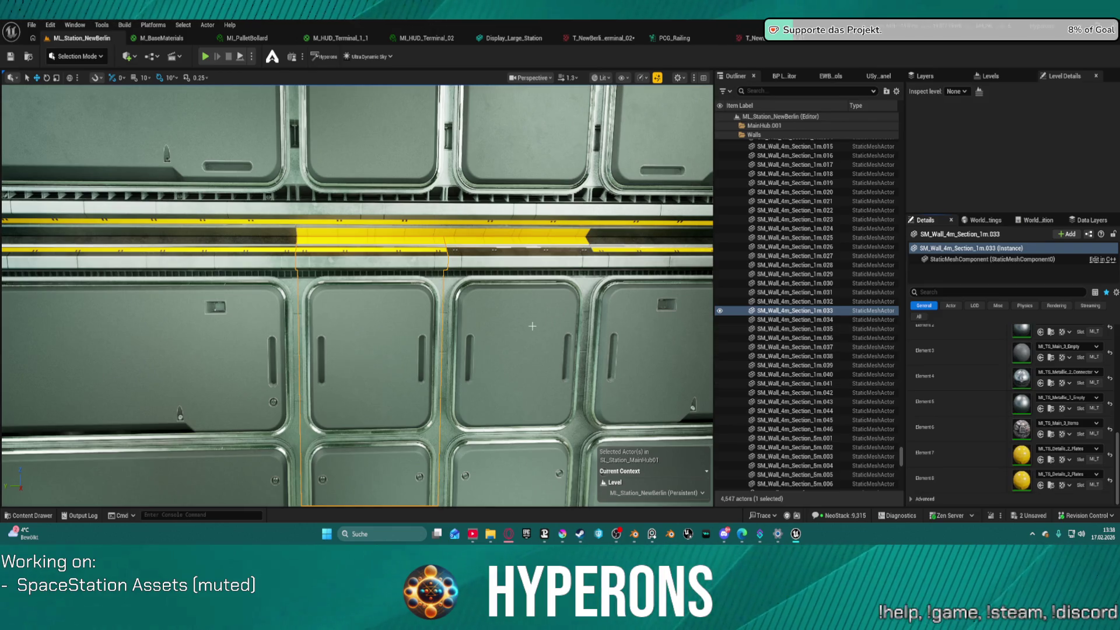
- Select wall sections 034 and then 033, viewing the wall from an angle
click(507, 350)
scroll(976, 444, down, 6)
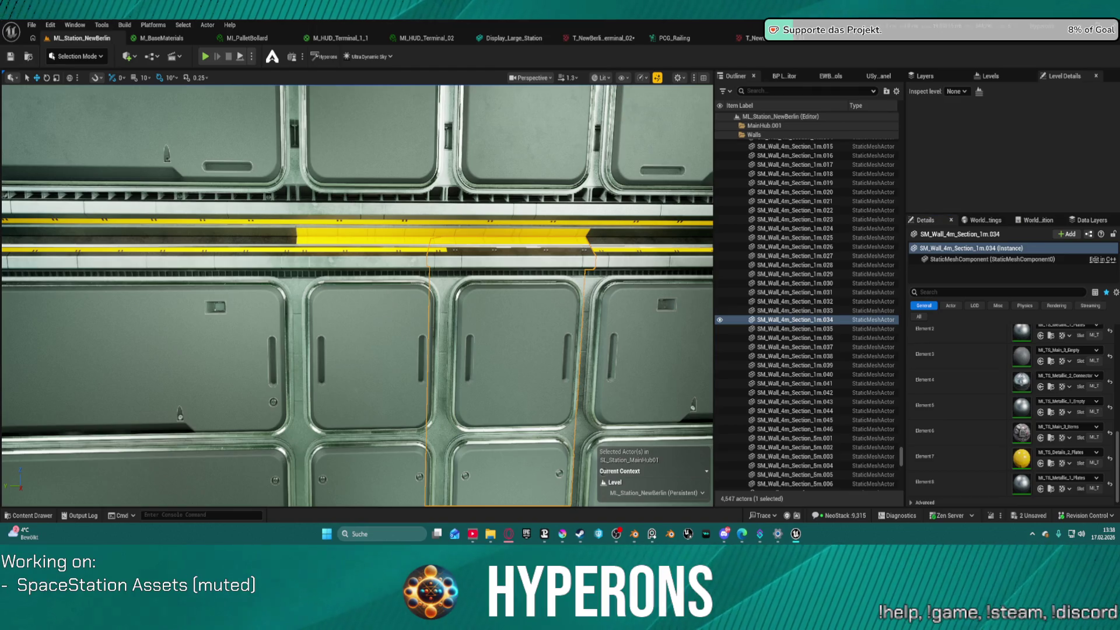
click(367, 350)
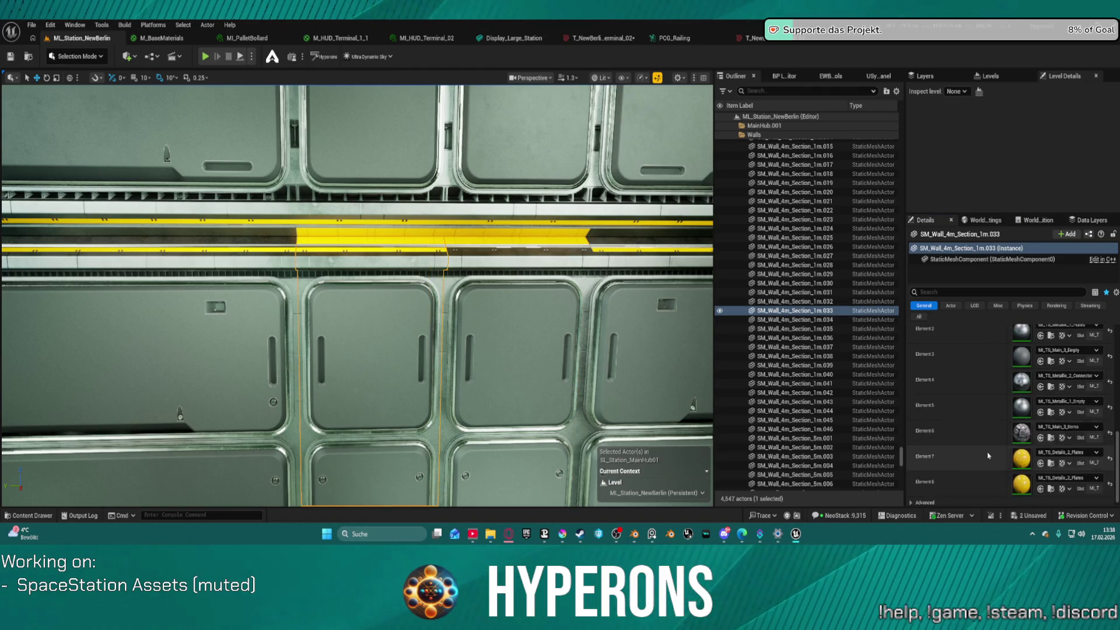
scroll(969, 464, up, 10)
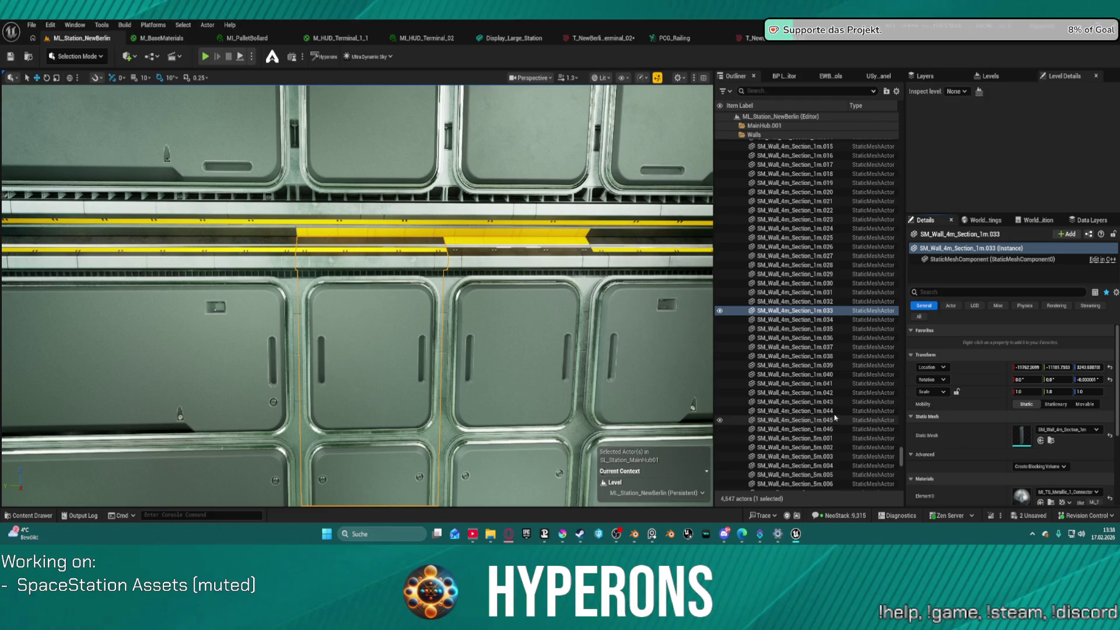
scroll(534, 321, up, 5)
scroll(525, 321, down, 5)
mouse_move(524, 320)
mouse_down()
mouse_move(595, 245)
mouse_move(703, 376)
mouse_move(557, 330)
mouse_up()
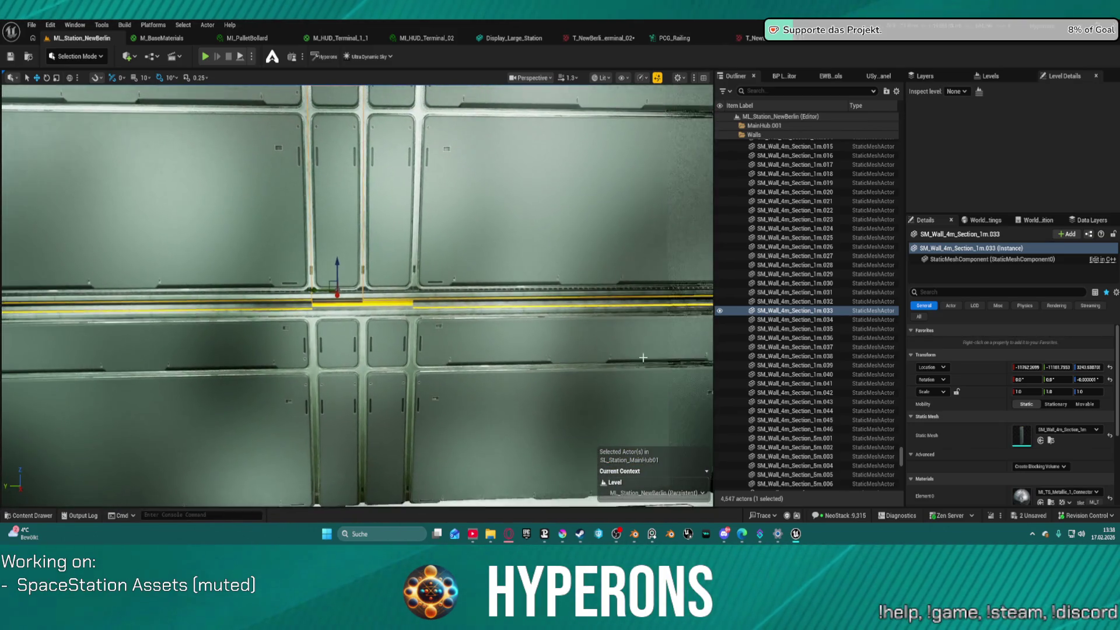
scroll(1060, 474, down, 1)
scroll(1060, 473, down, 6)
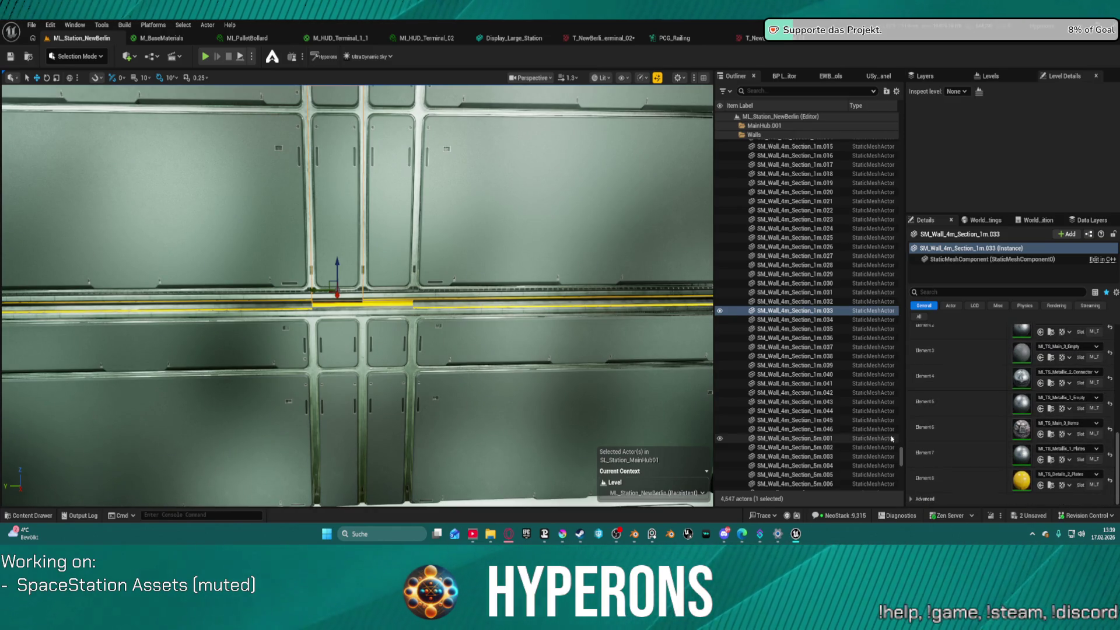
- Select wall section 032, then 031, and check their Materials slots
click(349, 325)
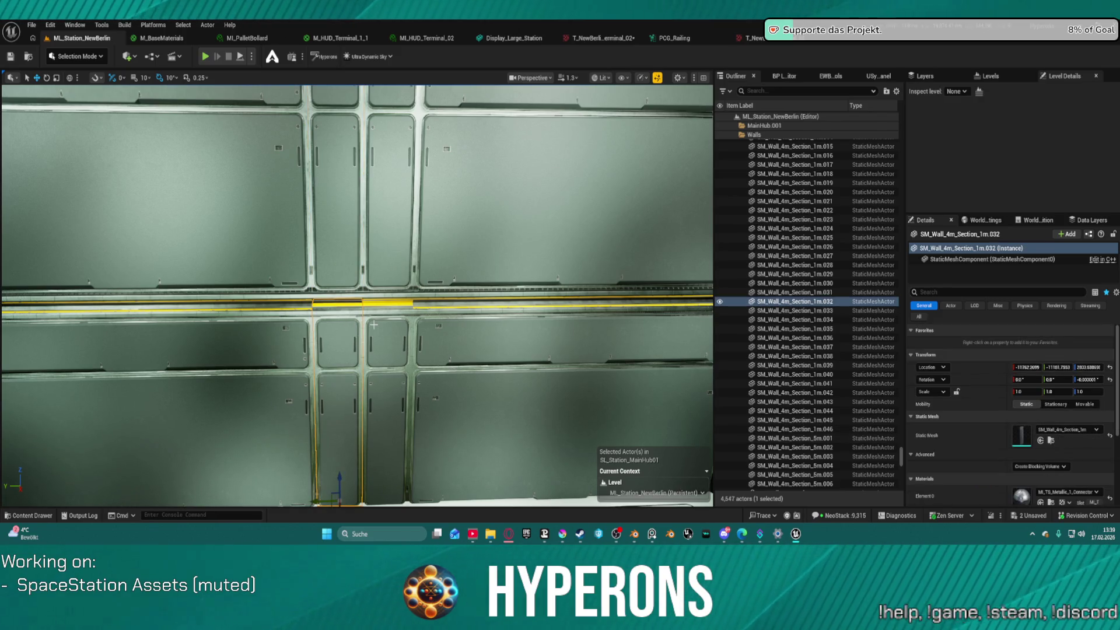
scroll(373, 325, up, 6)
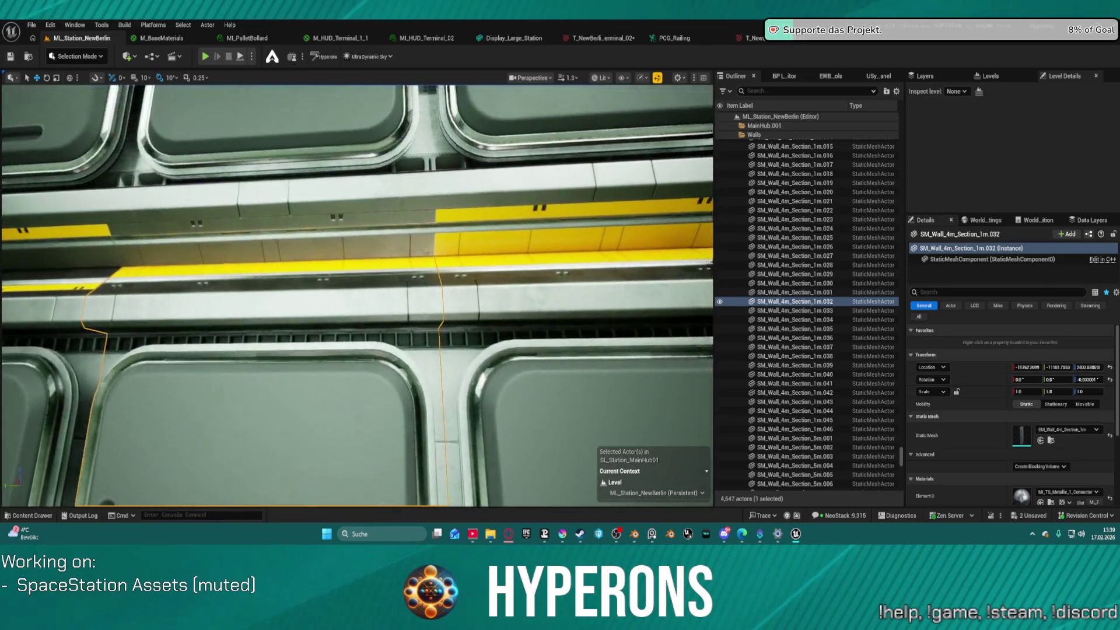
scroll(357, 296, up, 2)
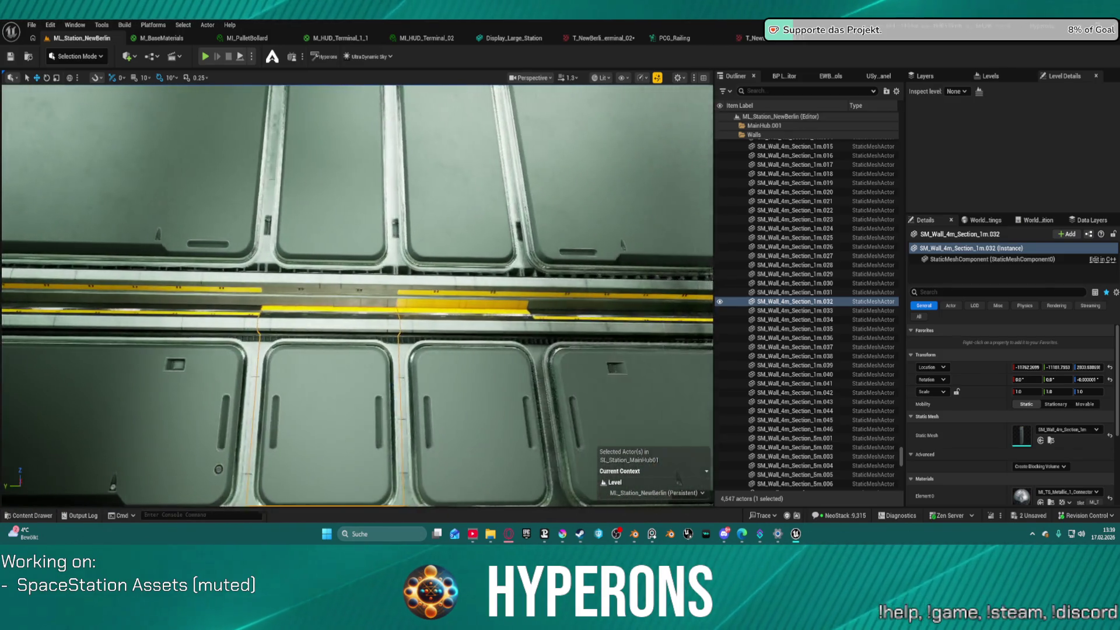
scroll(357, 295, up, 3)
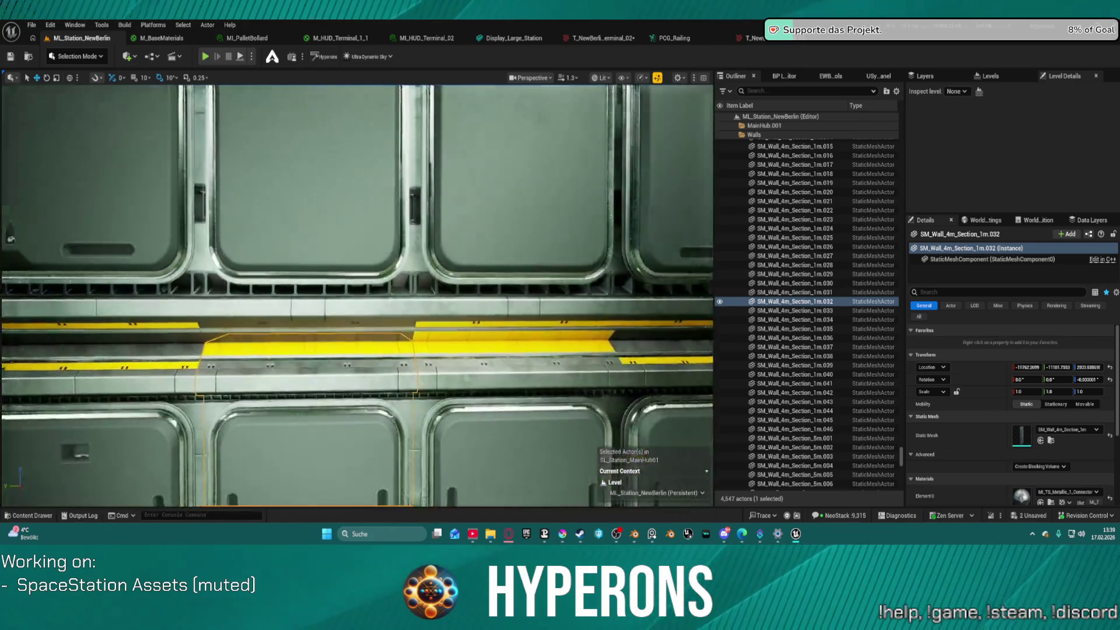
scroll(357, 295, down, 3)
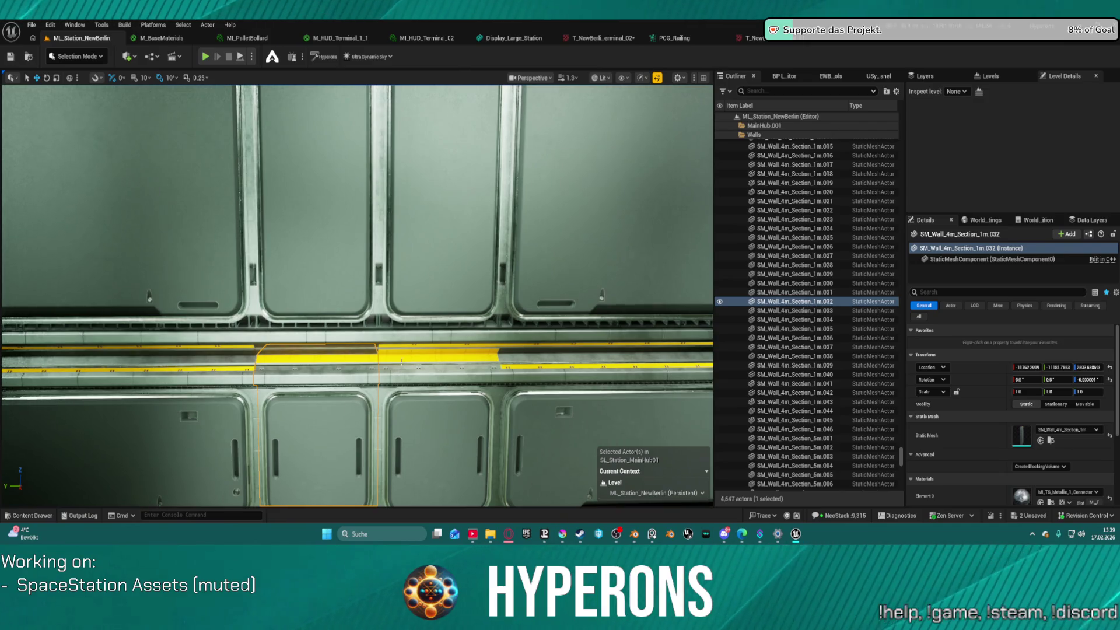
click(401, 359)
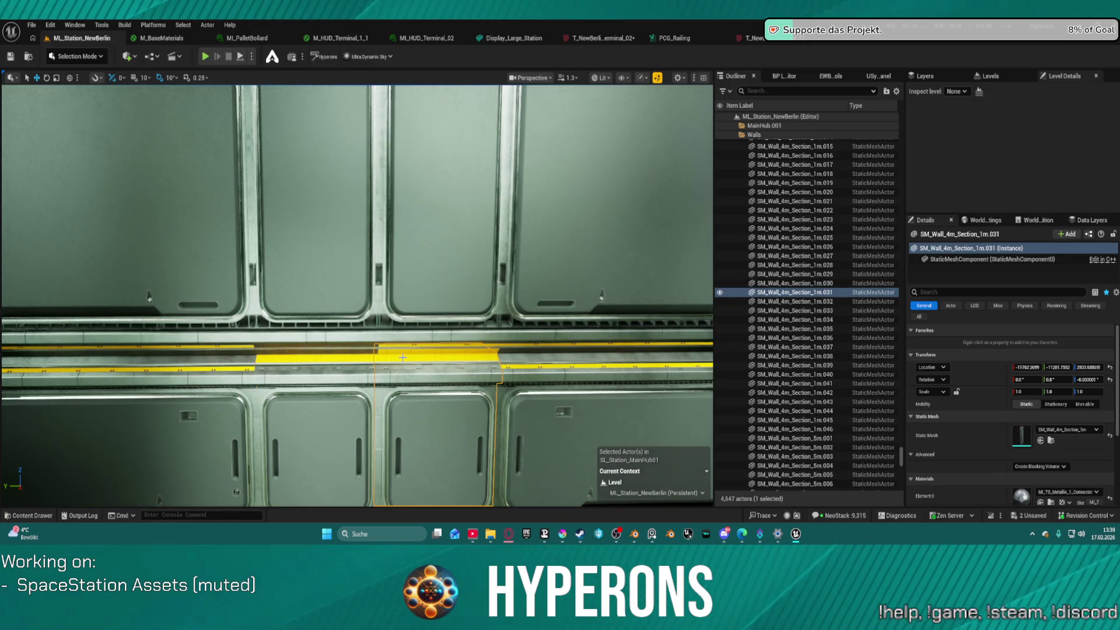
scroll(989, 471, down, 5)
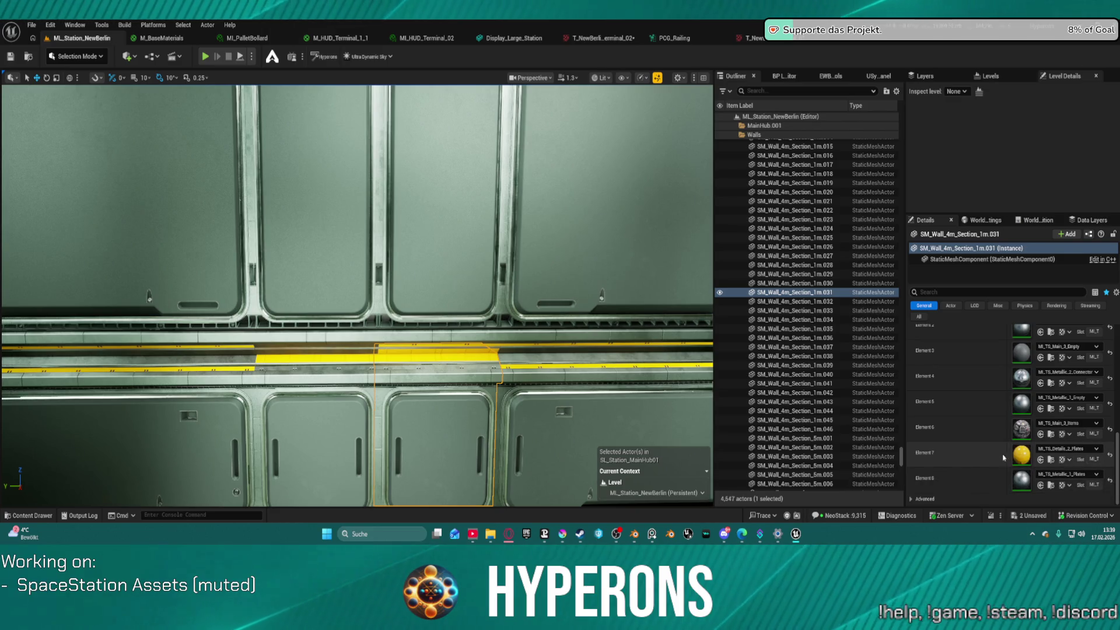
scroll(985, 476, up, 5)
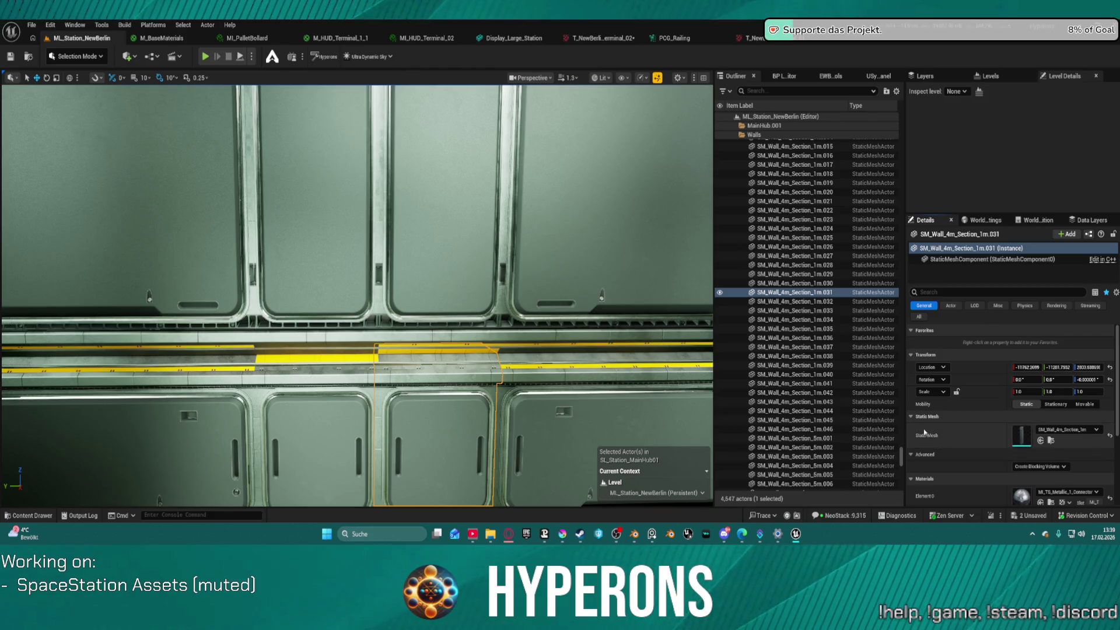
scroll(959, 442, down, 8)
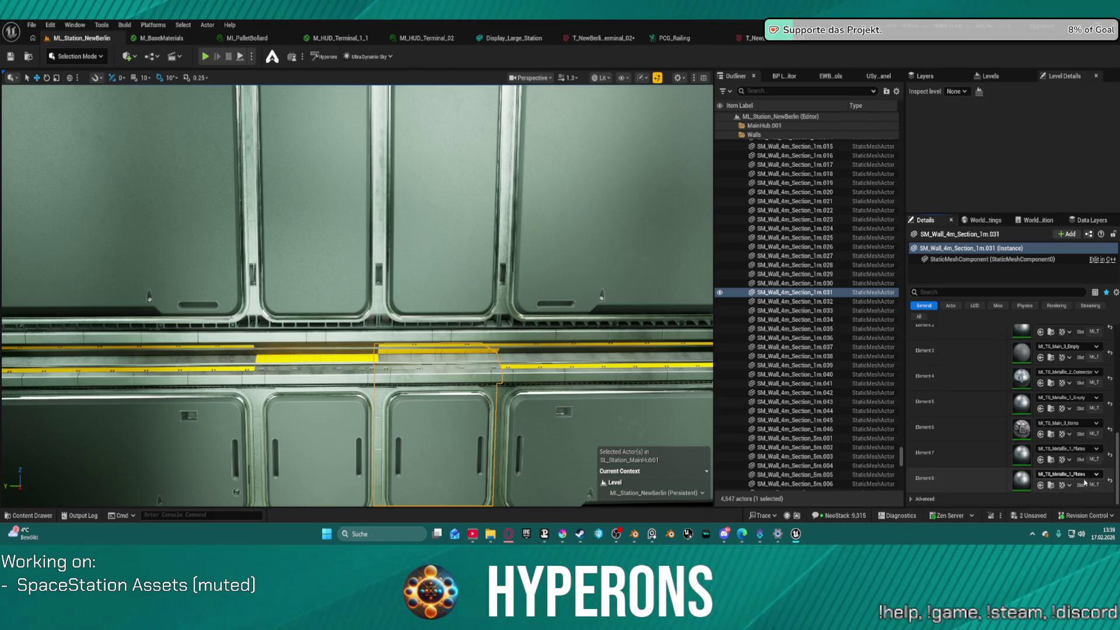
- Assign a metallic plates material to wall section 031's Element 8
click(1085, 474)
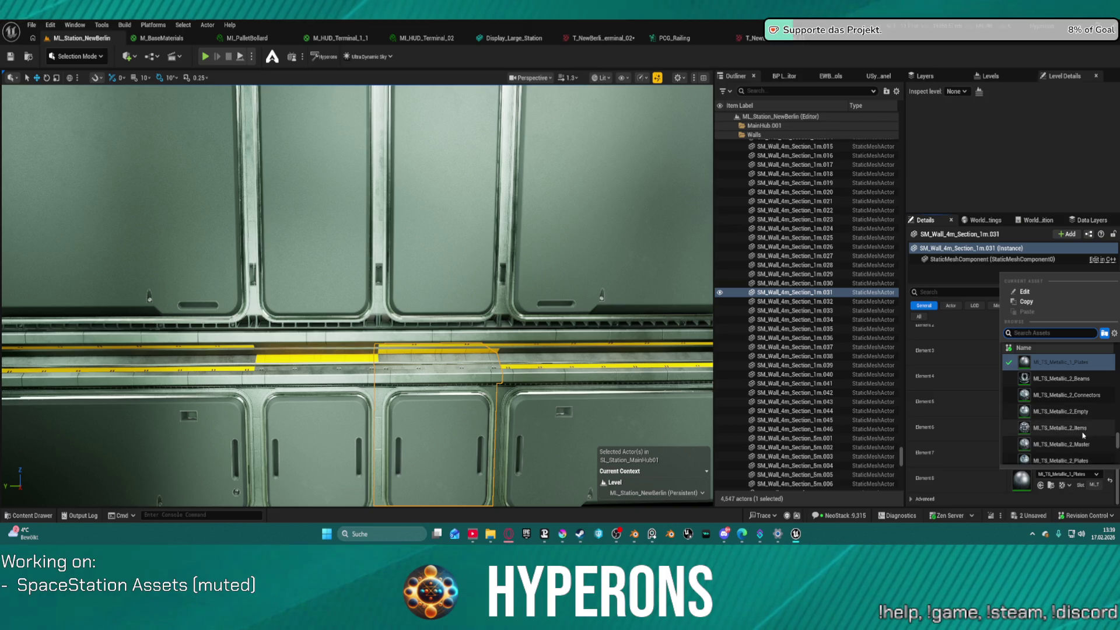
click(1059, 417)
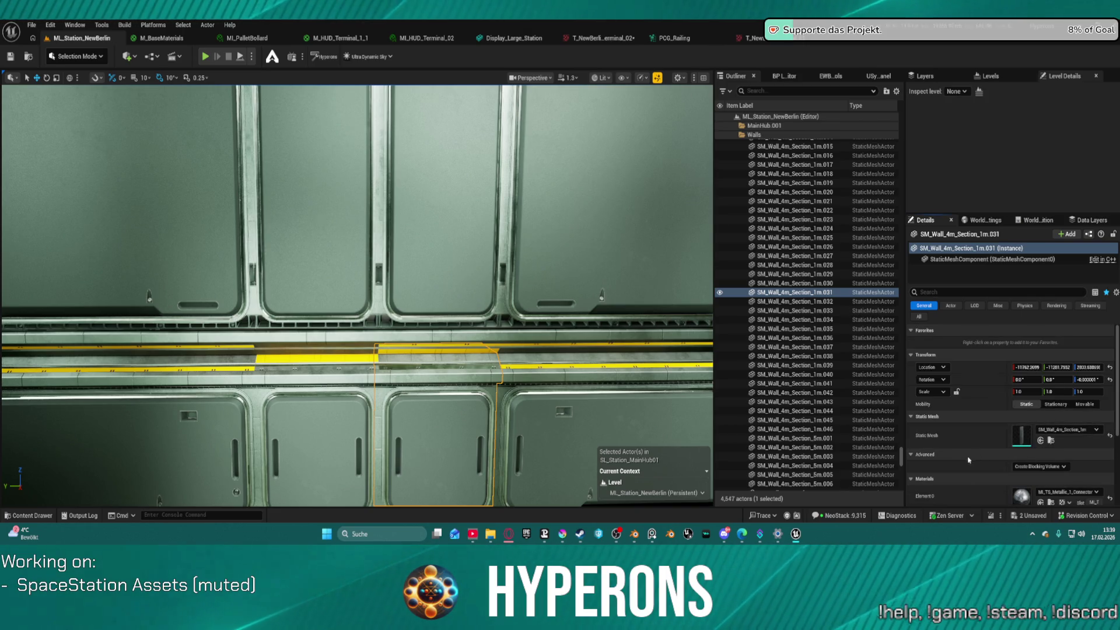
scroll(1048, 477, down, 8)
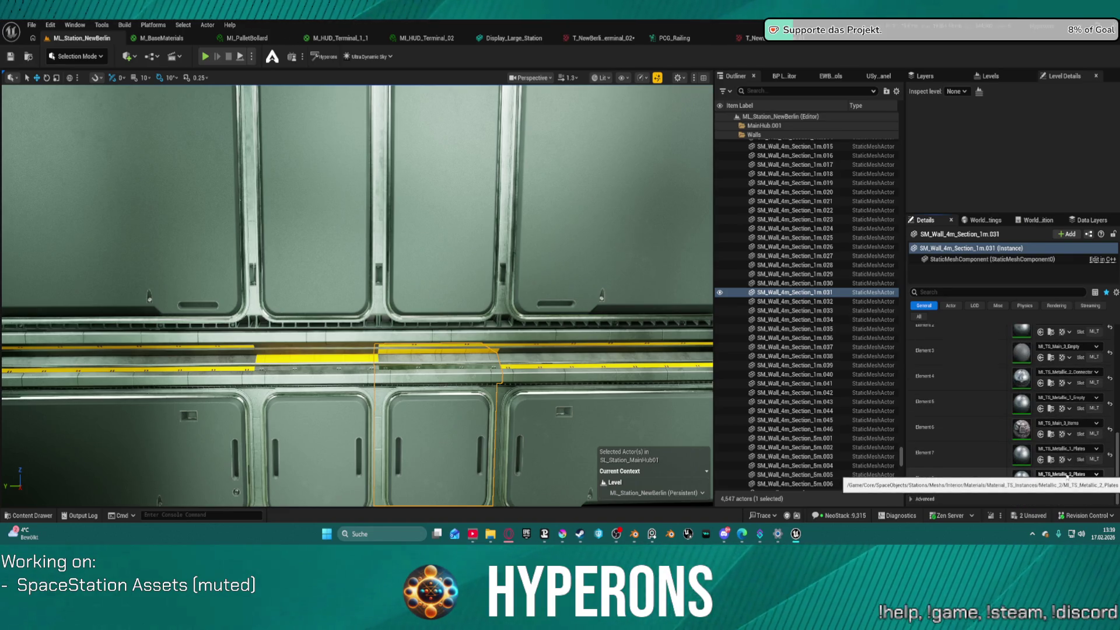
- Reassign Element 8 to MI_TS_Details_2_Plates, searching the asset picker for 'late'
click(1067, 475)
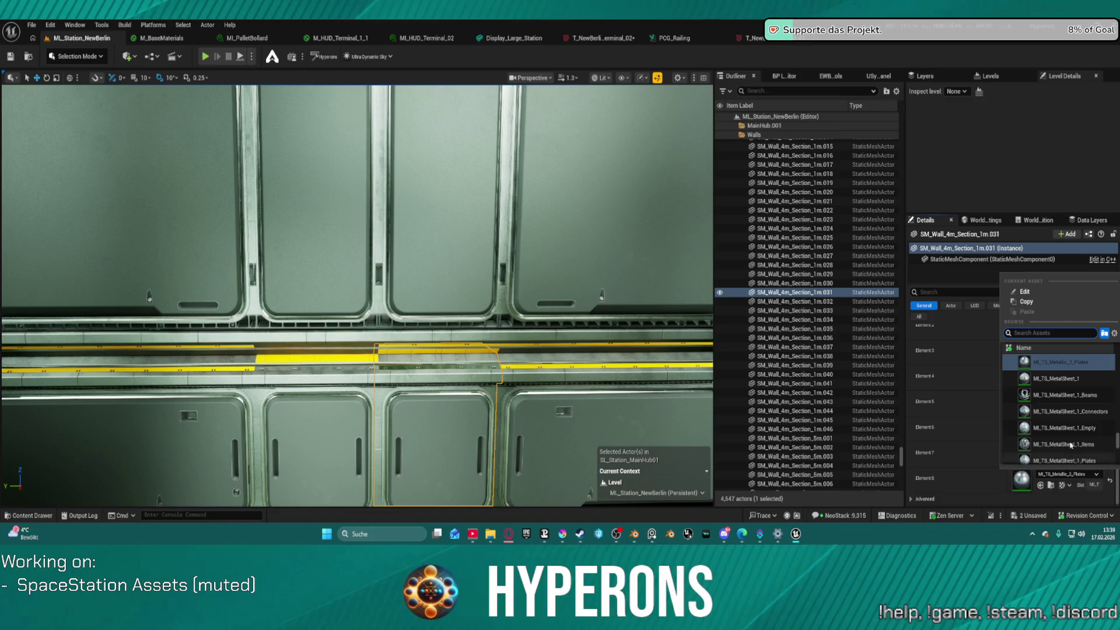
scroll(1069, 413, down, 2)
scroll(1072, 385, up, 5)
scroll(1072, 382, down, 5)
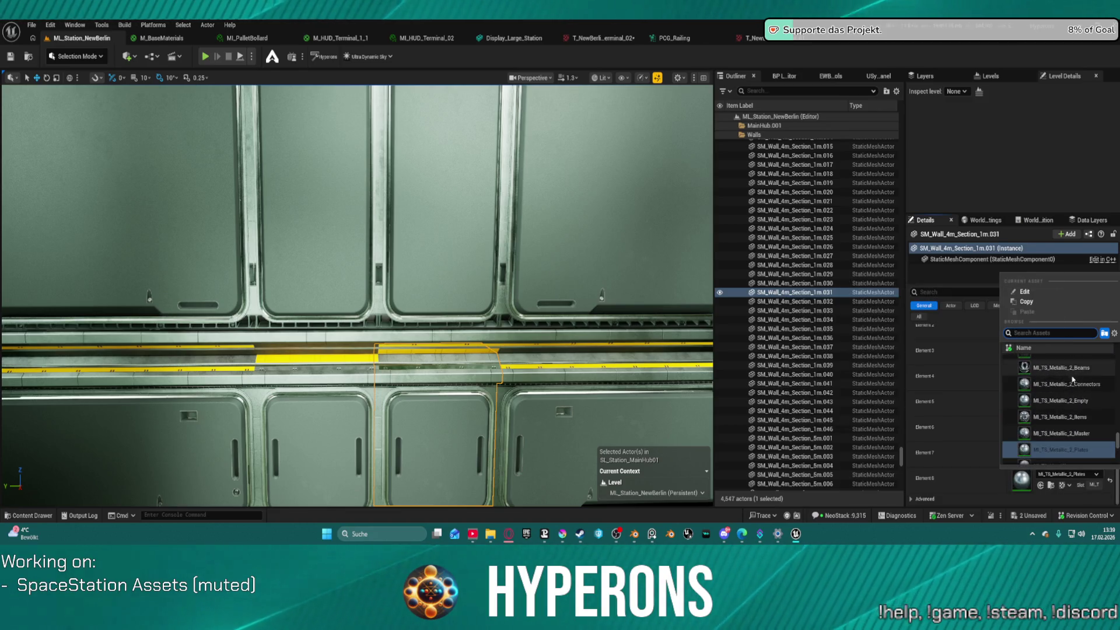
scroll(1072, 378, down, 1)
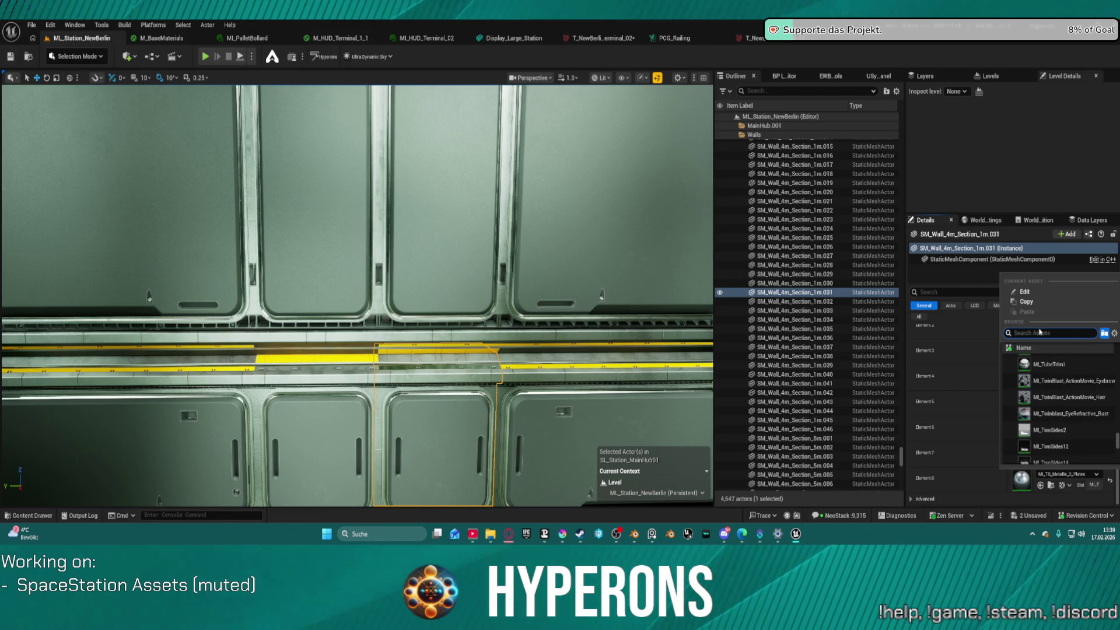
scroll(1050, 422, up, 4)
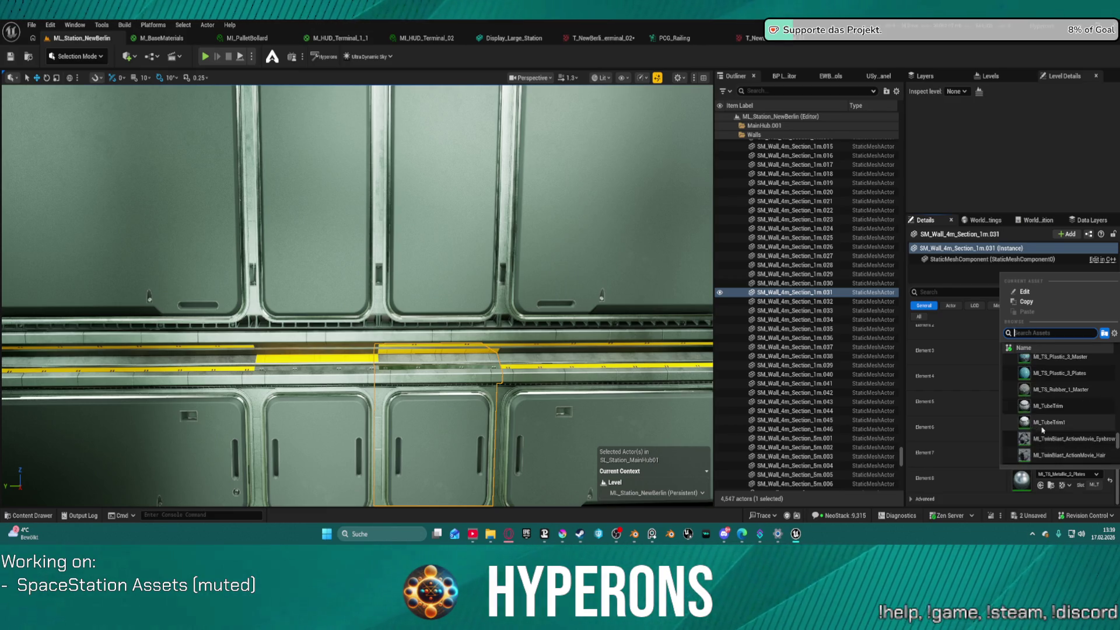
scroll(1050, 422, up, 3)
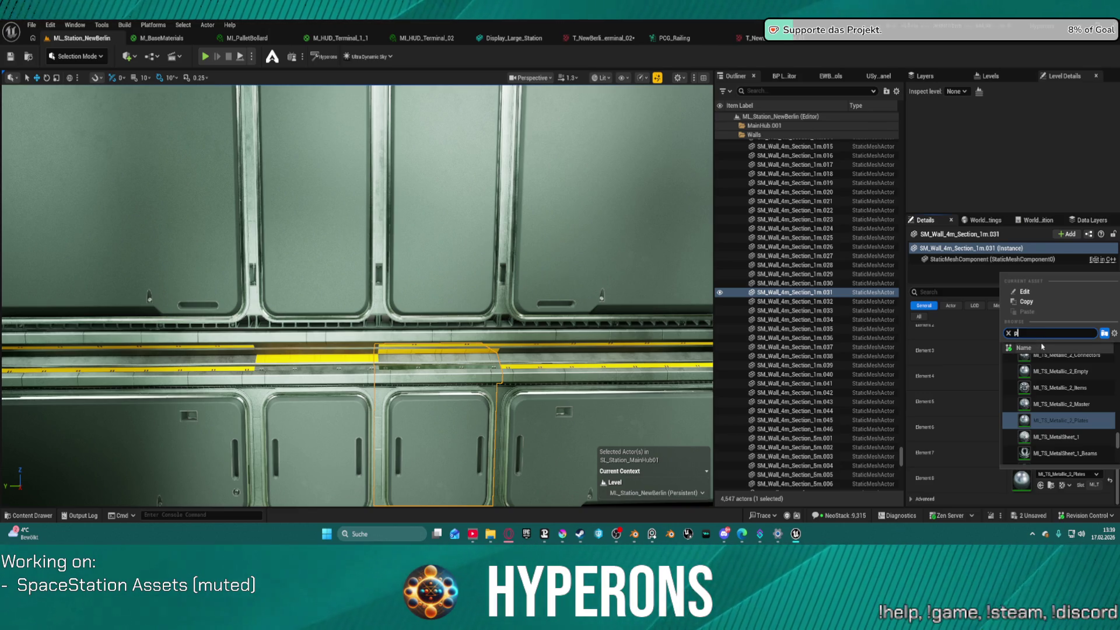
text(late)
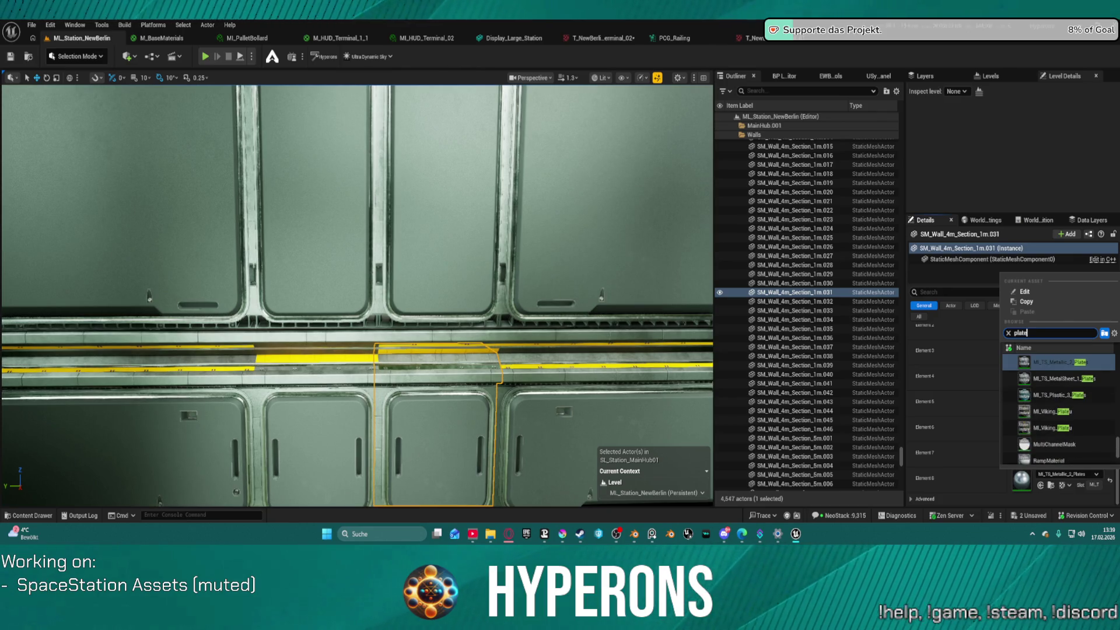
scroll(1074, 382, up, 1)
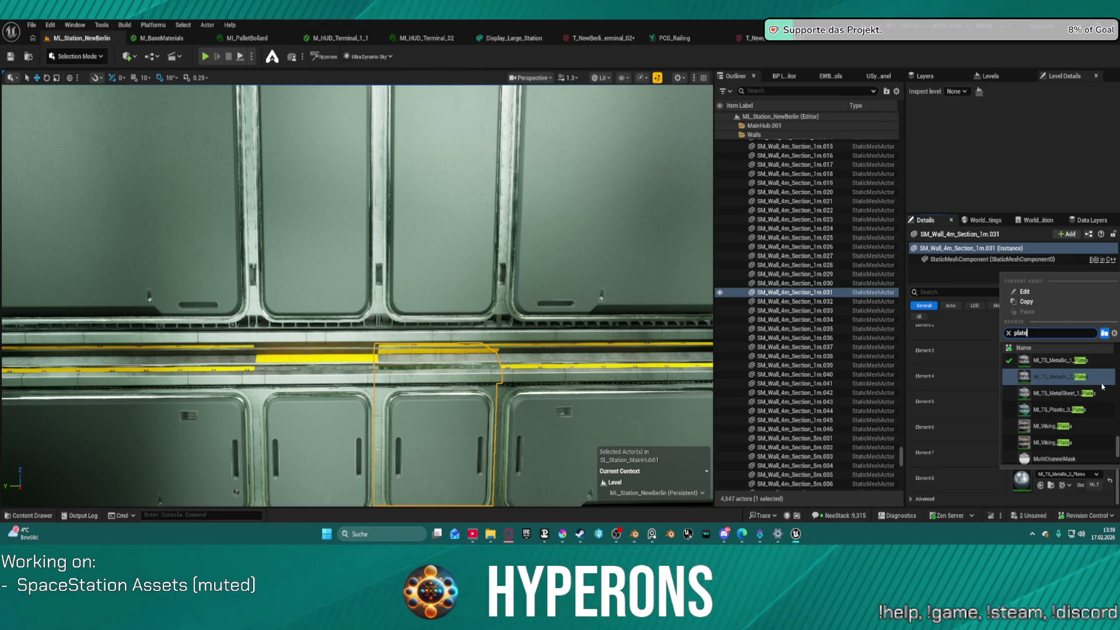
scroll(1101, 387, up, 4)
scroll(1099, 390, up, 3)
scroll(1057, 401, down, 5)
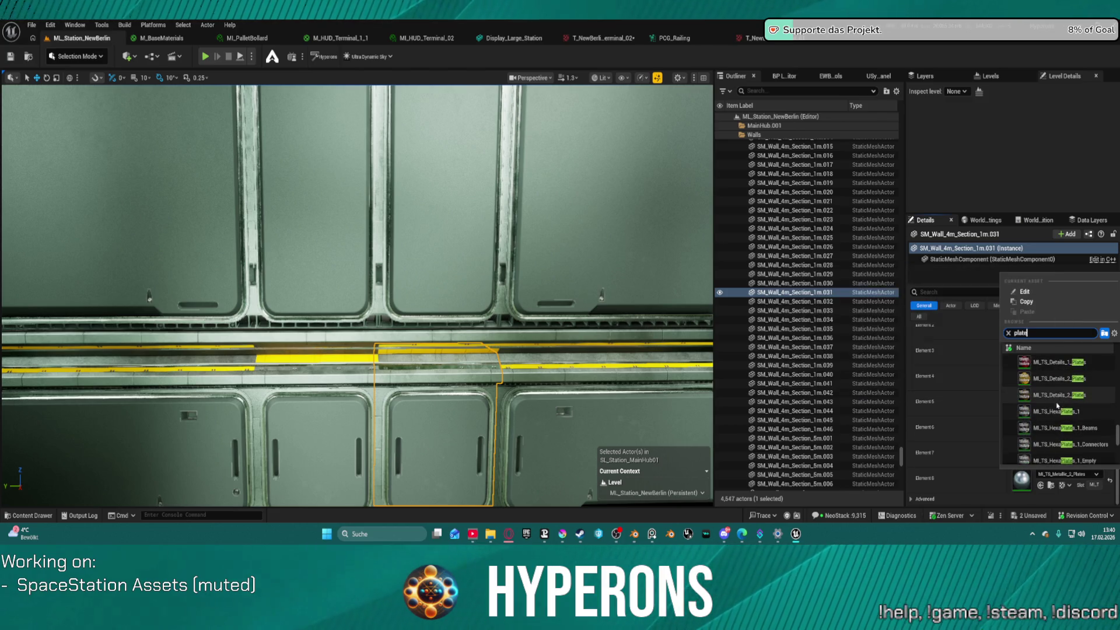
click(1043, 379)
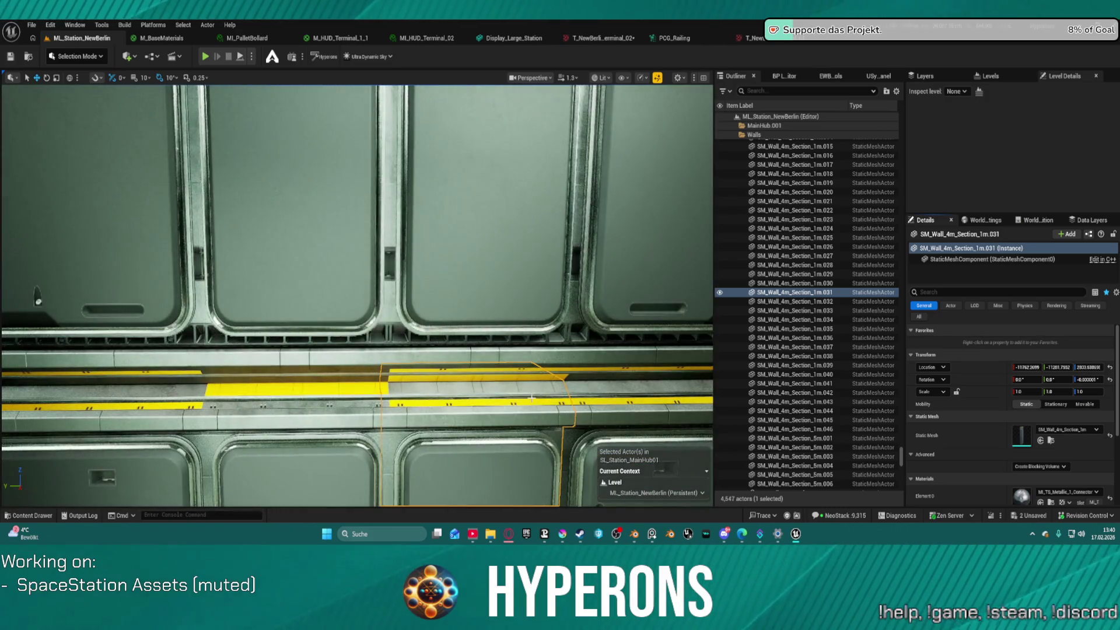
- Add the upper wall section 034 to the selection alongside 031
scroll(357, 295, up, 10)
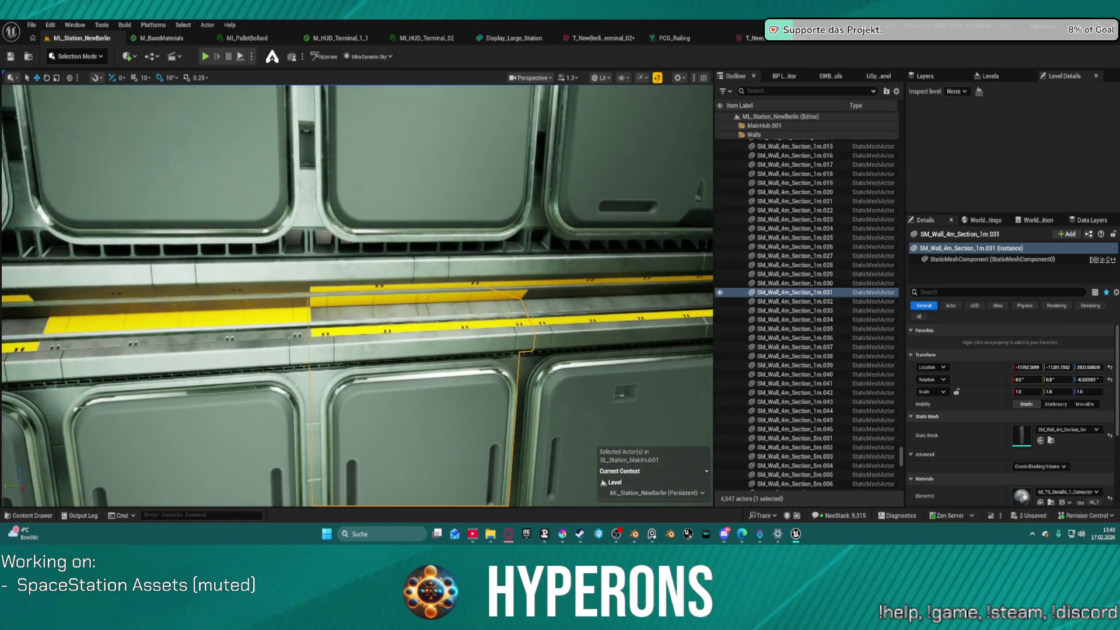
scroll(356, 296, down, 5)
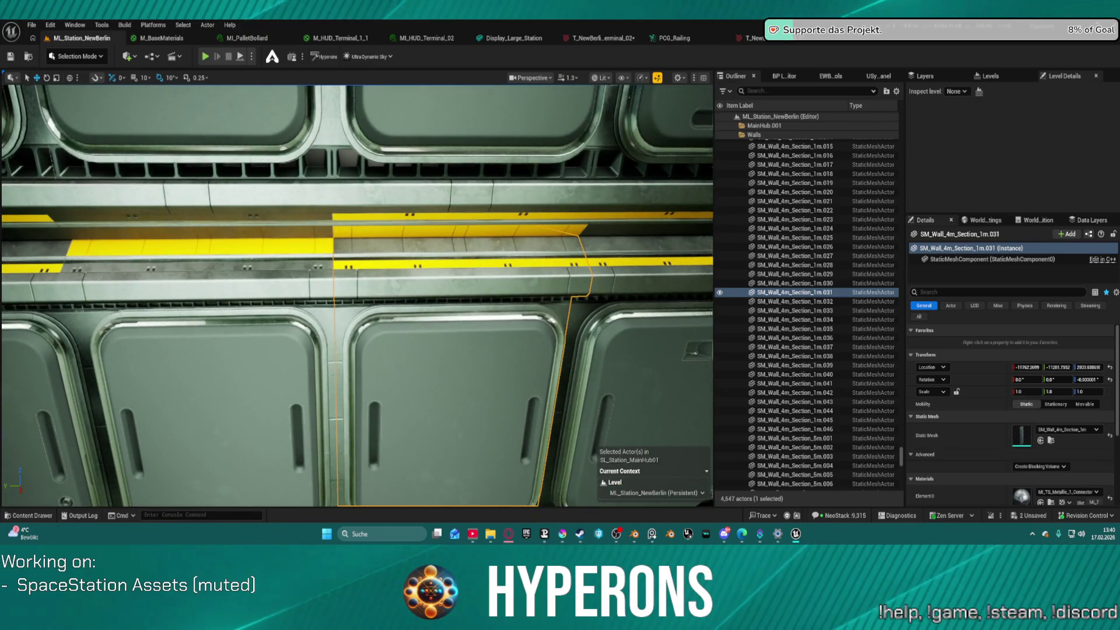
scroll(357, 295, up, 10)
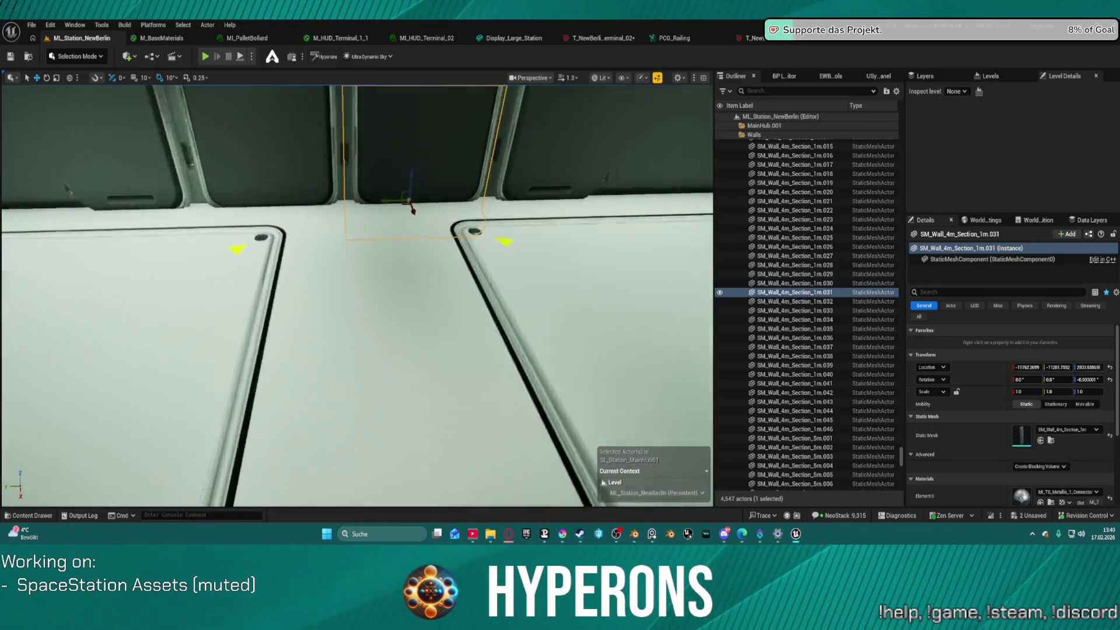
scroll(357, 296, up, 5)
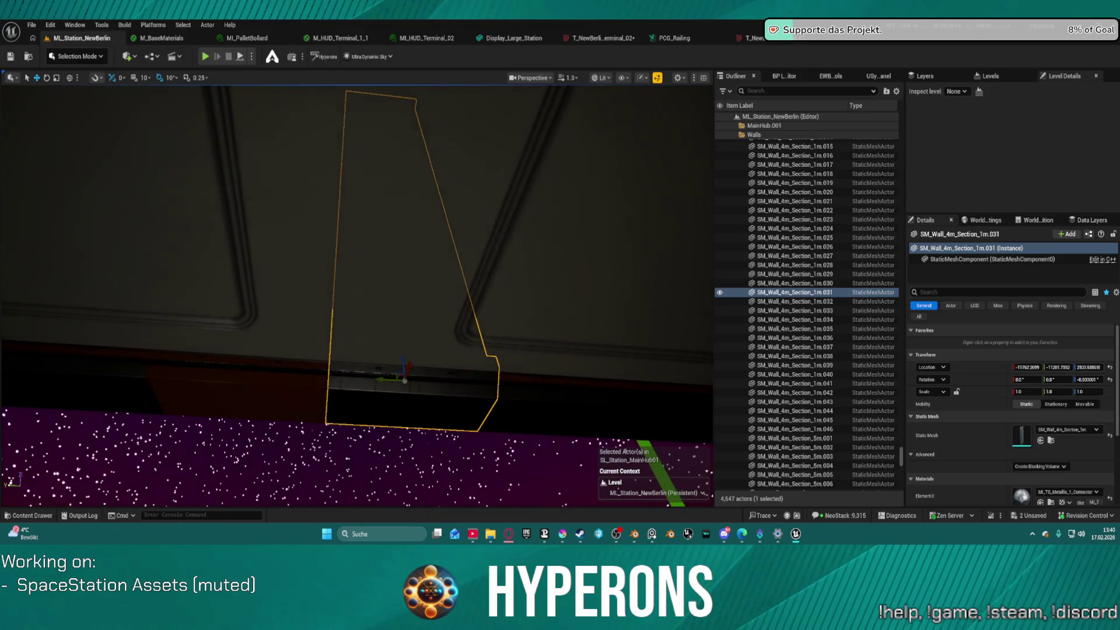
scroll(357, 296, down, 5)
scroll(357, 296, down, 5)
scroll(464, 361, up, 2)
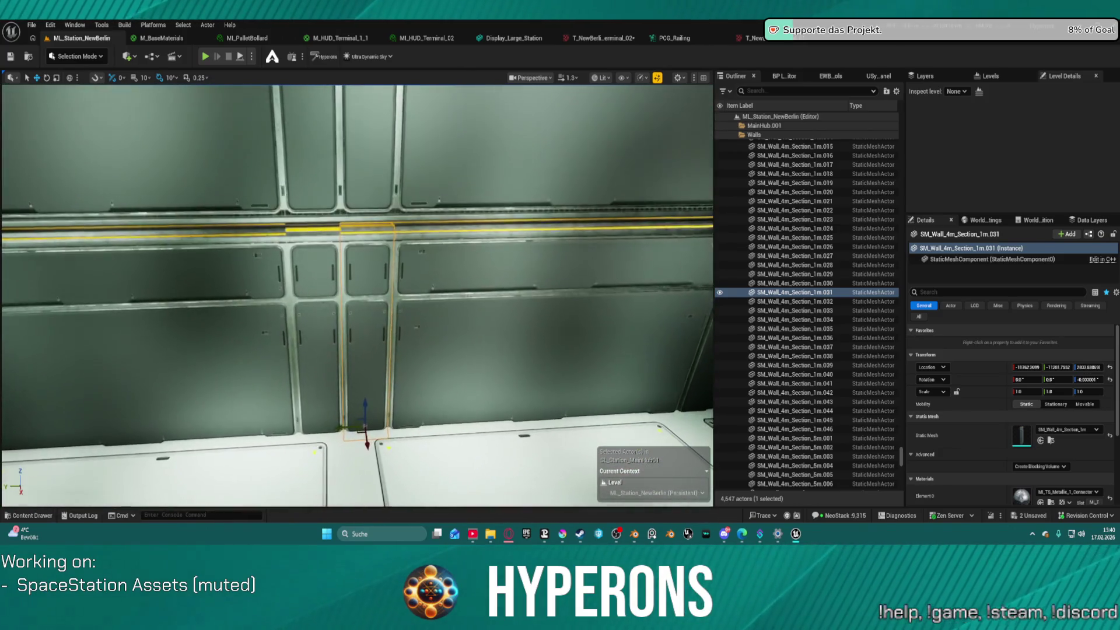
ctrl+click(364, 168)
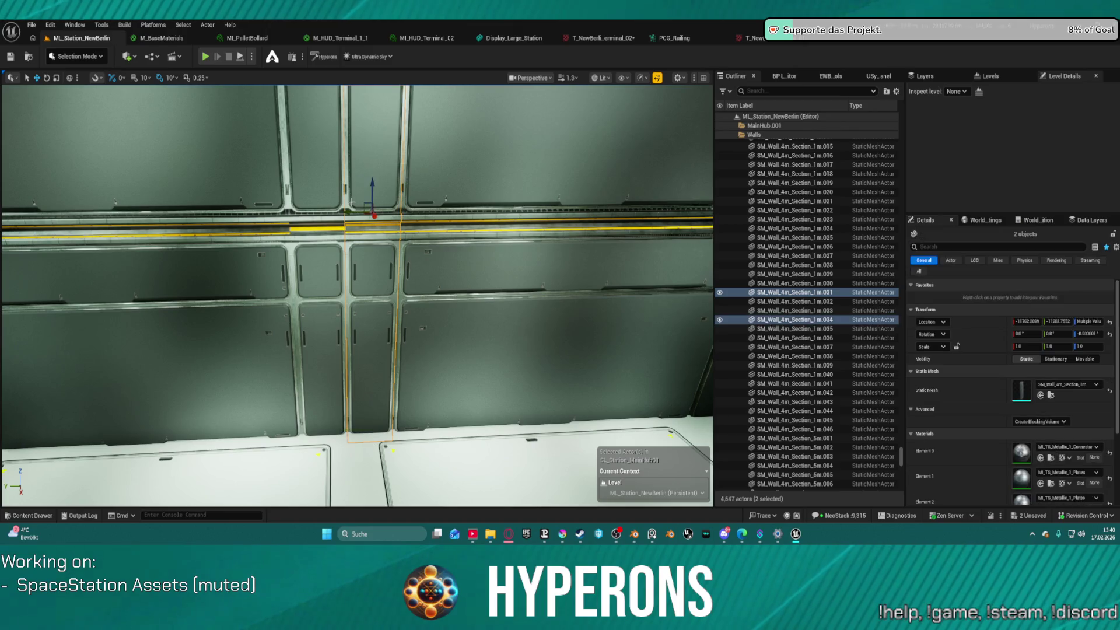
- Ctrl-select seven adjoining striped wall sections, including 038, 035 and 032, and scroll to Materials
scroll(437, 198, down, 3)
scroll(428, 150, down, 3)
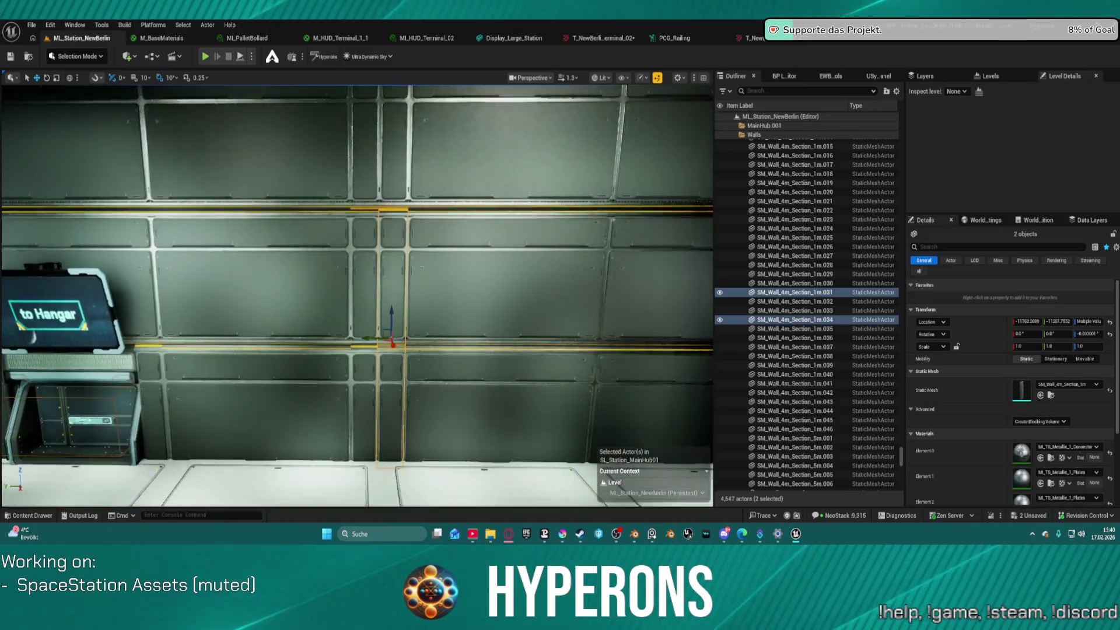
ctrl+click(380, 324)
ctrl+click(377, 190)
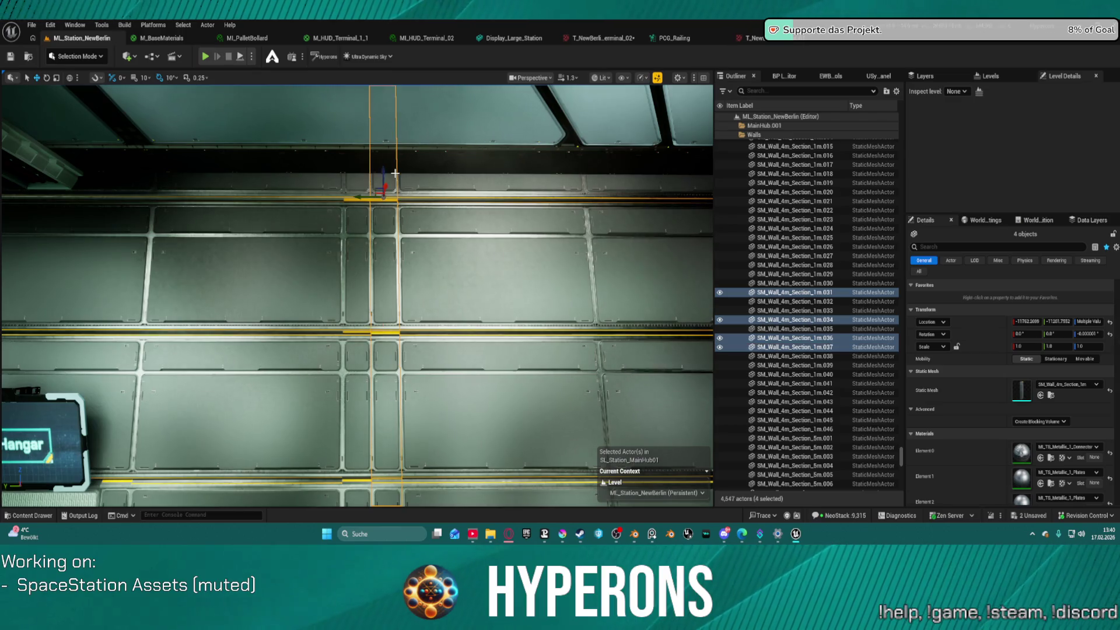
ctrl+click(352, 204)
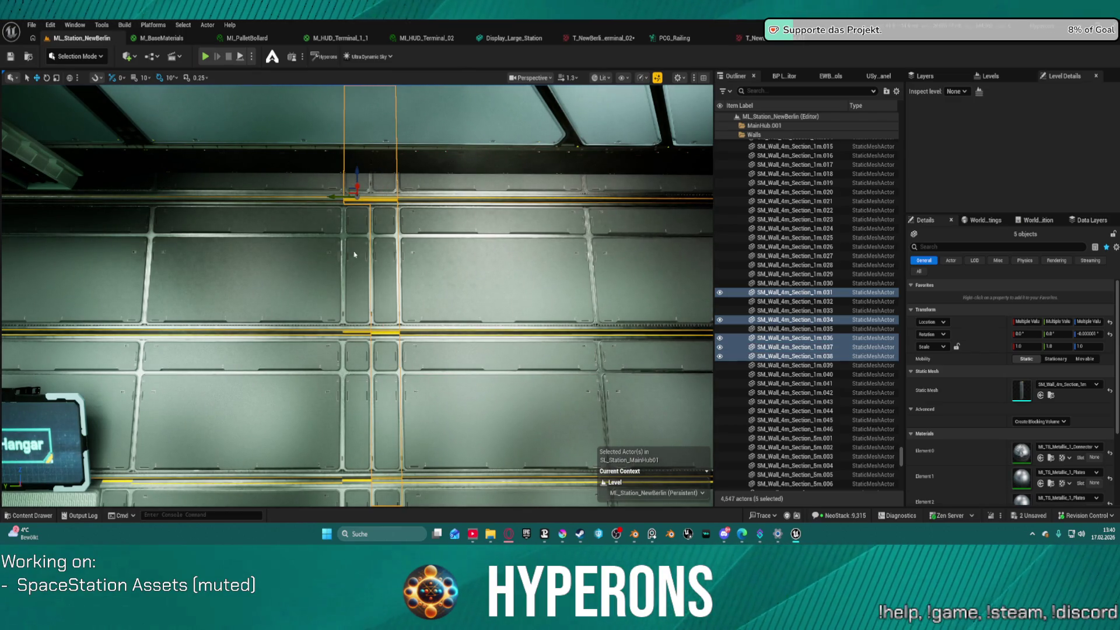
ctrl+click(357, 371)
ctrl+click(367, 432)
scroll(367, 433, down, 1)
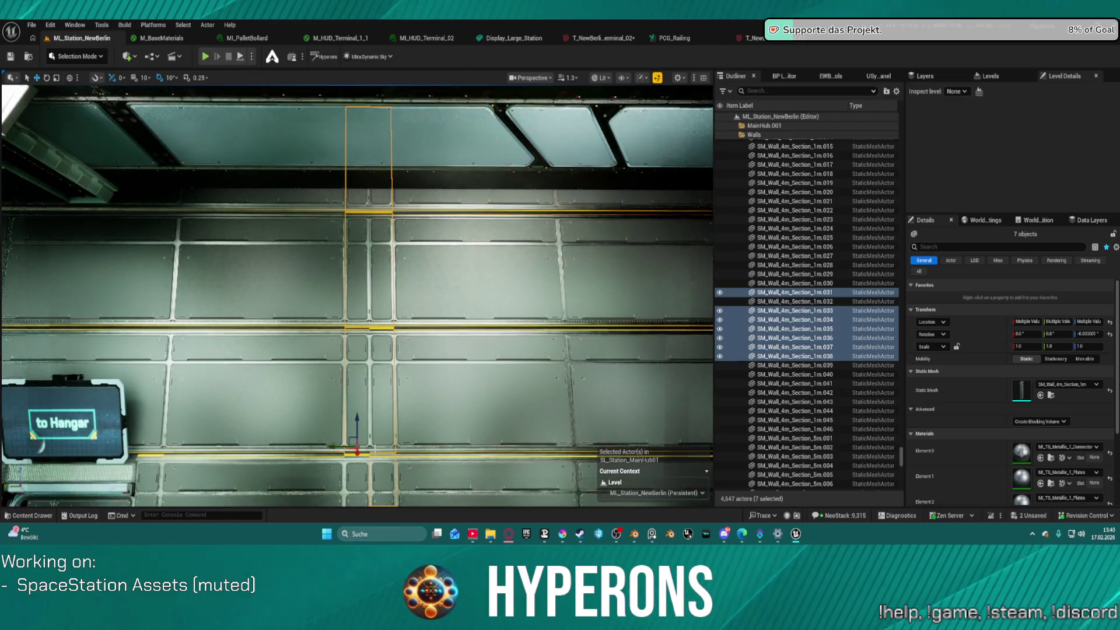
ctrl+click(360, 378)
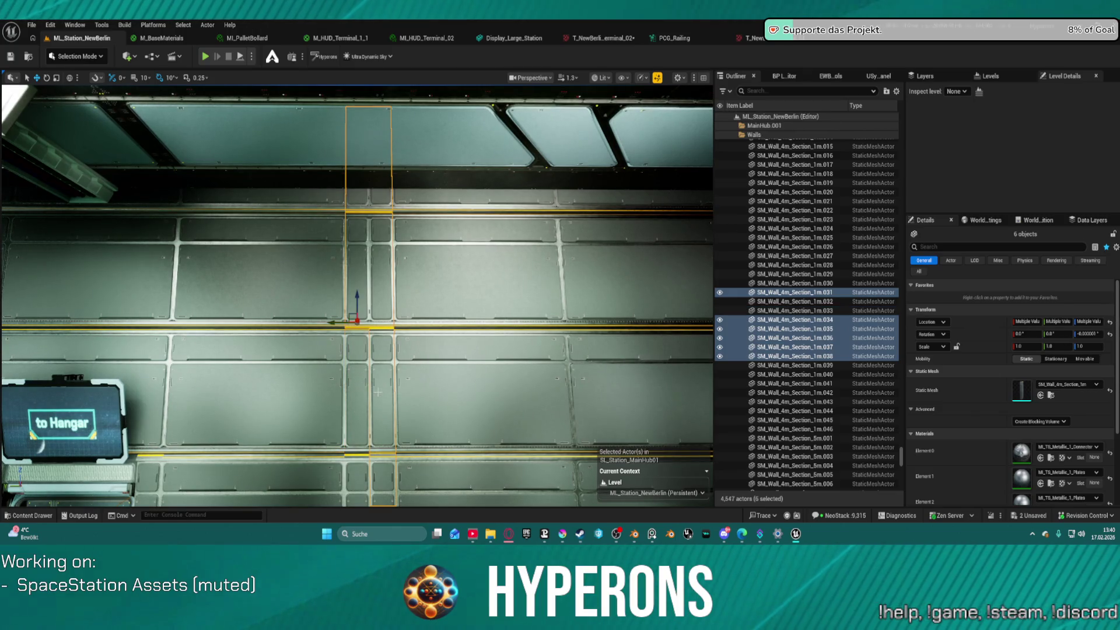
scroll(358, 320, down, 1)
ctrl+click(363, 472)
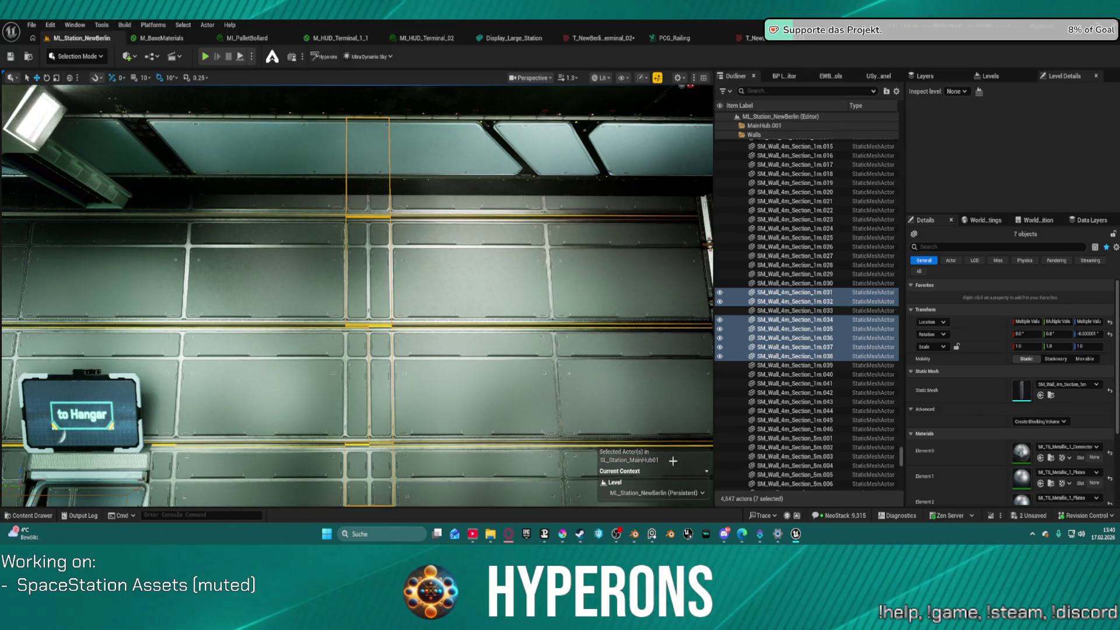
scroll(1006, 426, down, 3)
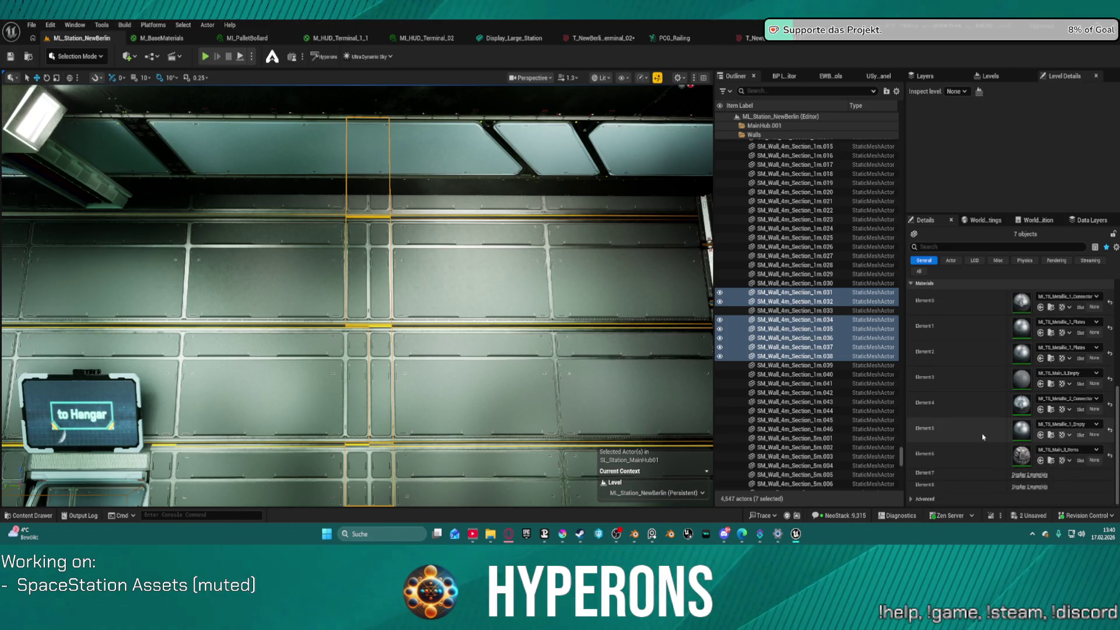
- Expand Element 7's materials, browse to its asset, then close the browser and collapse the rows
click(1029, 475)
scroll(1006, 439, down, 1)
scroll(1006, 440, down, 1)
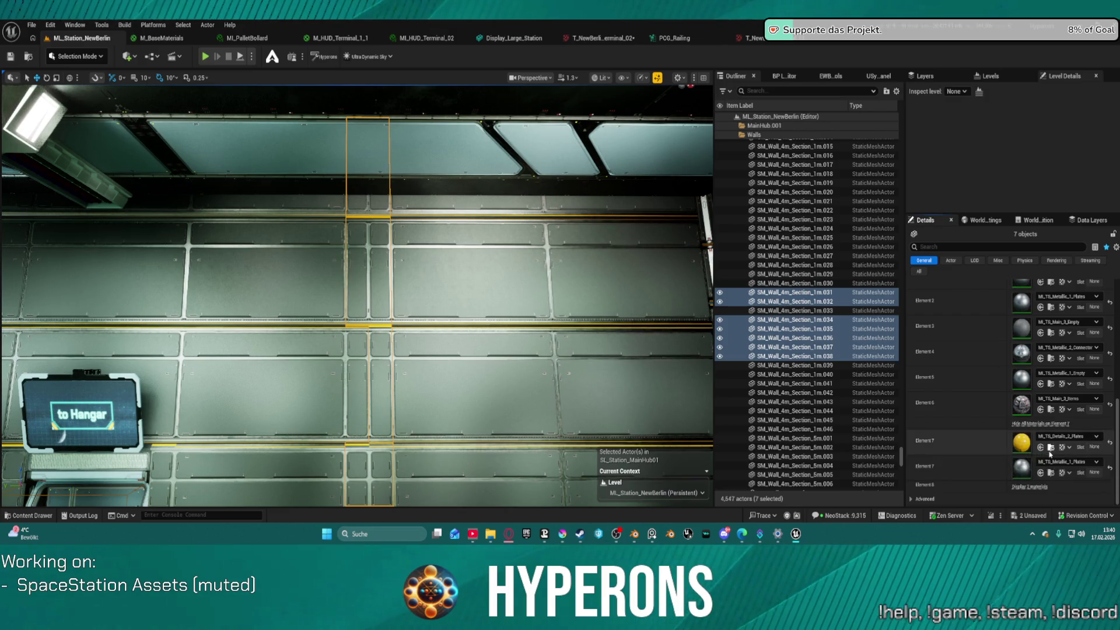
click(1051, 447)
click(1026, 325)
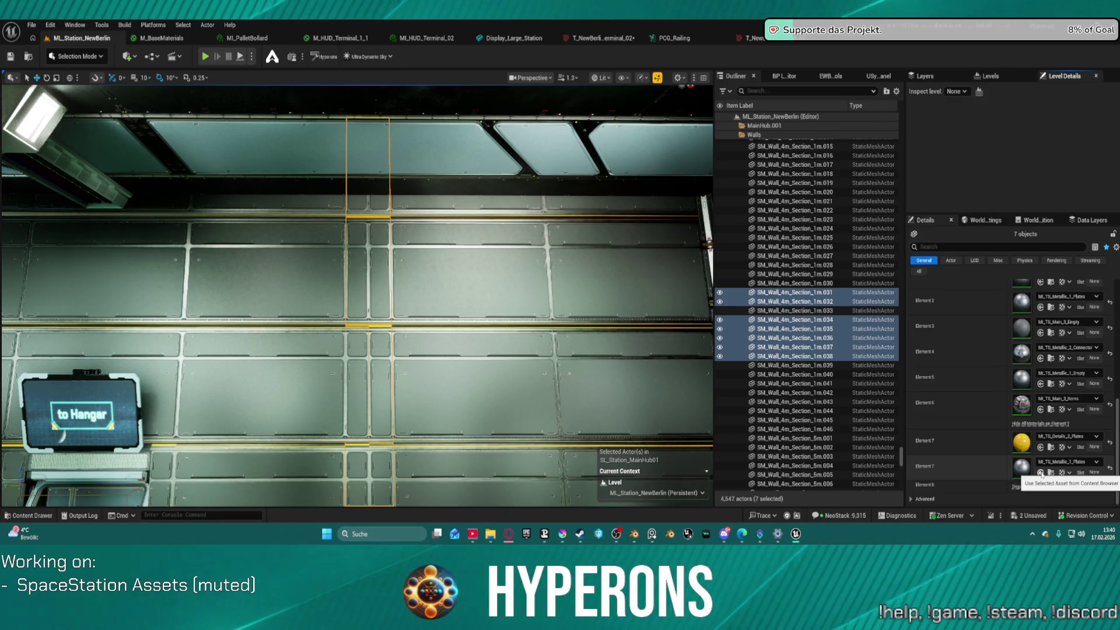
click(1041, 473)
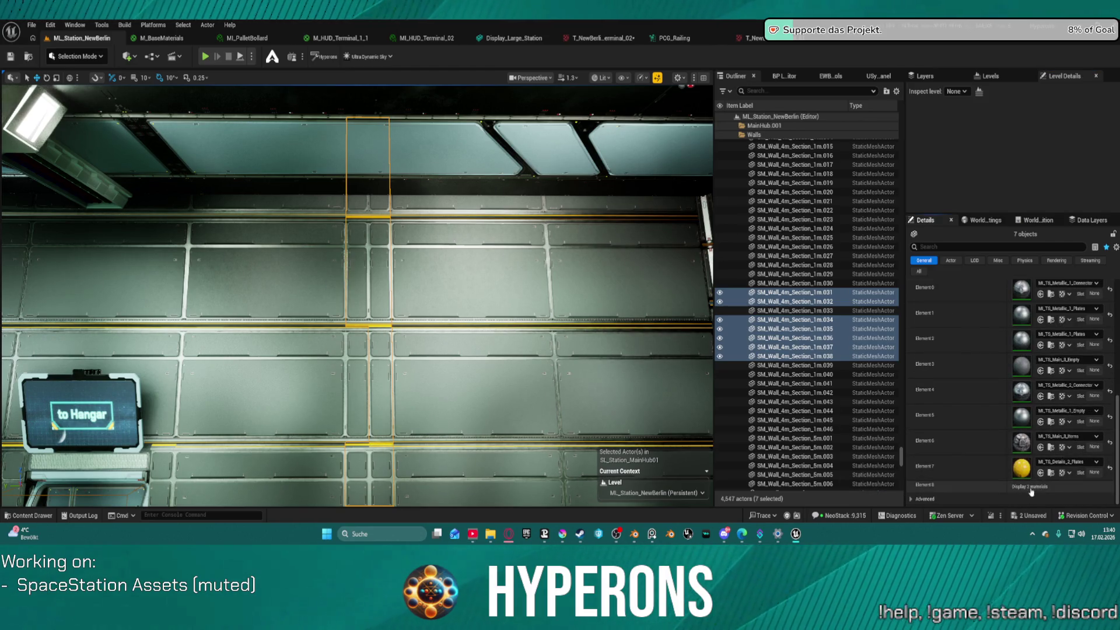
- Expand Element 8's materials and browse to its plates material in the Metallic_1 folder
click(1028, 485)
scroll(1049, 449, down, 2)
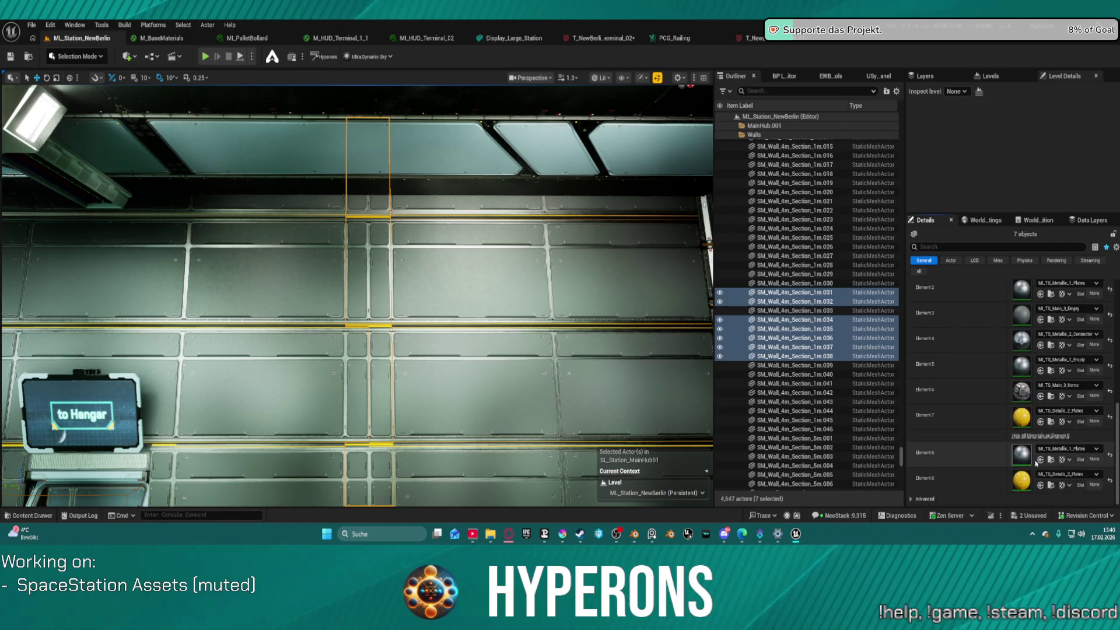
click(1052, 460)
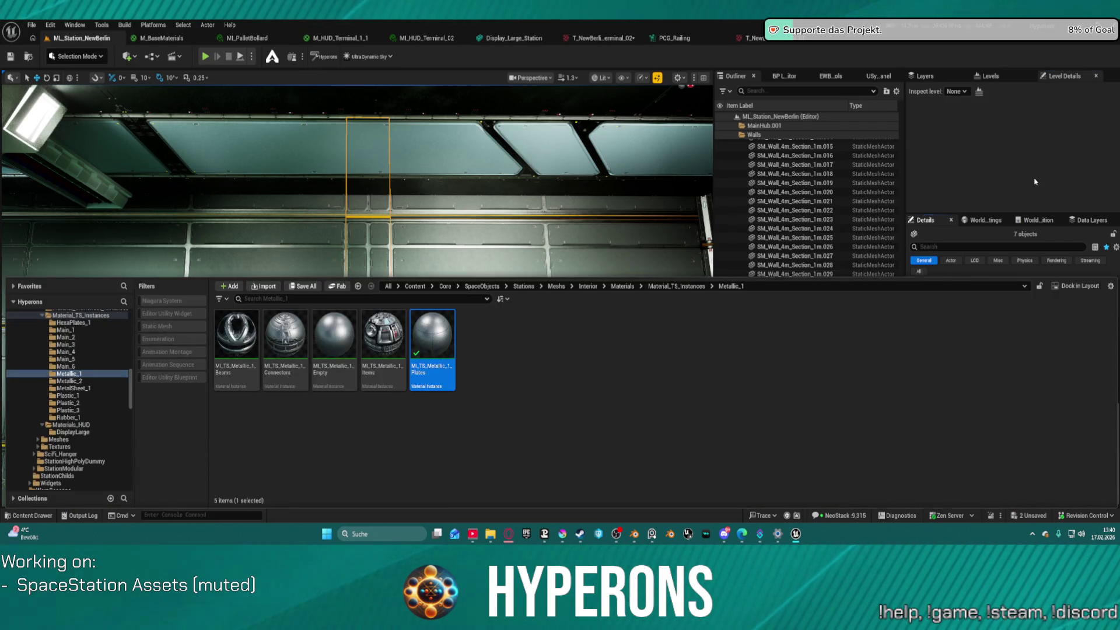
- Apply the metallic plates material to Element 8 and show it in the Content Browser
click(1035, 182)
click(1040, 485)
scroll(1043, 417, up, 5)
scroll(1044, 418, down, 2)
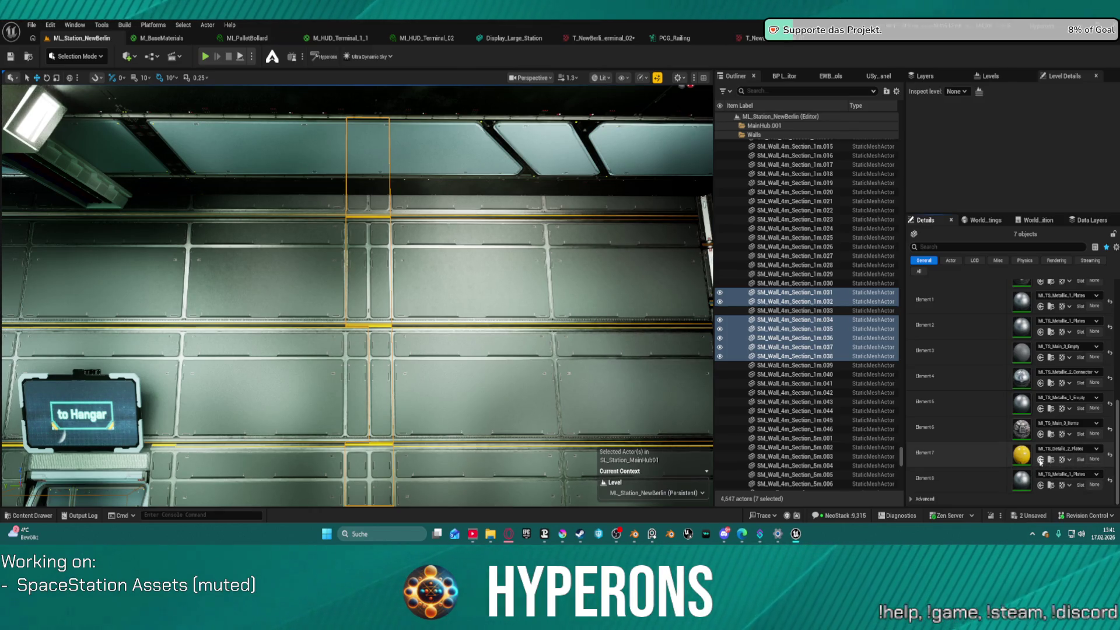
scroll(1062, 460, up, 10)
scroll(1050, 459, down, 6)
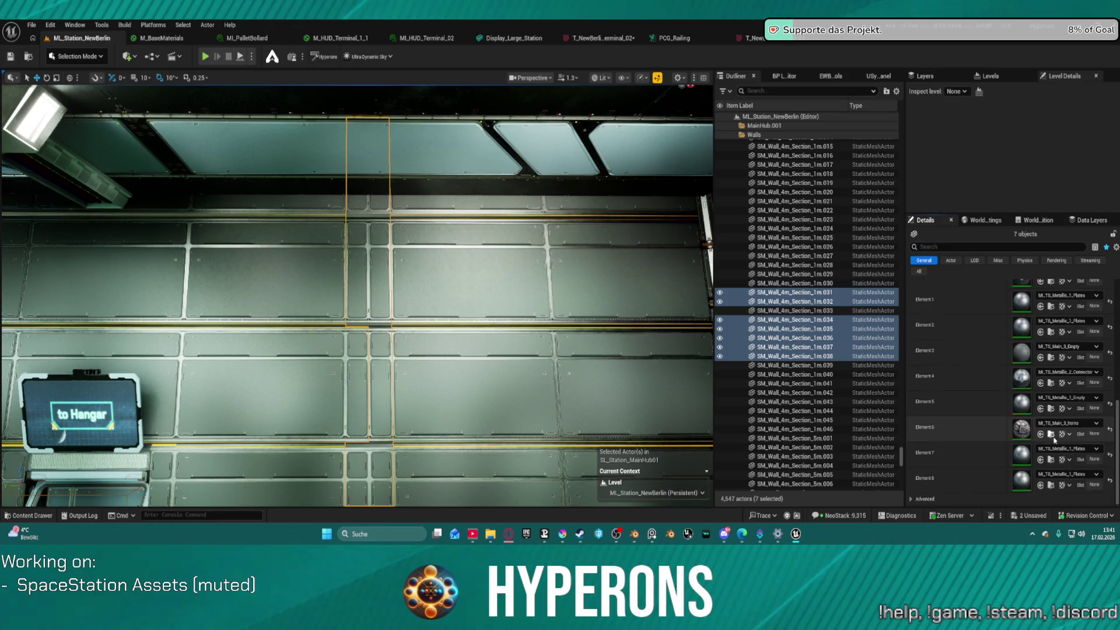
click(1051, 486)
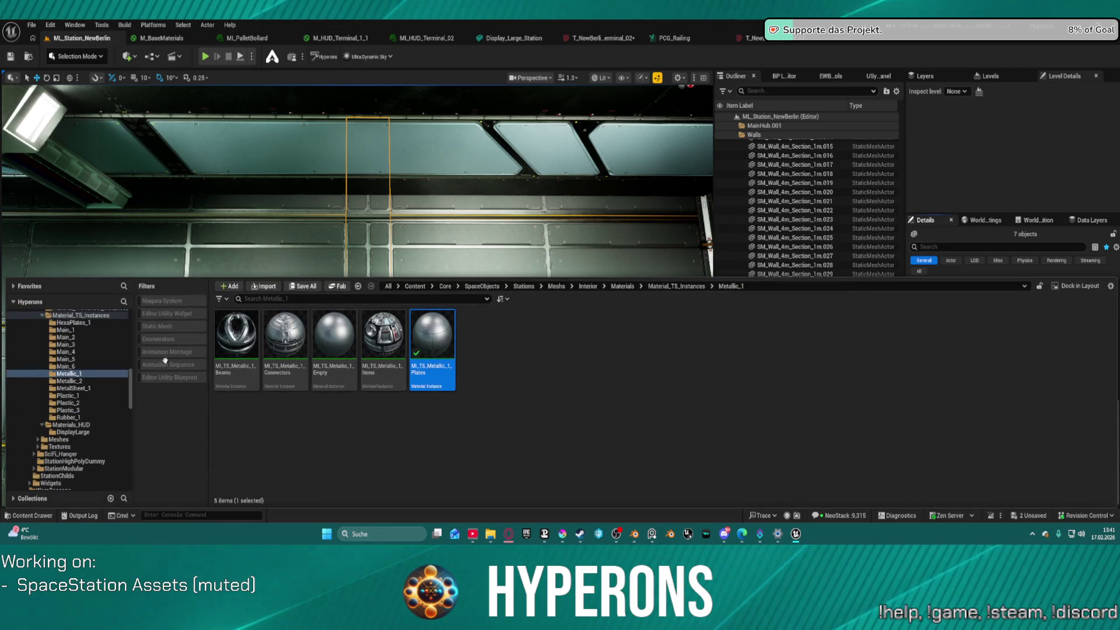
- Browse the Main_4, Main_5, Main_1 and Main_6 material instance folders, cancelling an accidental move
click(65, 345)
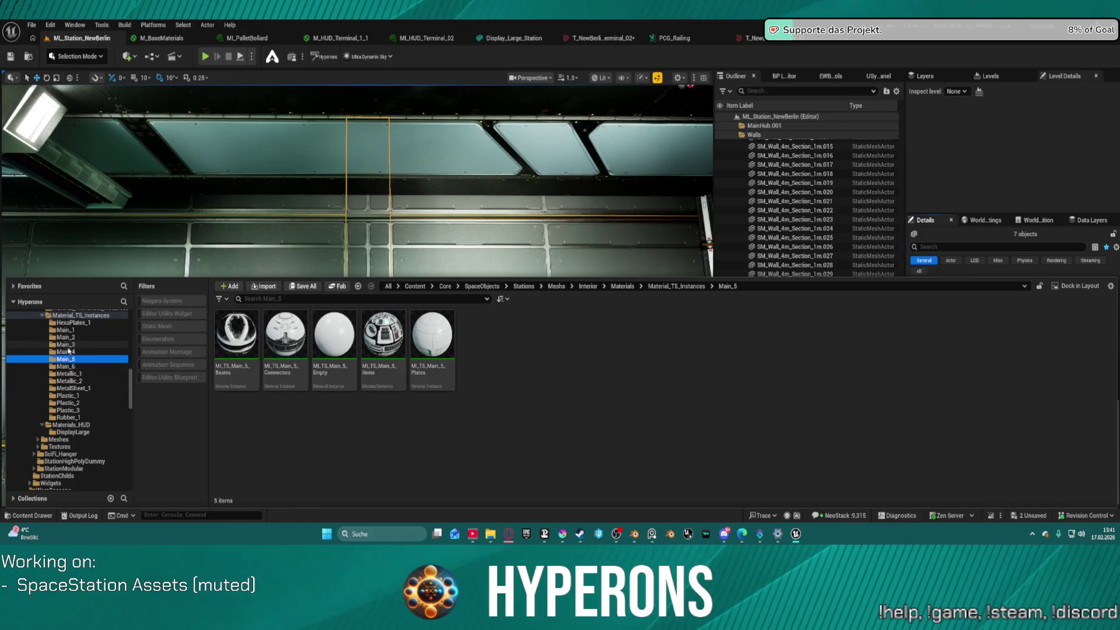
click(66, 337)
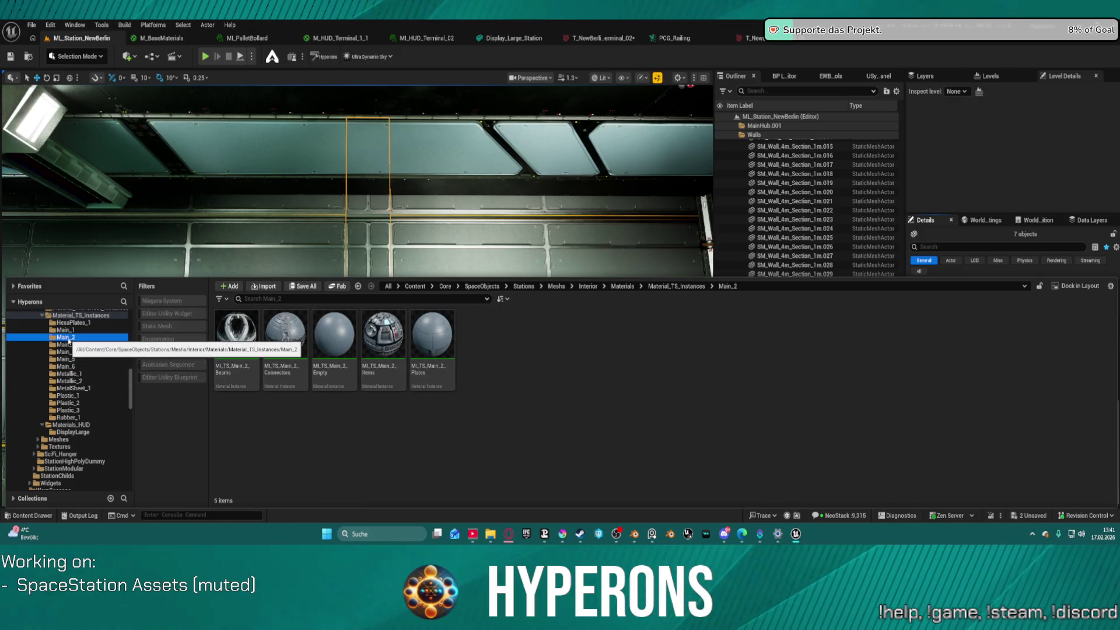
drag(66, 353, 68, 362)
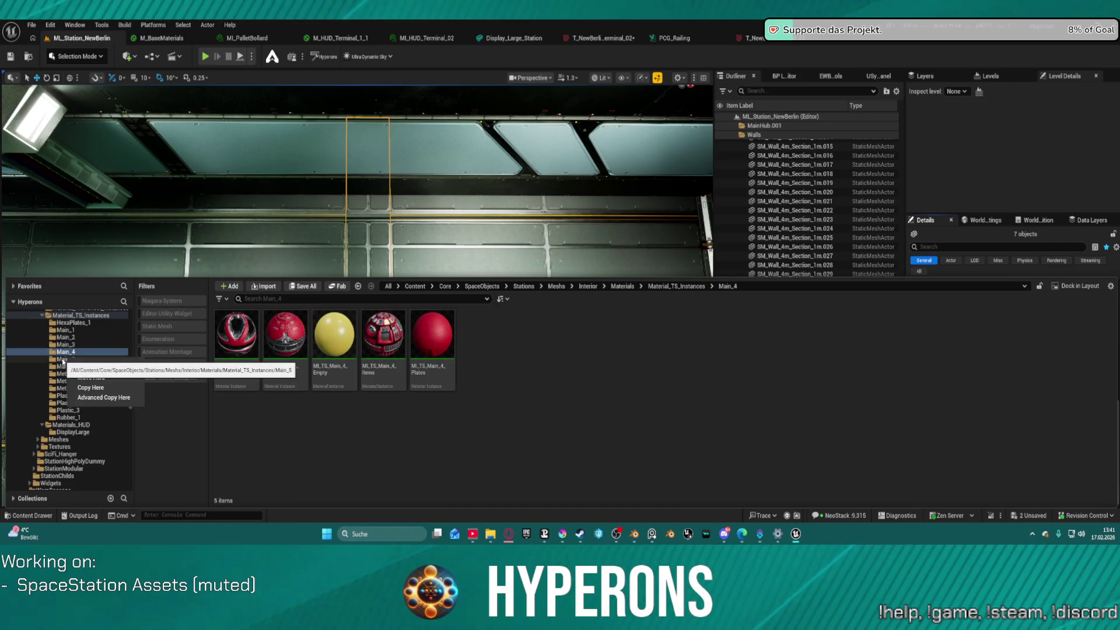
key(Escape)
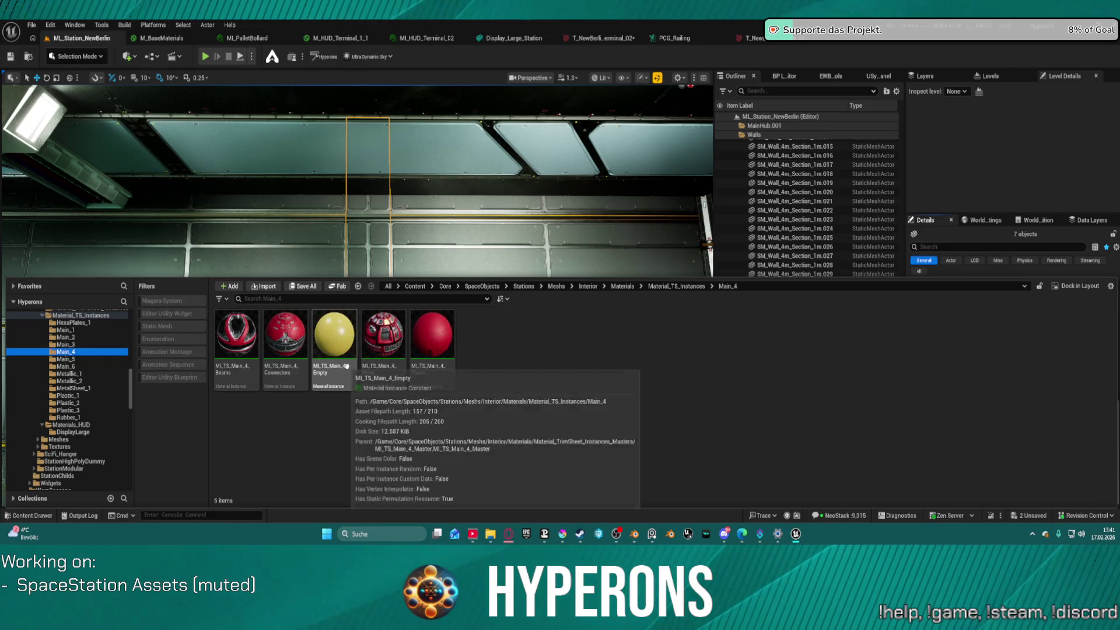
click(68, 359)
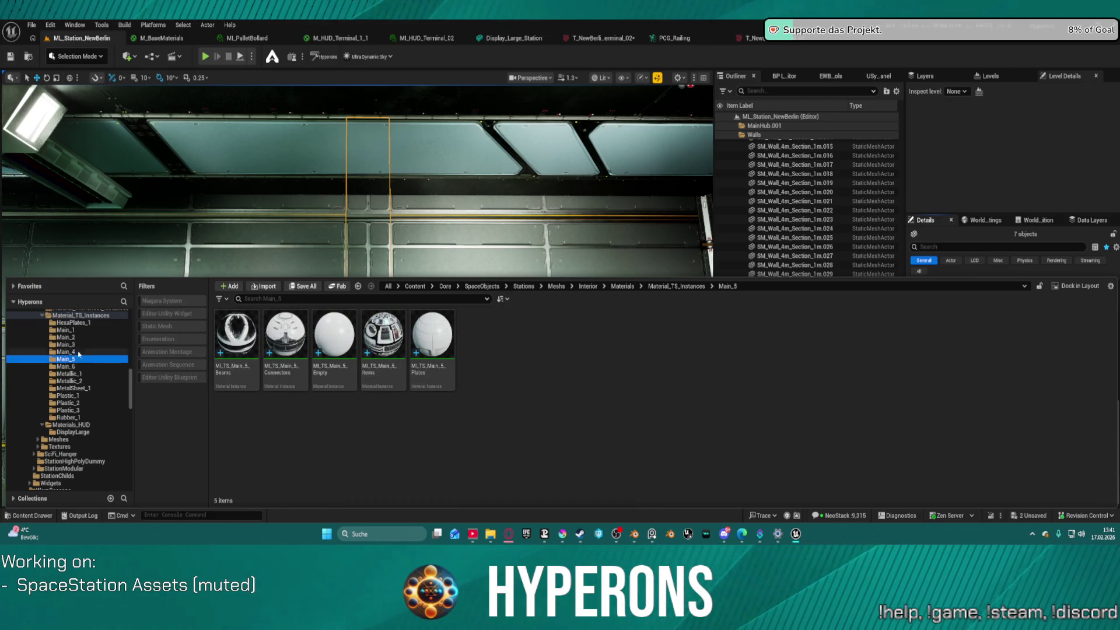
click(64, 330)
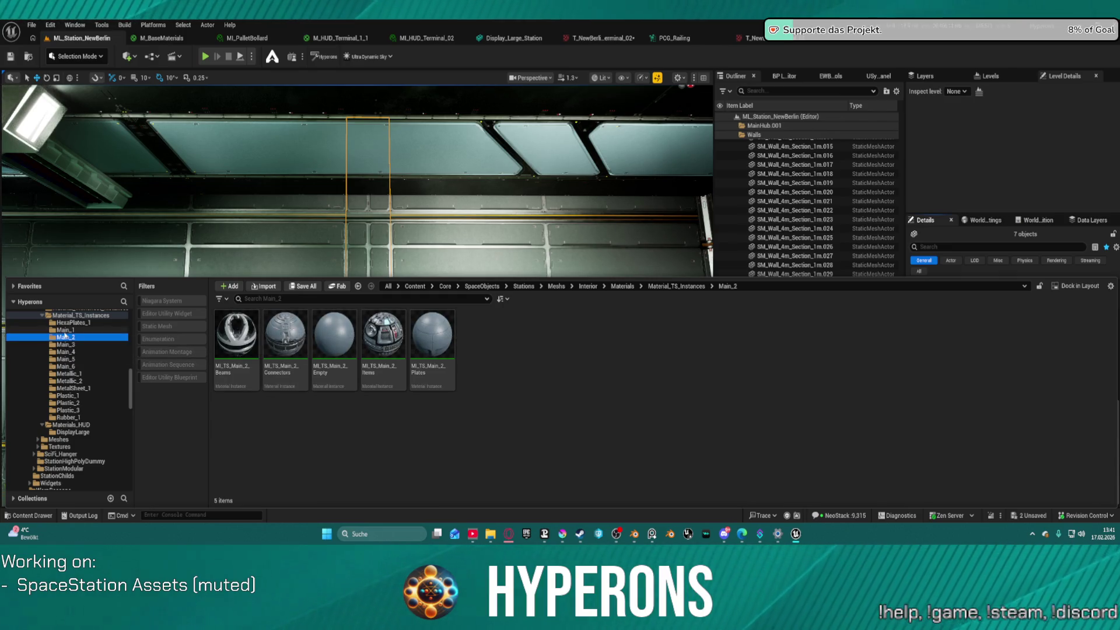
click(67, 367)
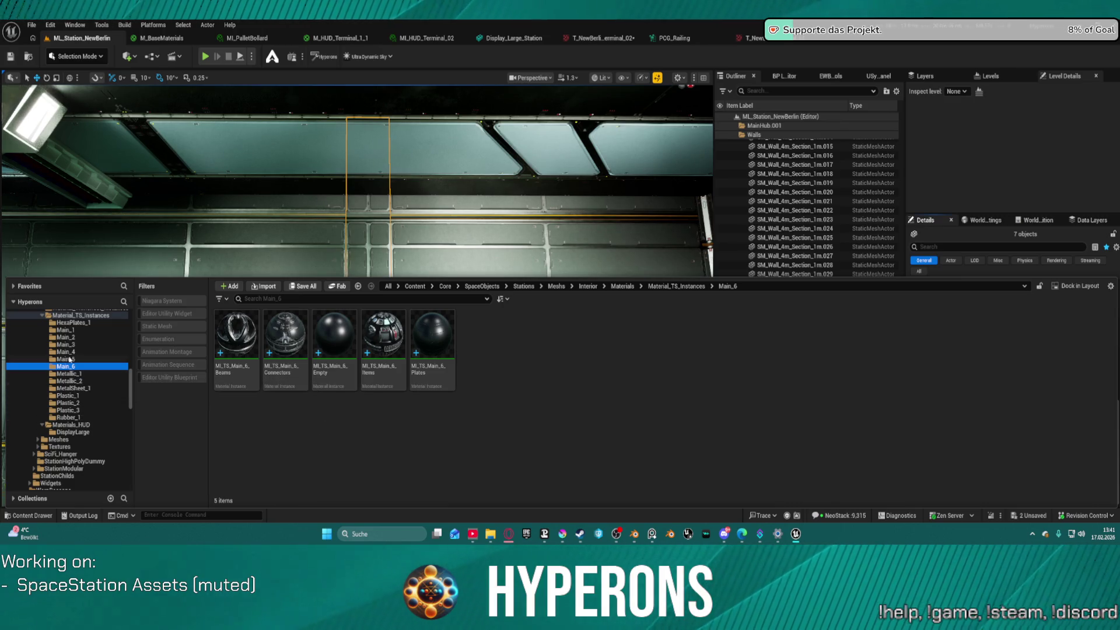
scroll(69, 352, up, 1)
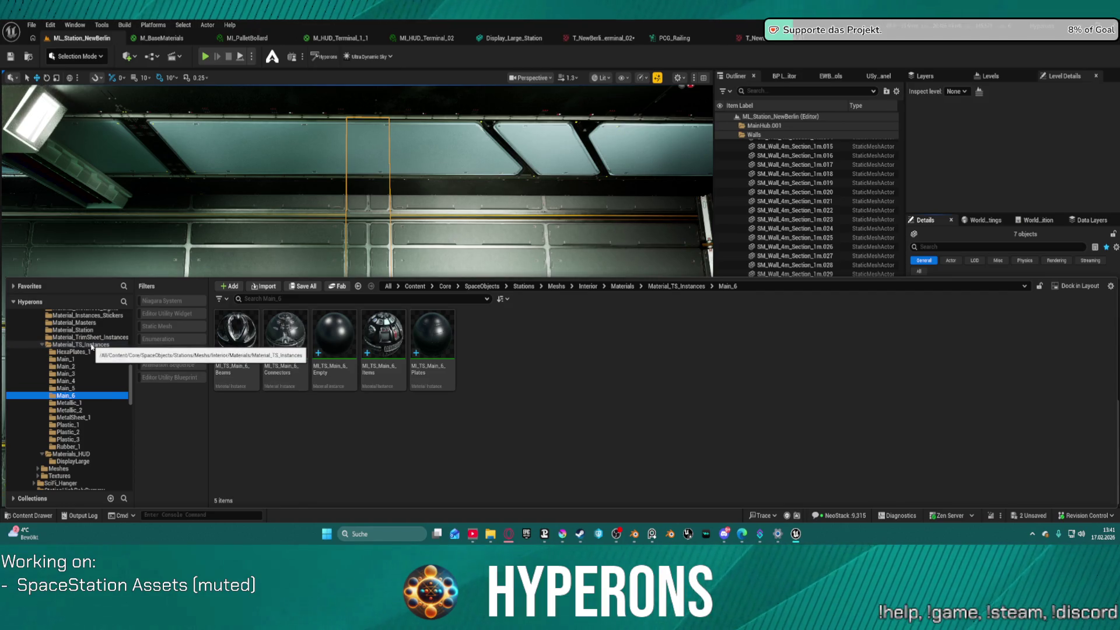
scroll(100, 340, up, 2)
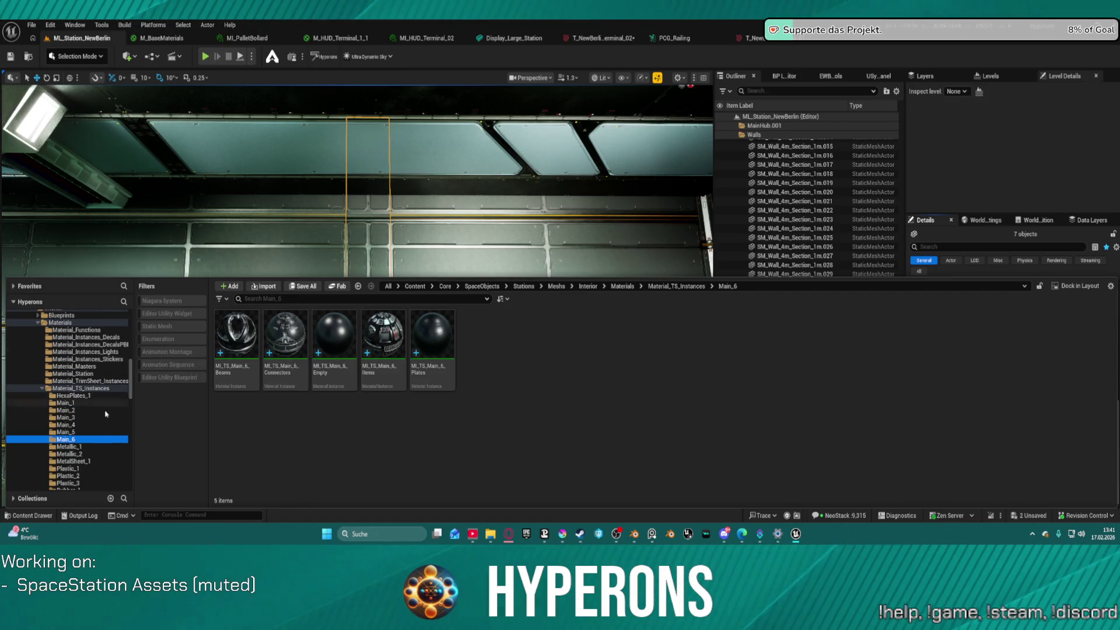
scroll(105, 411, down, 3)
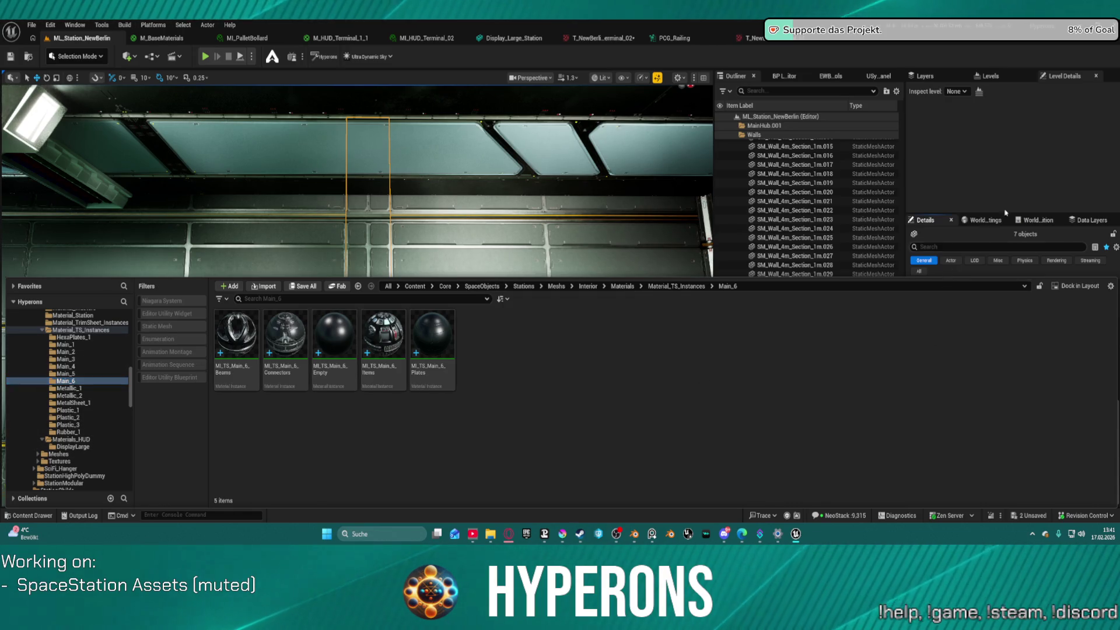
- In Material_TS_Instances, search 'plates' and select MI_TS_Details_2_Plates, then close the Content Drawer
key(ctrl+space)
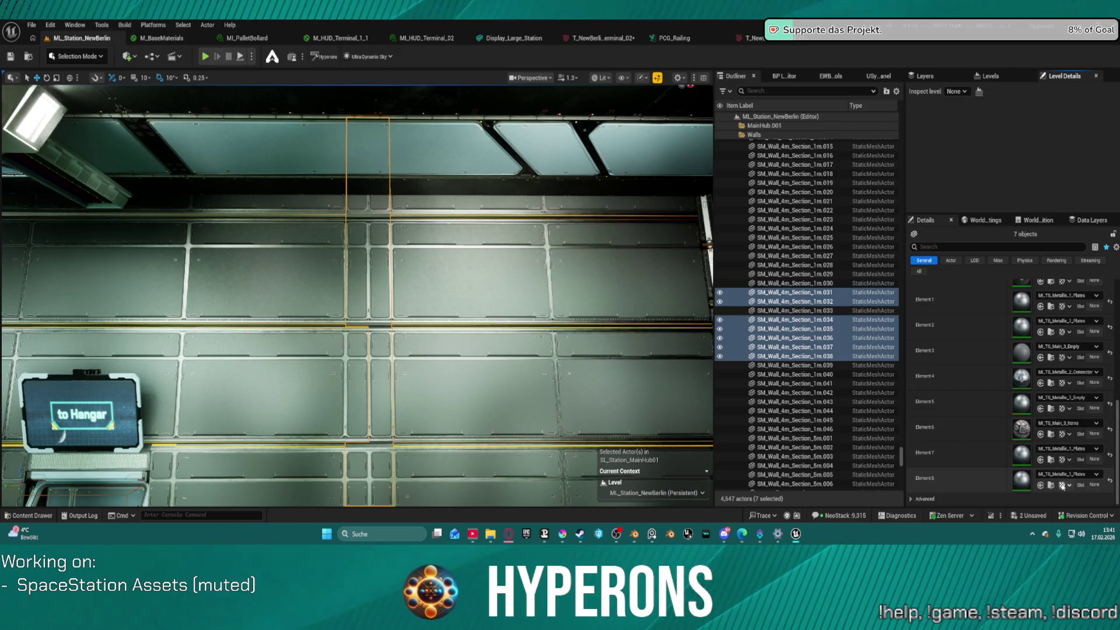
click(1053, 486)
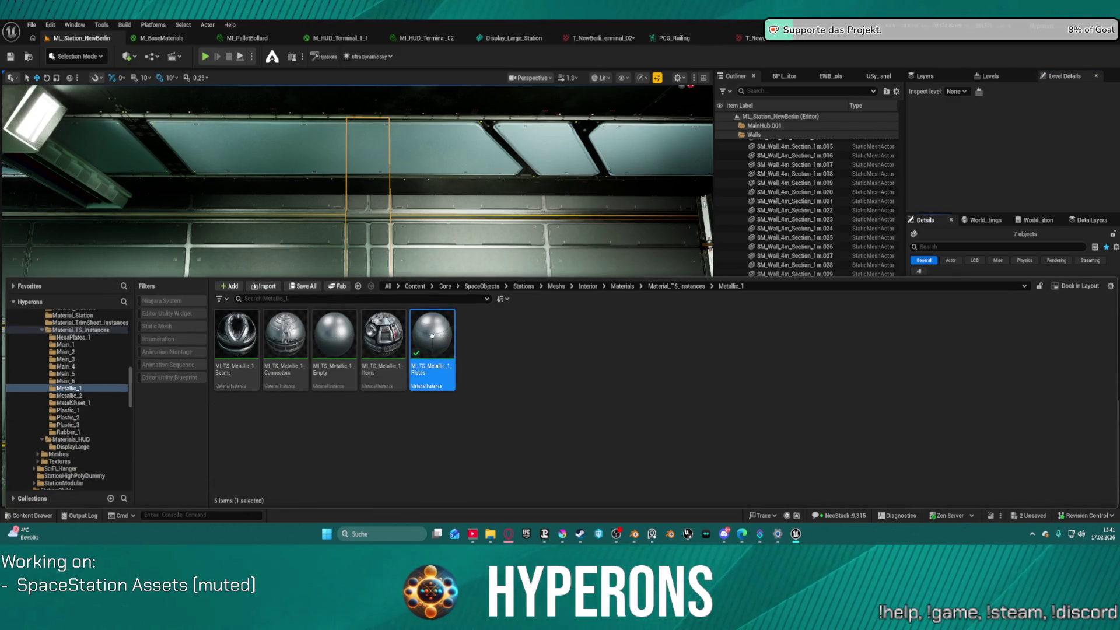
key(alt+Left)
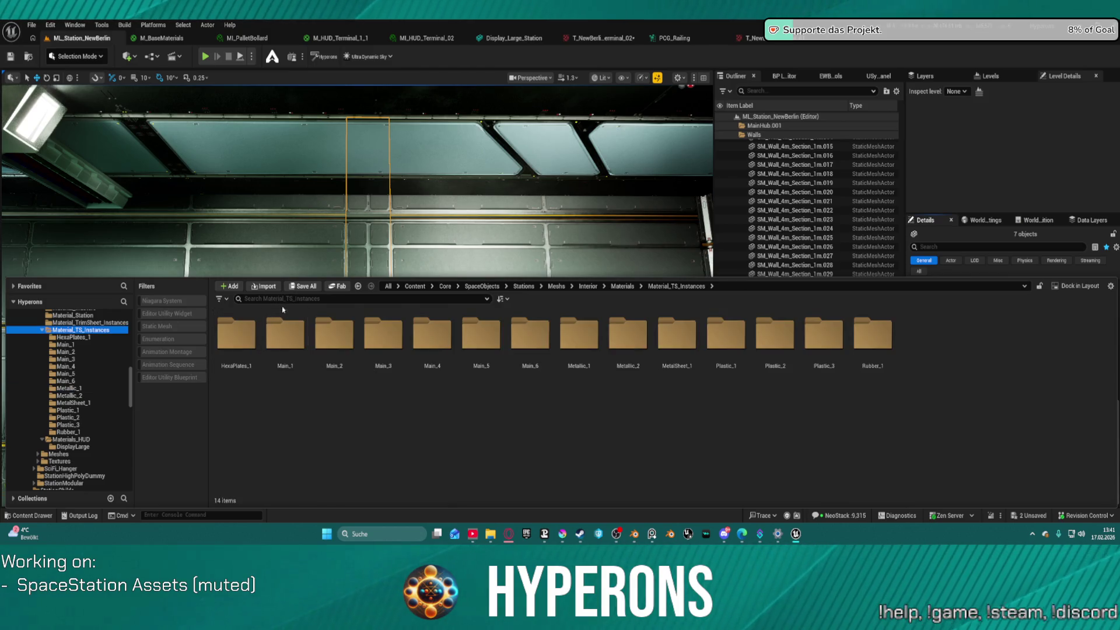
text(pla)
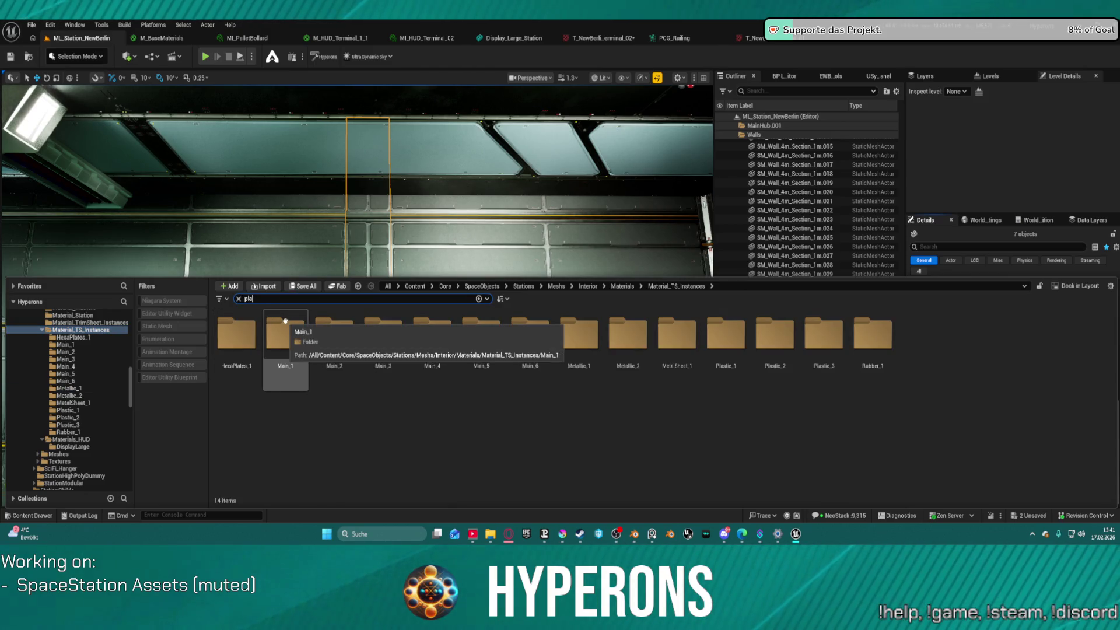
text(tes)
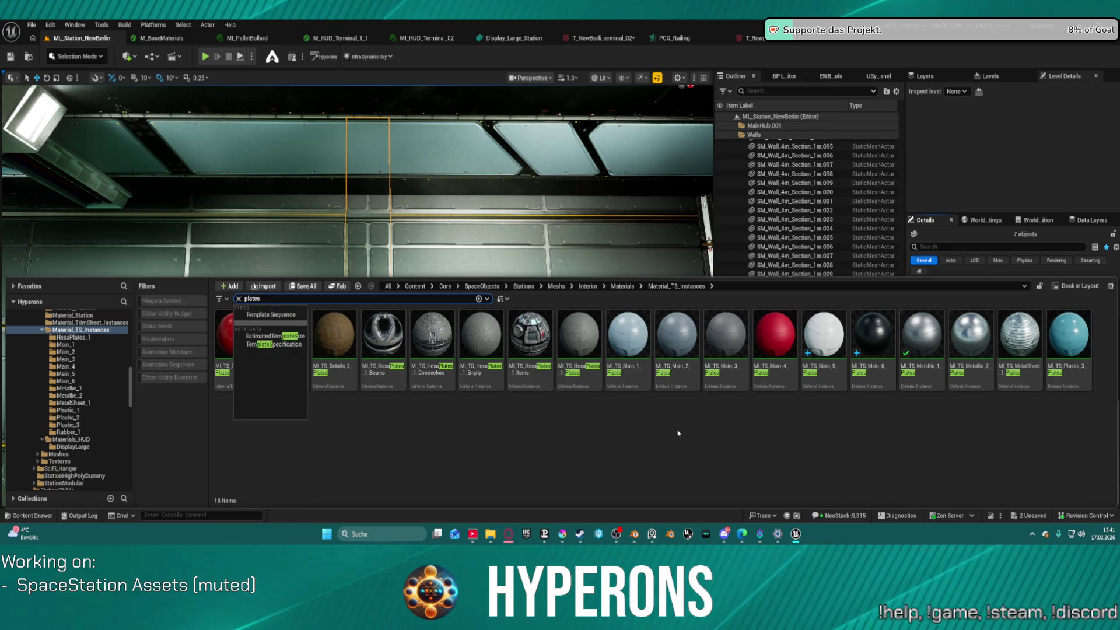
click(285, 335)
key(ctrl+space)
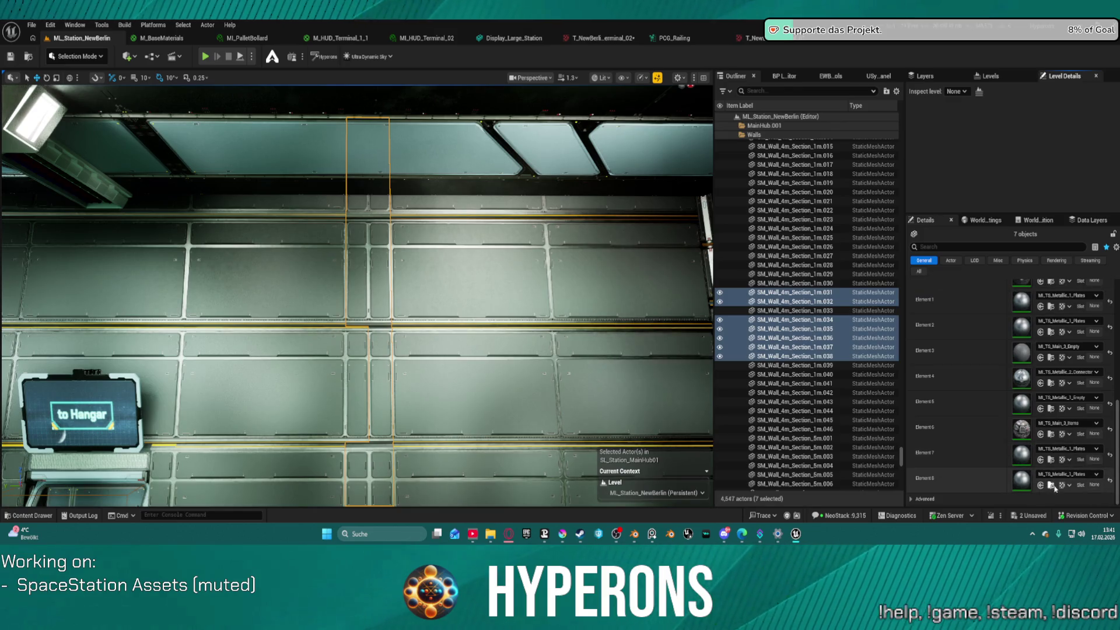
- Apply the selected plates material to Element 8 on the seven walls and frame them to inspect the stripe
click(1040, 489)
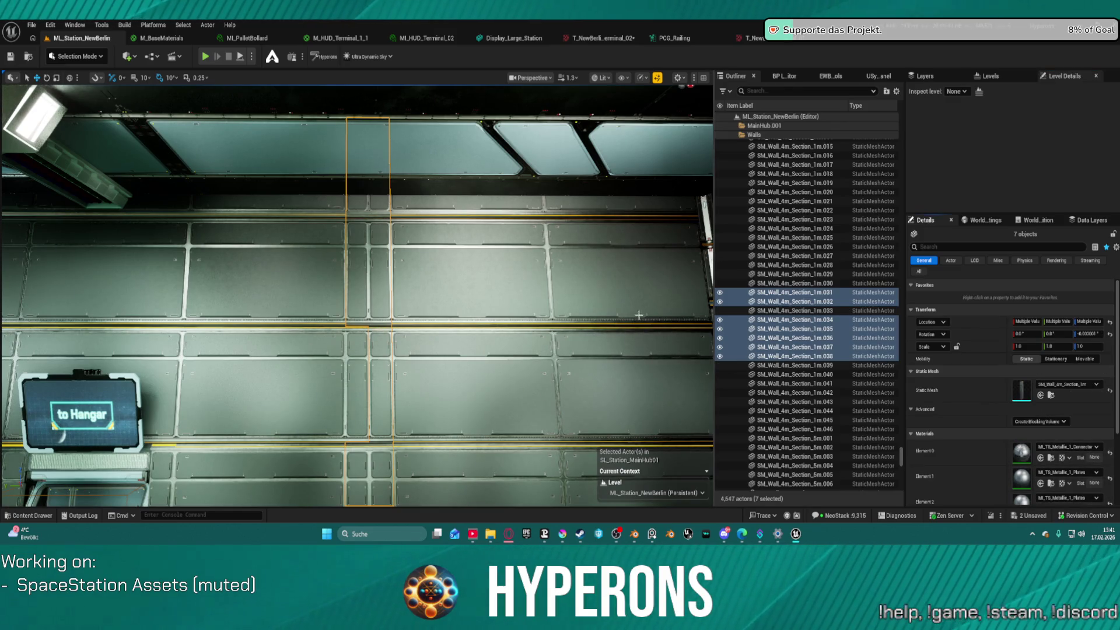
mouse_move(355, 307)
mouse_down()
mouse_move(355, 239)
mouse_move(355, 292)
mouse_move(354, 262)
mouse_move(385, 262)
mouse_up()
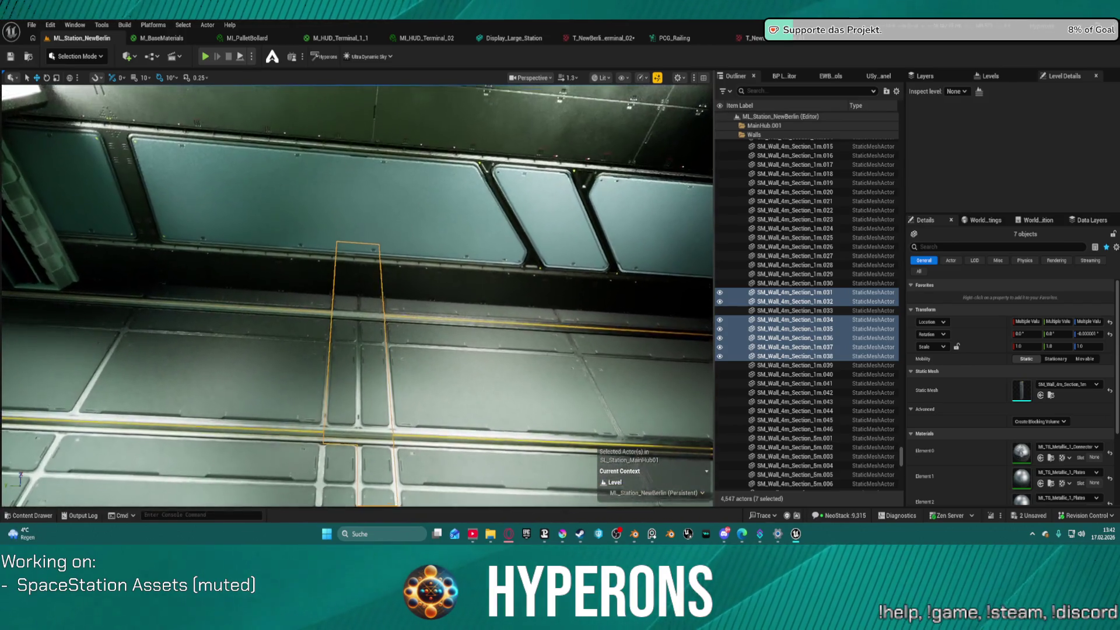
scroll(357, 296, up, 5)
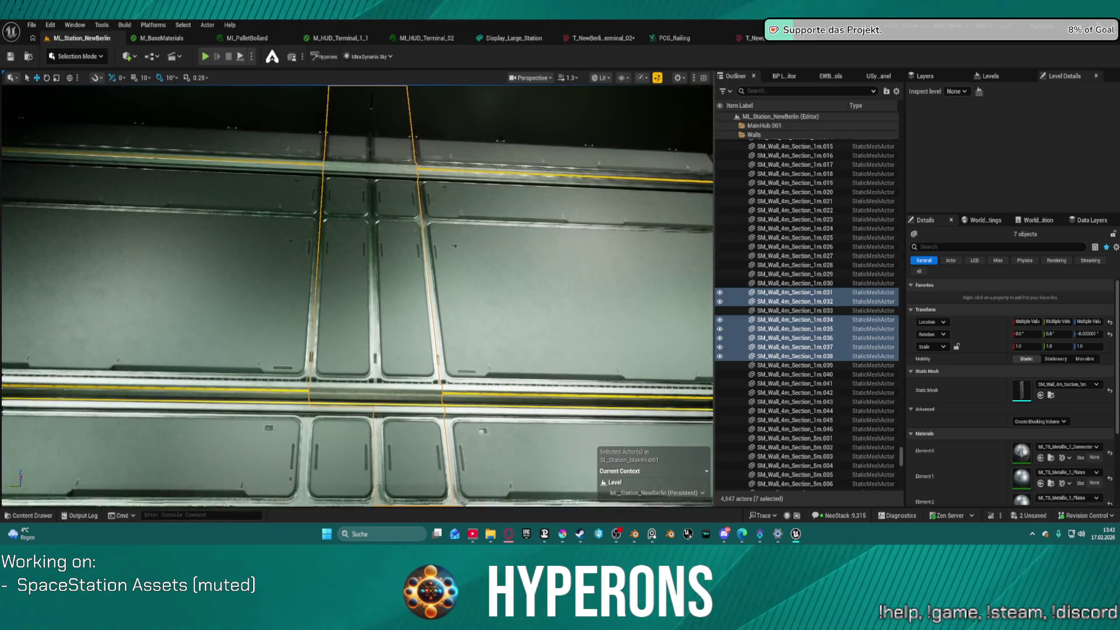
scroll(357, 296, up, 3)
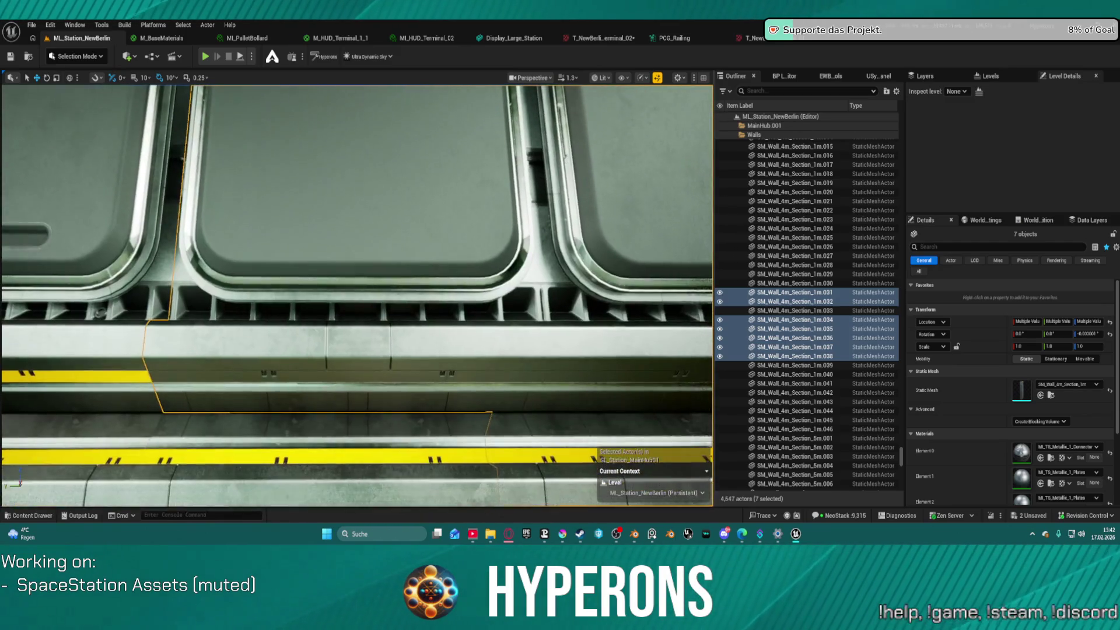
key(f)
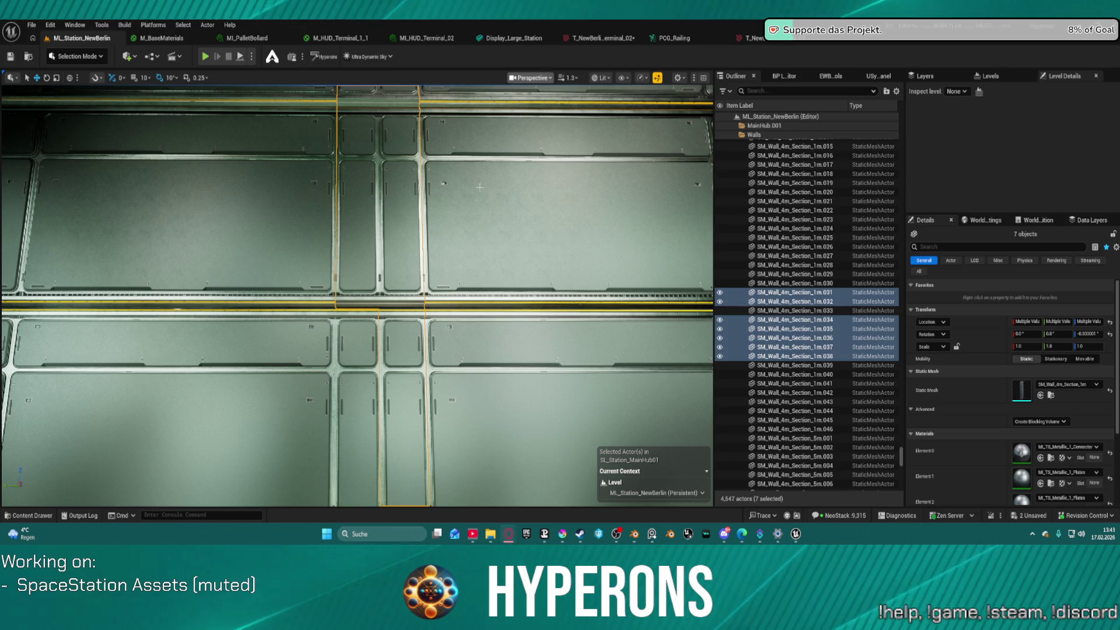
key(f)
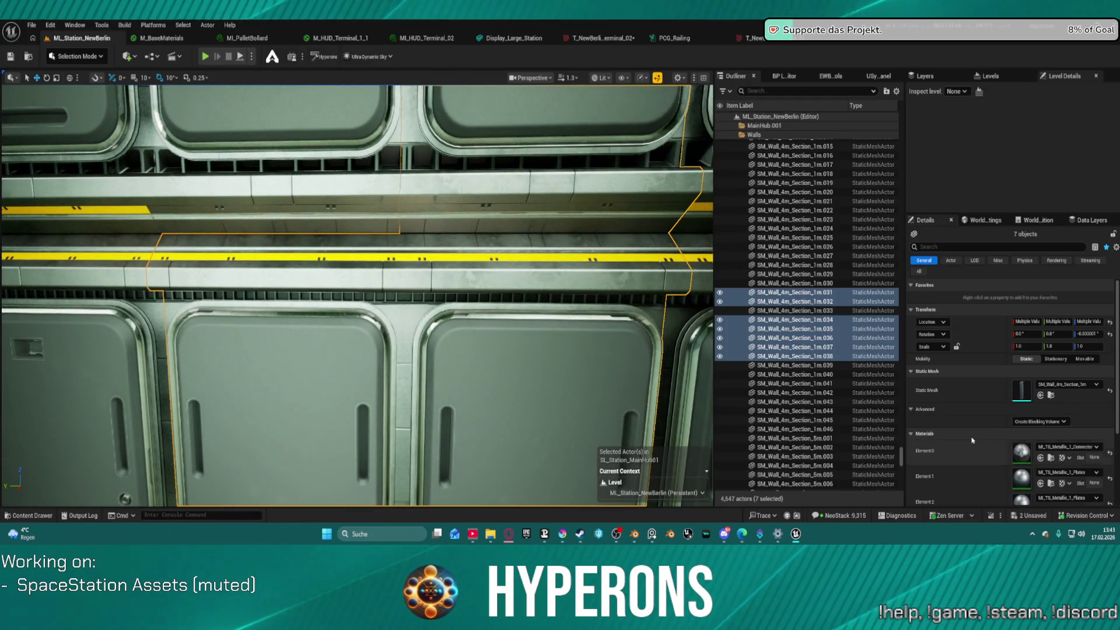
- Select wall 7m.029, then wall 1m.033, and fly the camera toward that panel
scroll(970, 439, down, 4)
scroll(970, 439, down, 1)
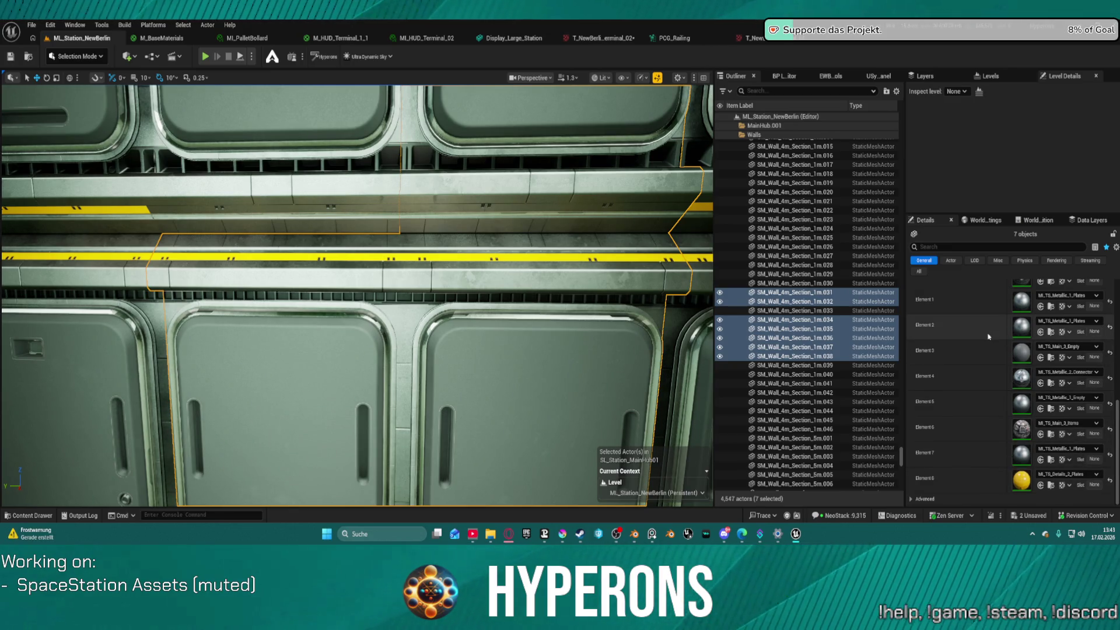
scroll(988, 336, up, 1)
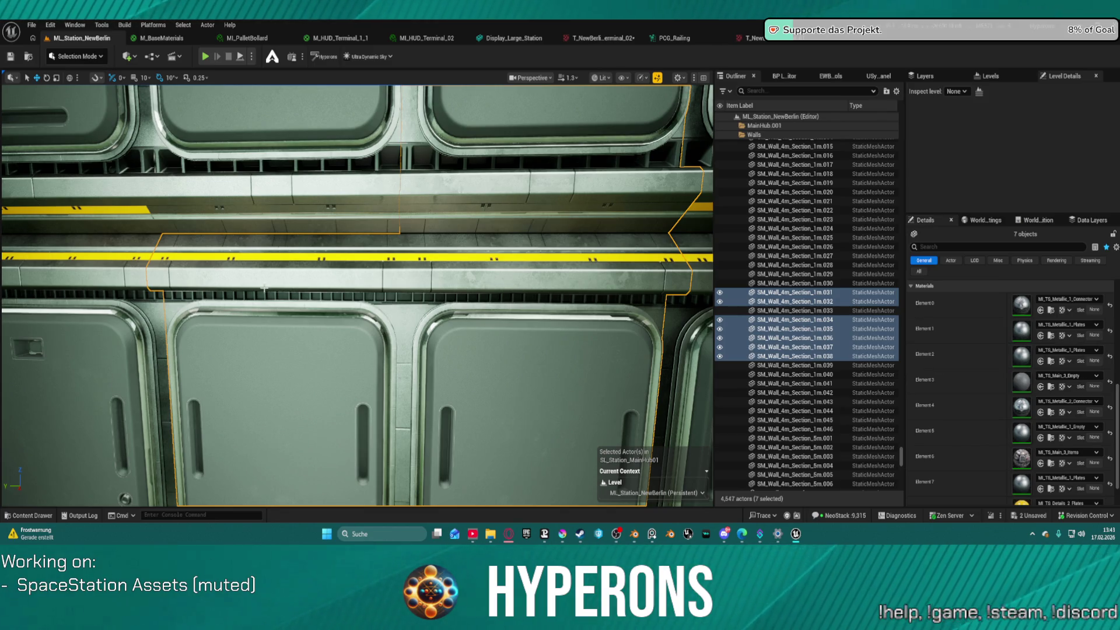
click(74, 164)
scroll(1050, 503, down, 8)
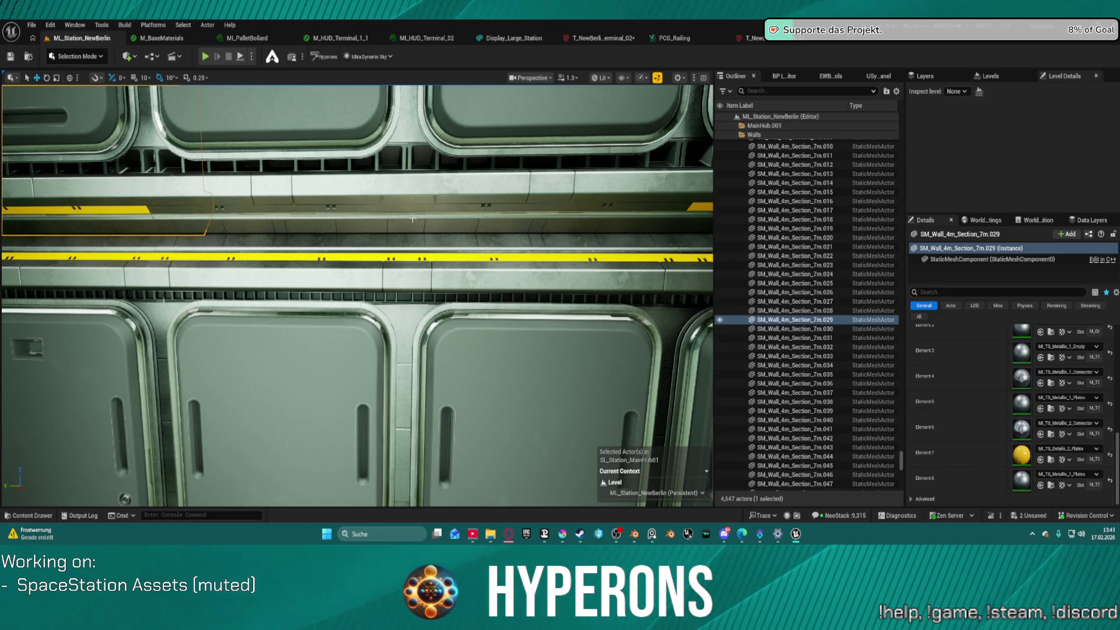
click(274, 193)
scroll(974, 439, down, 8)
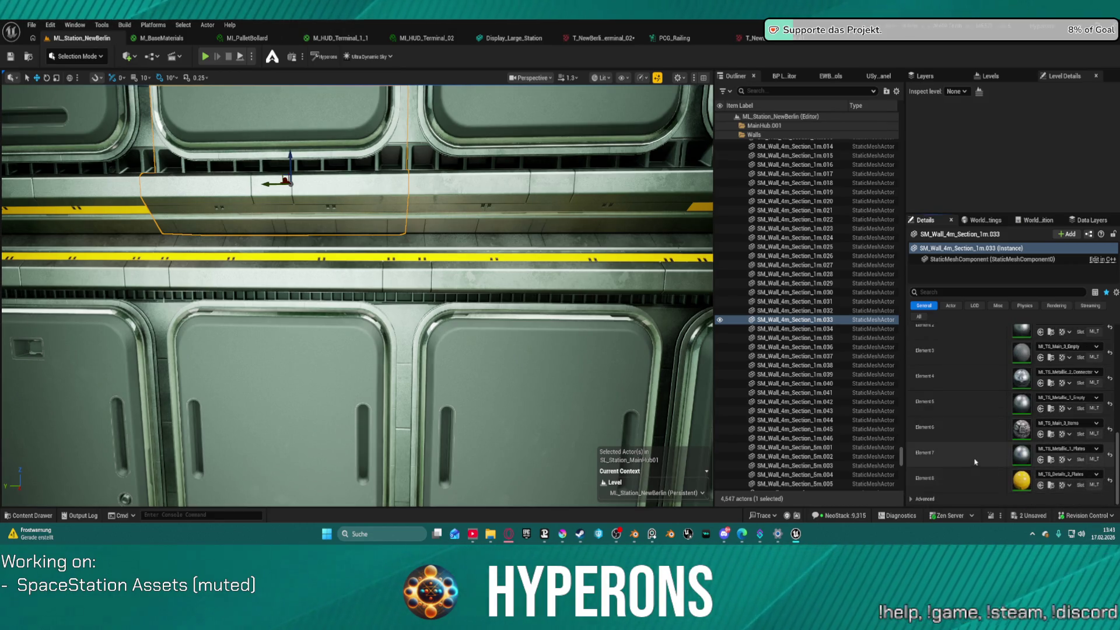
scroll(974, 461, up, 10)
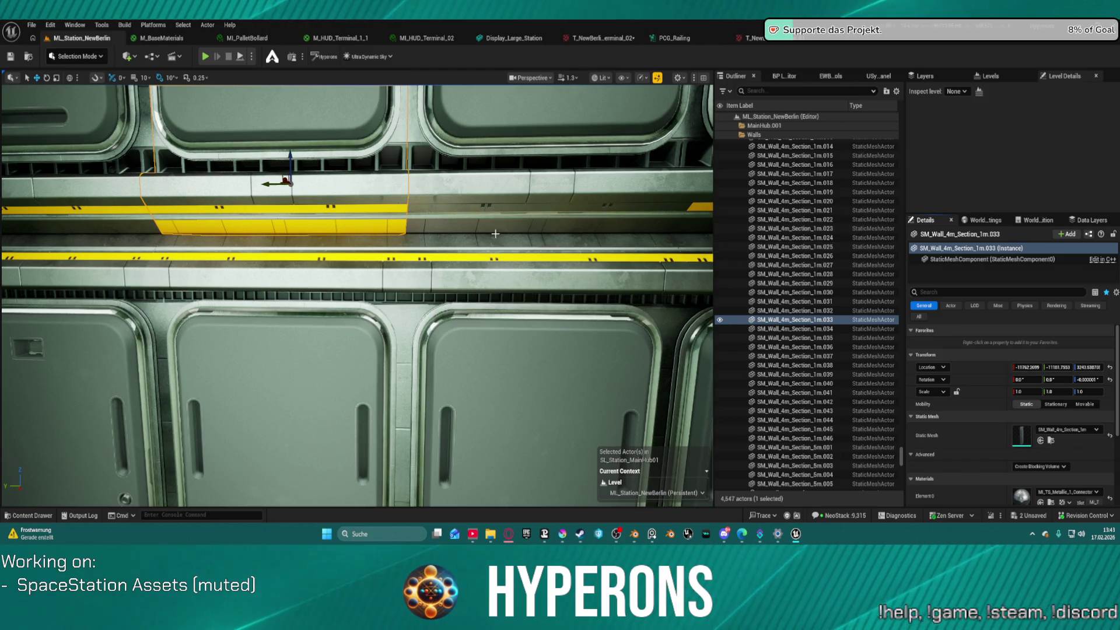
mouse_move(516, 223)
mouse_down()
mouse_move(515, 245)
mouse_move(516, 210)
mouse_move(479, 187)
mouse_move(443, 245)
mouse_move(402, 180)
mouse_move(385, 222)
mouse_move(502, 262)
mouse_up()
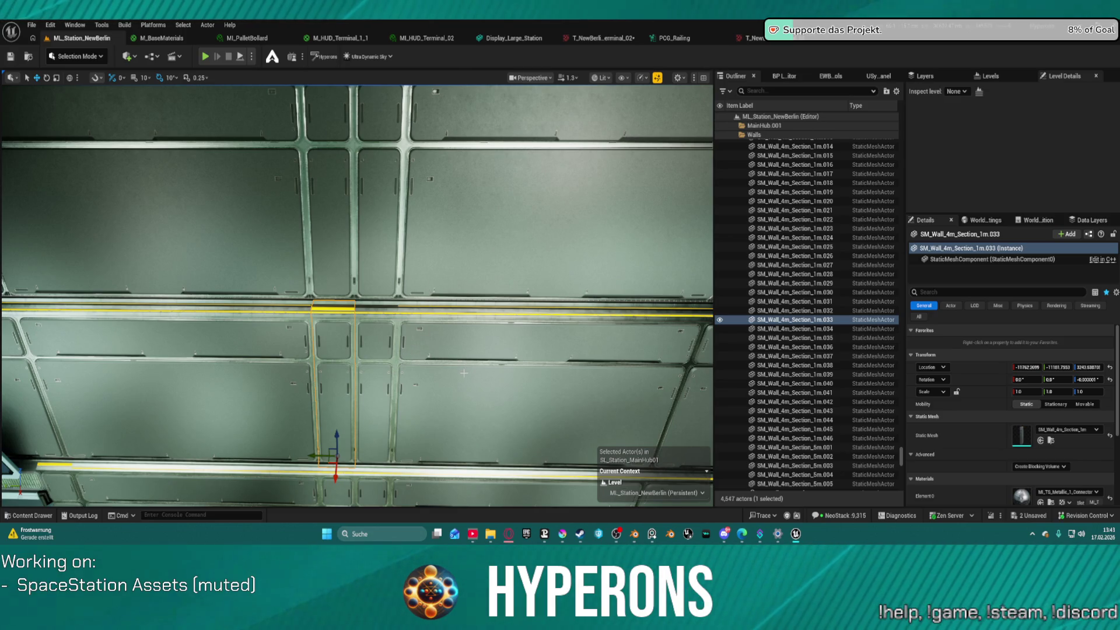
- Undo three times back to the seven selected sections, then add 1m.033 to the selection
key(ctrl+z)
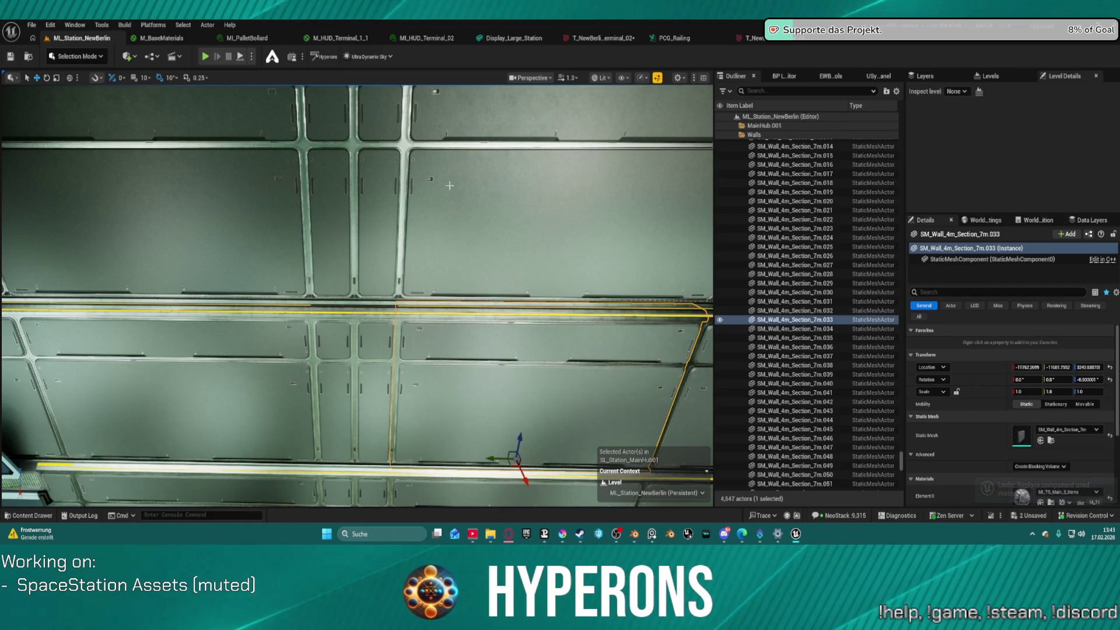
key(ctrl+z)
key(ctrl+z)
key(ctrl+z)
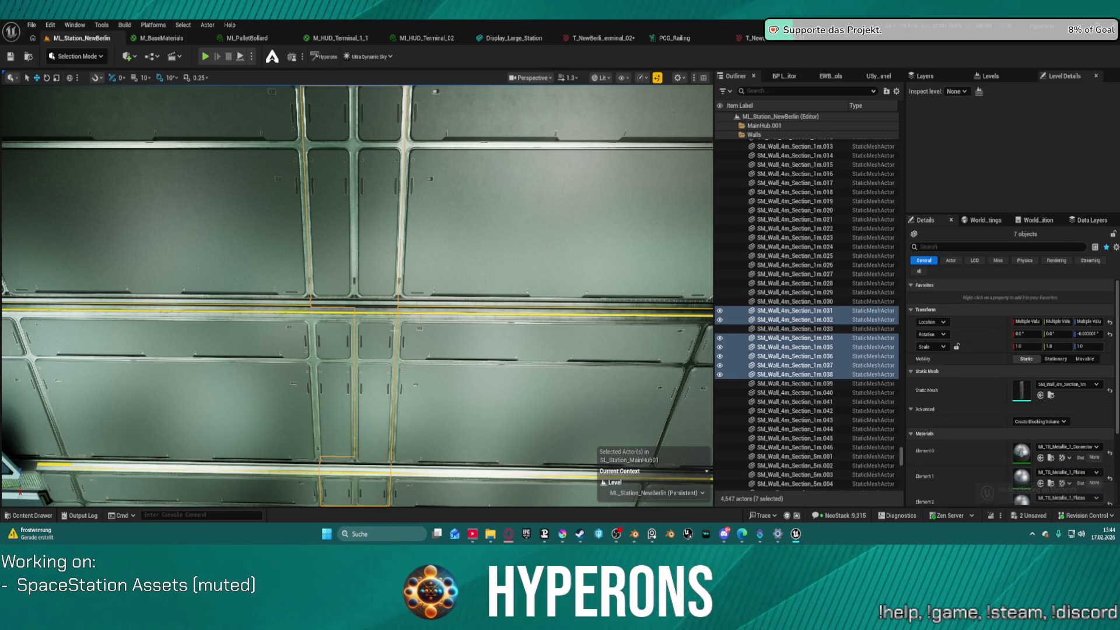
key(ctrl+z)
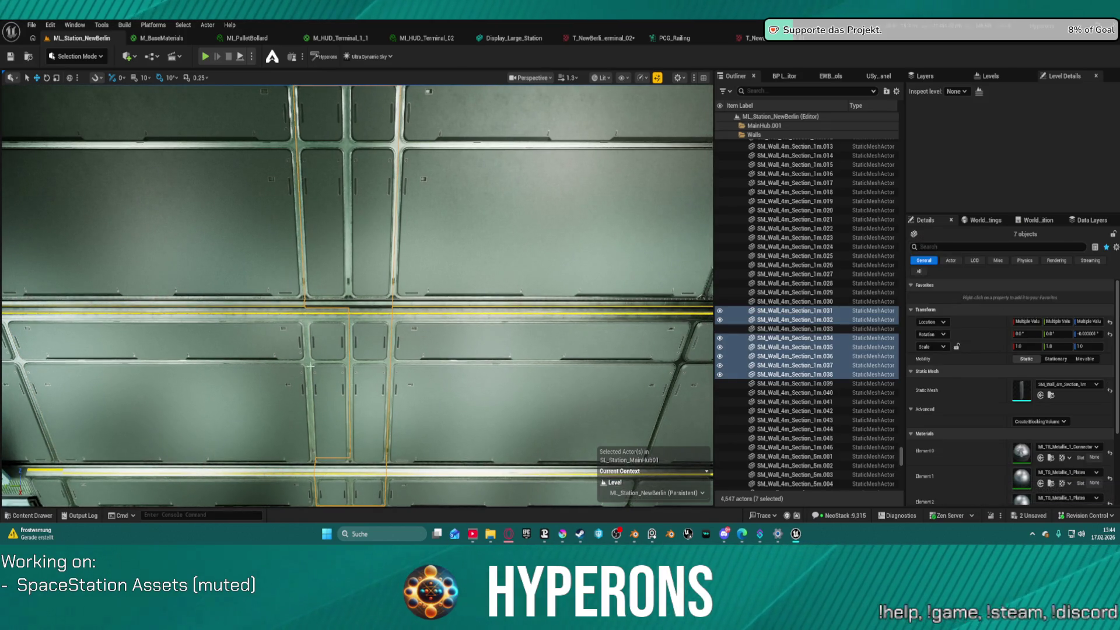
ctrl+click(320, 380)
- Paste the copied material into Element 7 on all eight walls, apply it, and frame the selection
scroll(1033, 432, down, 5)
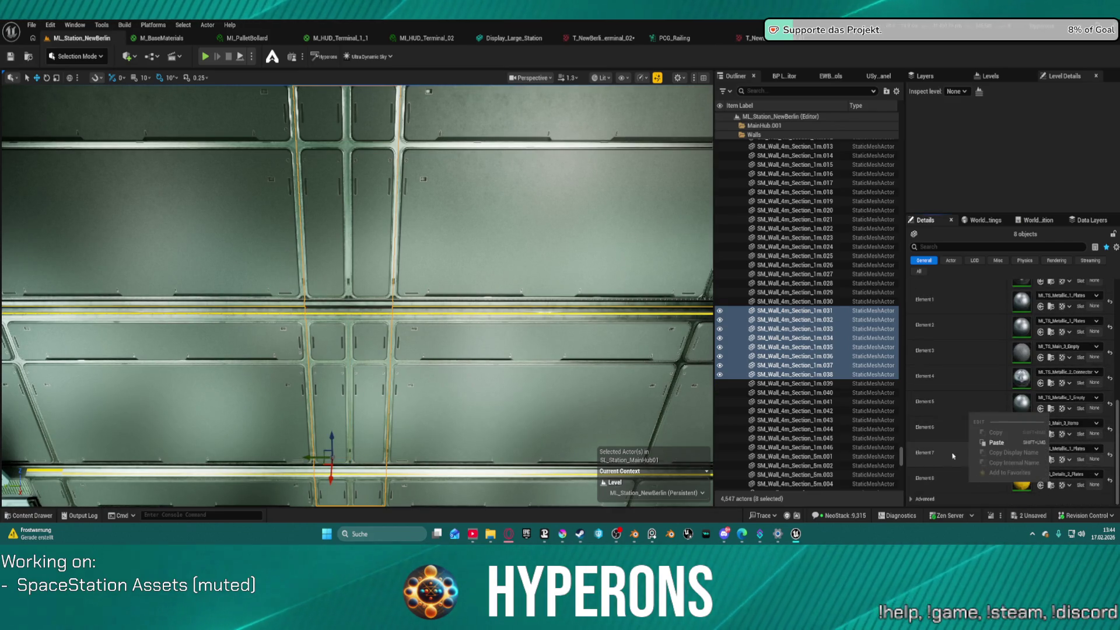
right_click(979, 490)
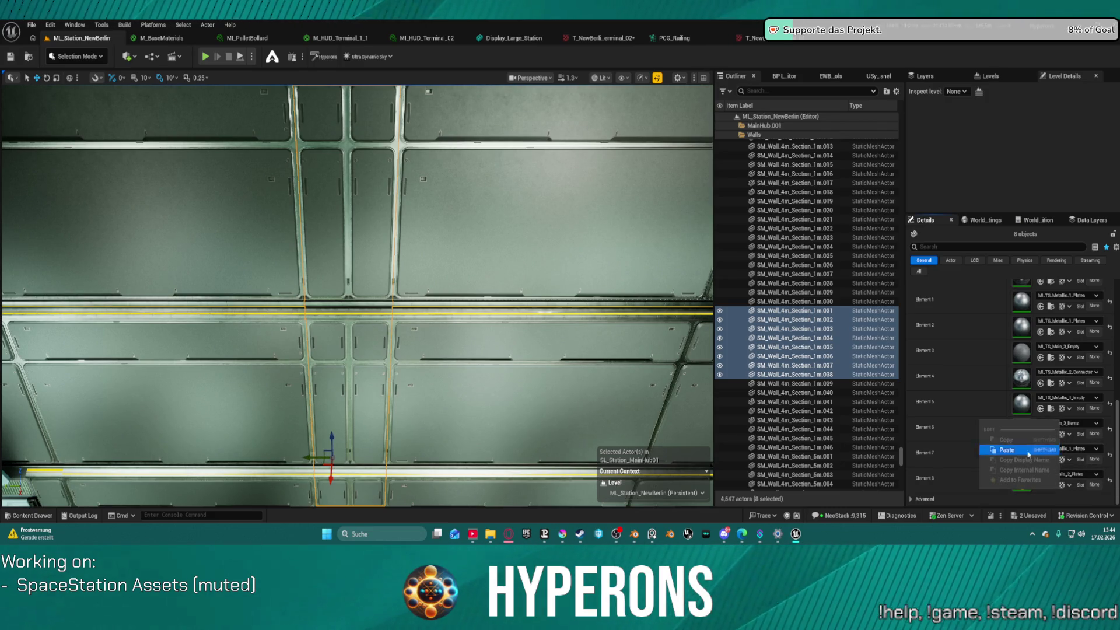
click(960, 455)
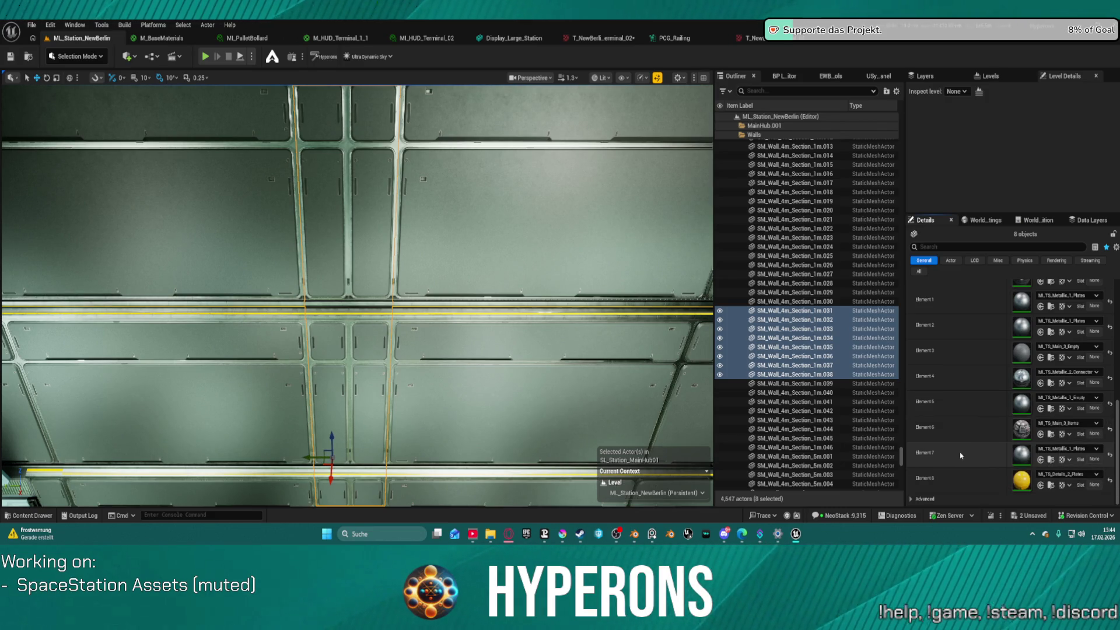
click(1041, 460)
key(f)
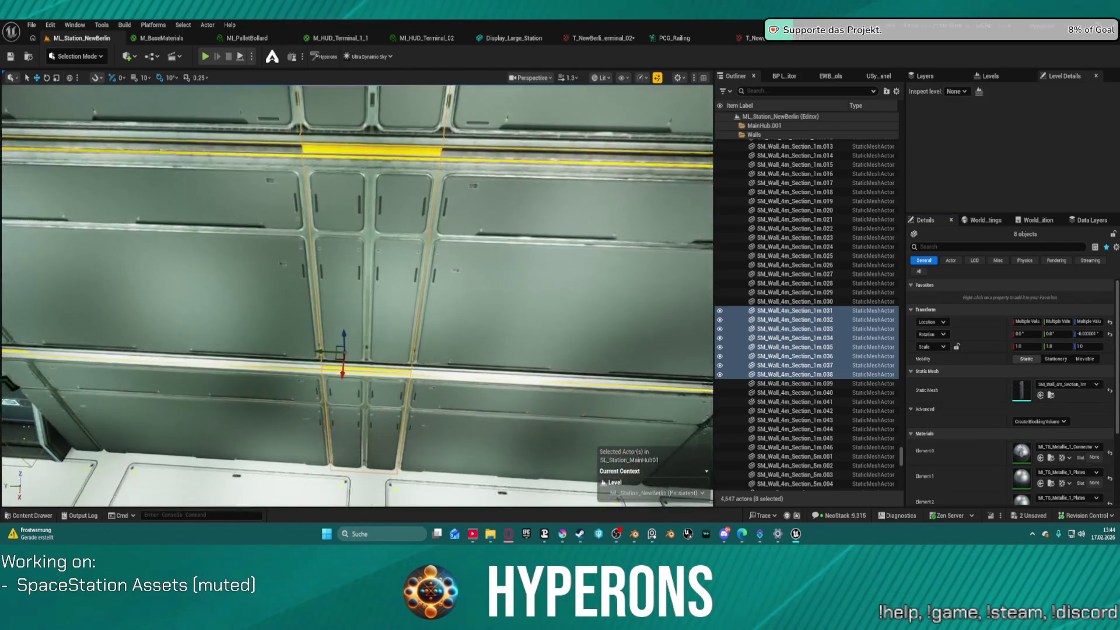
key(f)
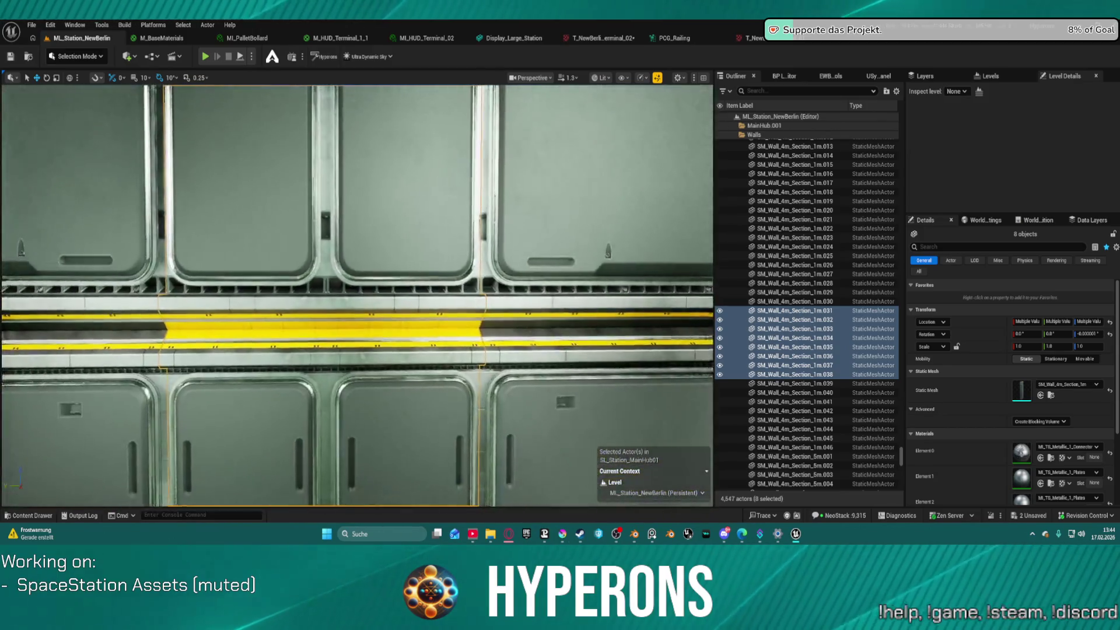
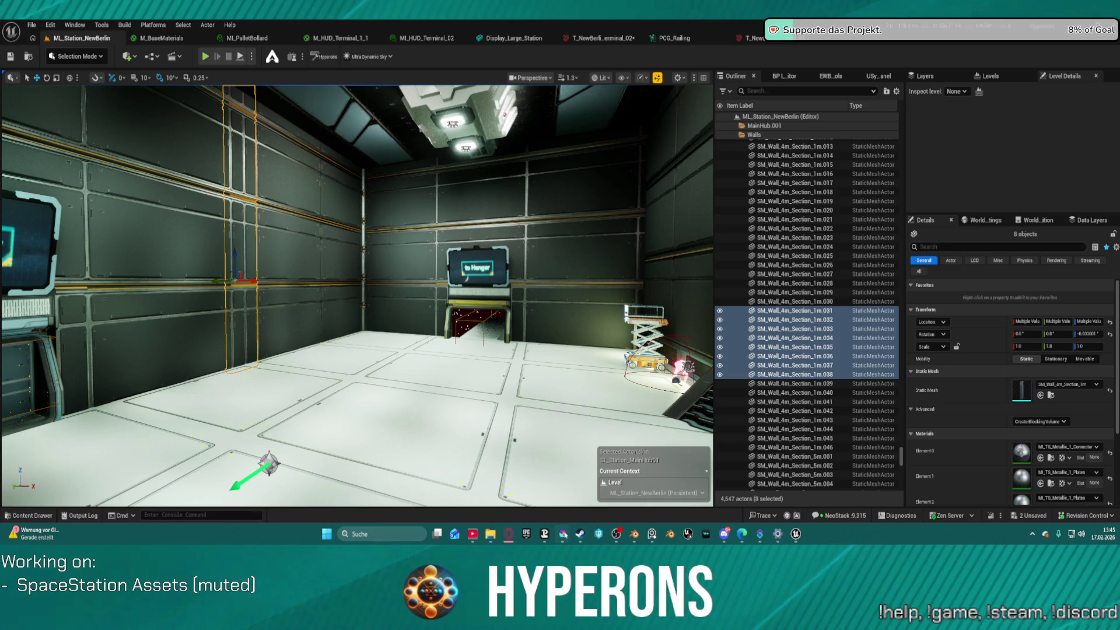
- Switch from Unreal Engine to the Krita window holding the Hangars terminal texture
mouse_move(562, 533)
click(545, 469)
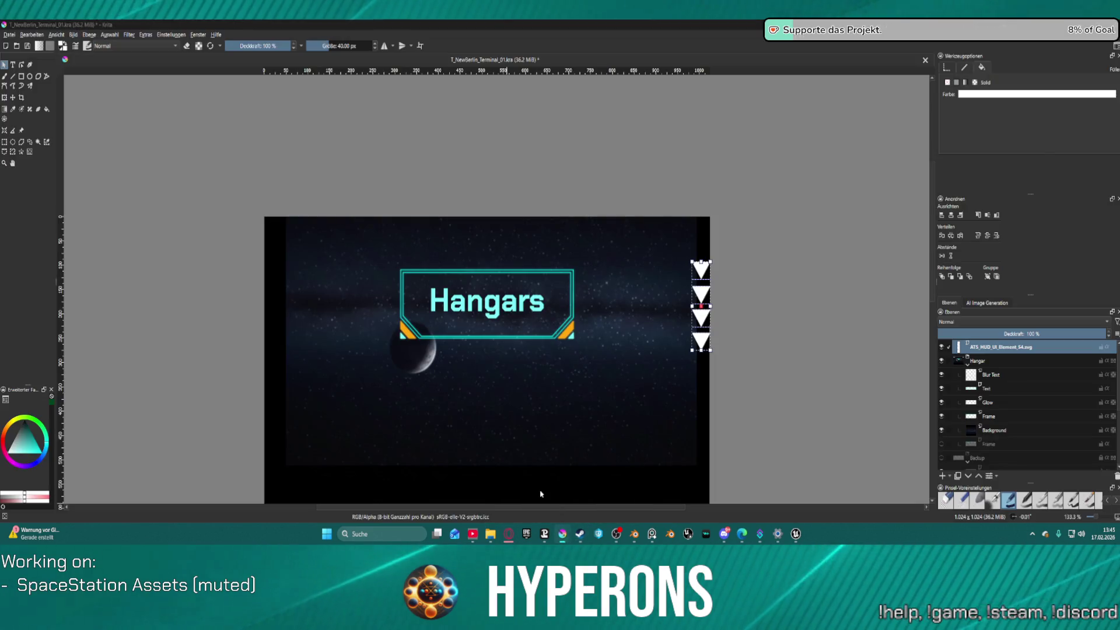
- Paste the planet-and-galaxy starfield image as a new layer above the Background layer
click(978, 431)
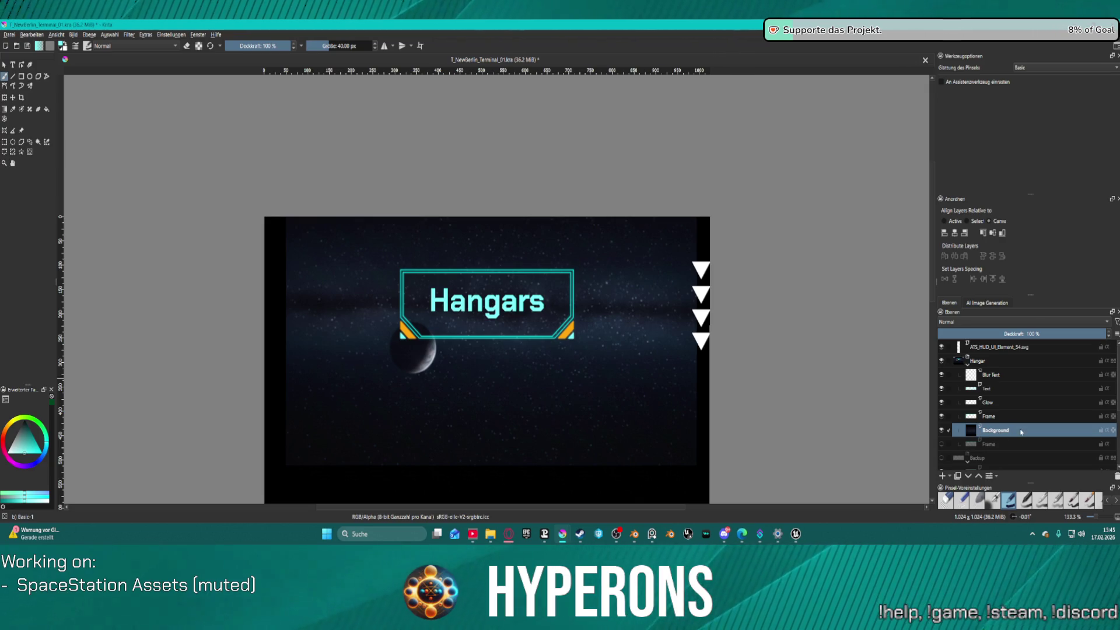
key(ctrl+v)
scroll(692, 389, down, 3)
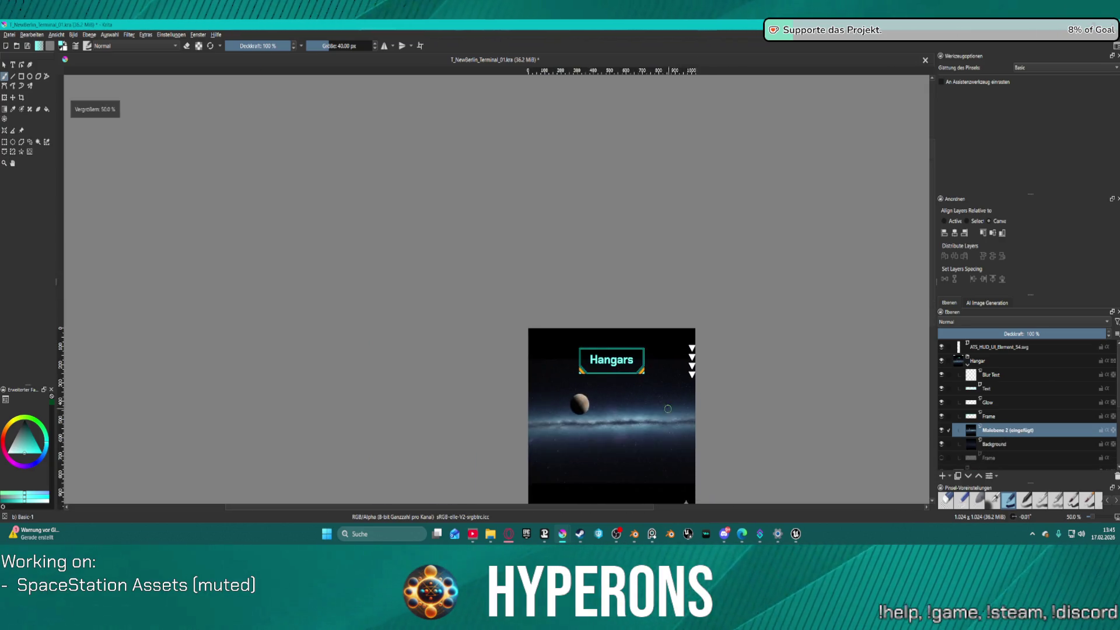
scroll(691, 388, up, 1)
scroll(692, 388, down, 1)
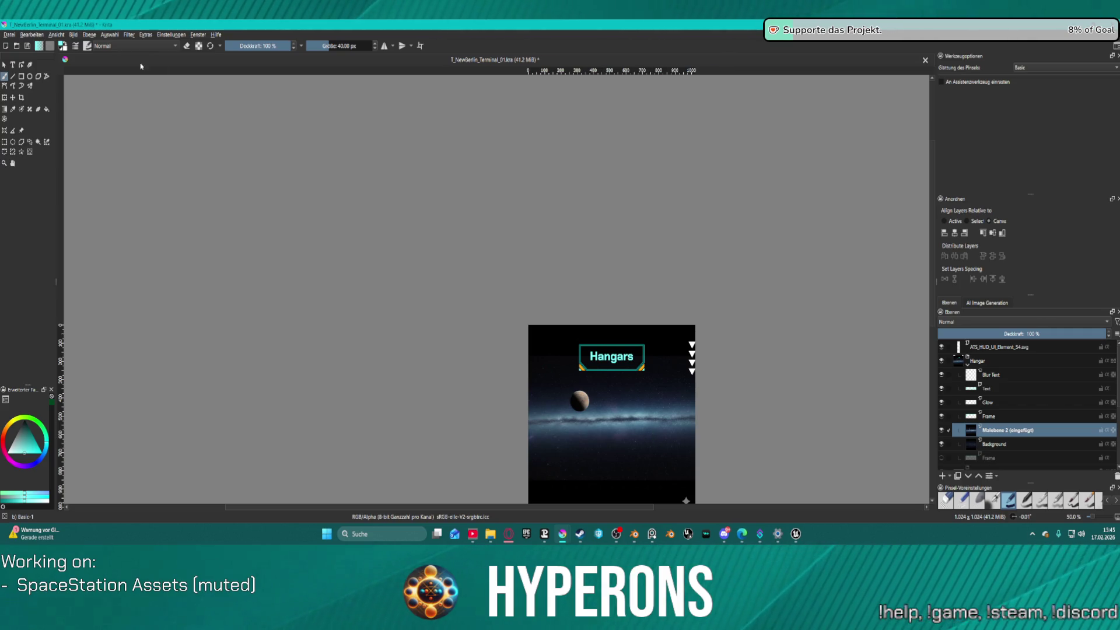
- Drag the starfield layer upward so the planet sits beside the Hangars sign
click(12, 97)
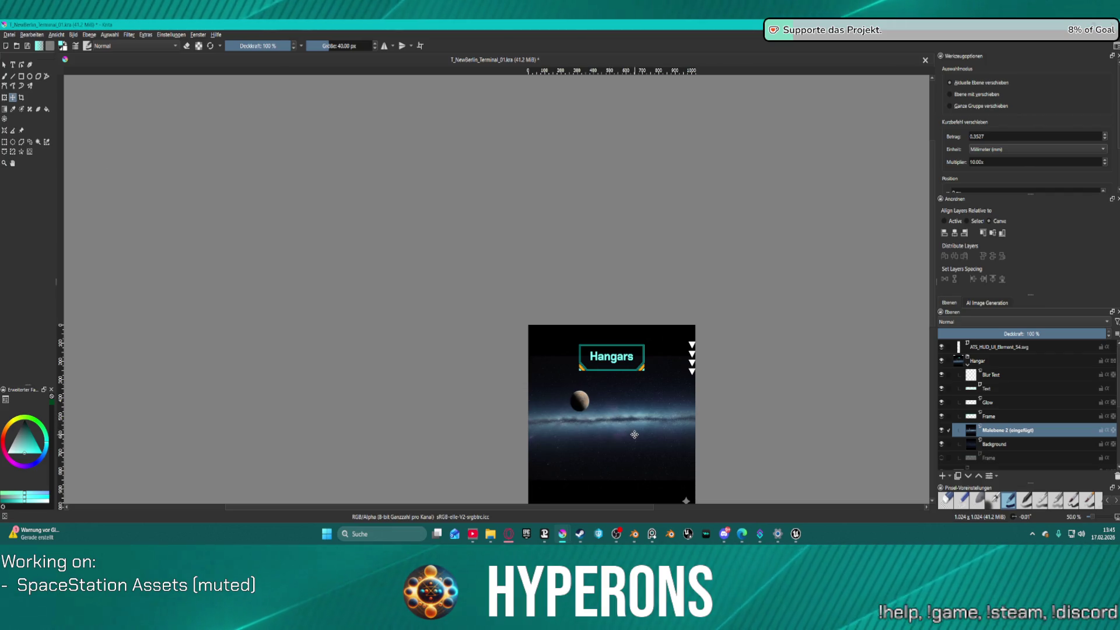
mouse_move(630, 441)
mouse_down()
mouse_move(629, 393)
mouse_move(627, 412)
mouse_up()
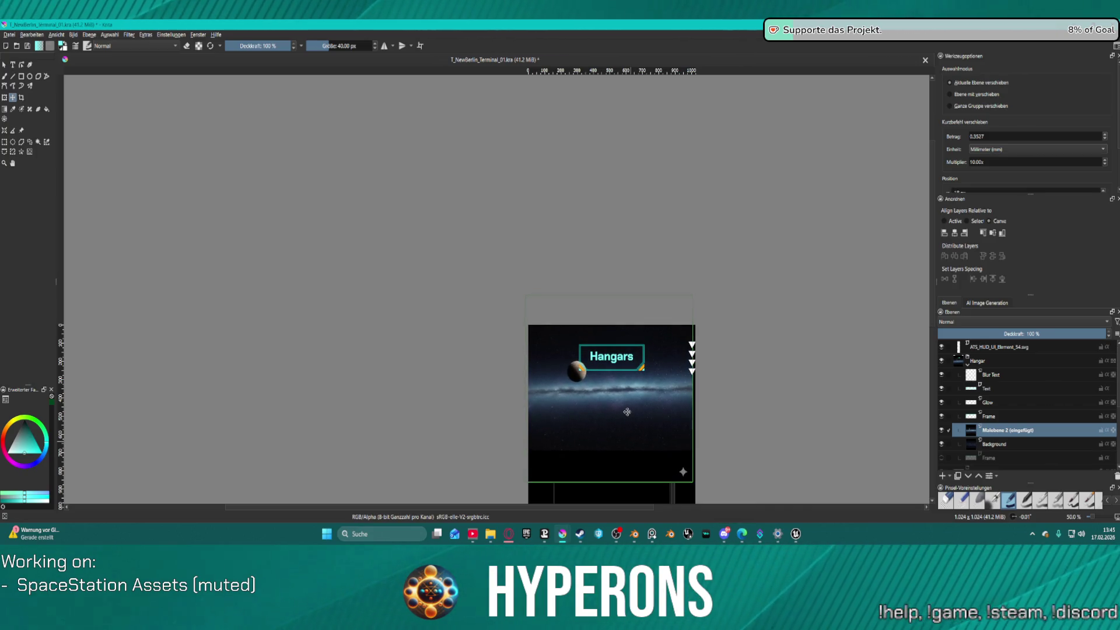
drag(627, 411, 630, 410)
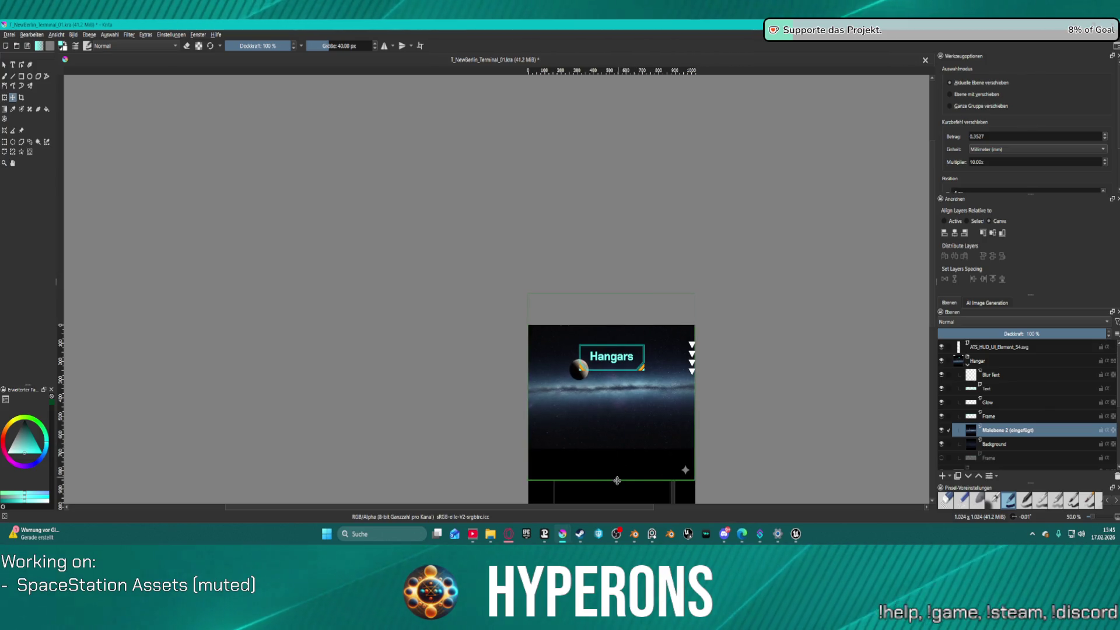
drag(627, 442, 630, 428)
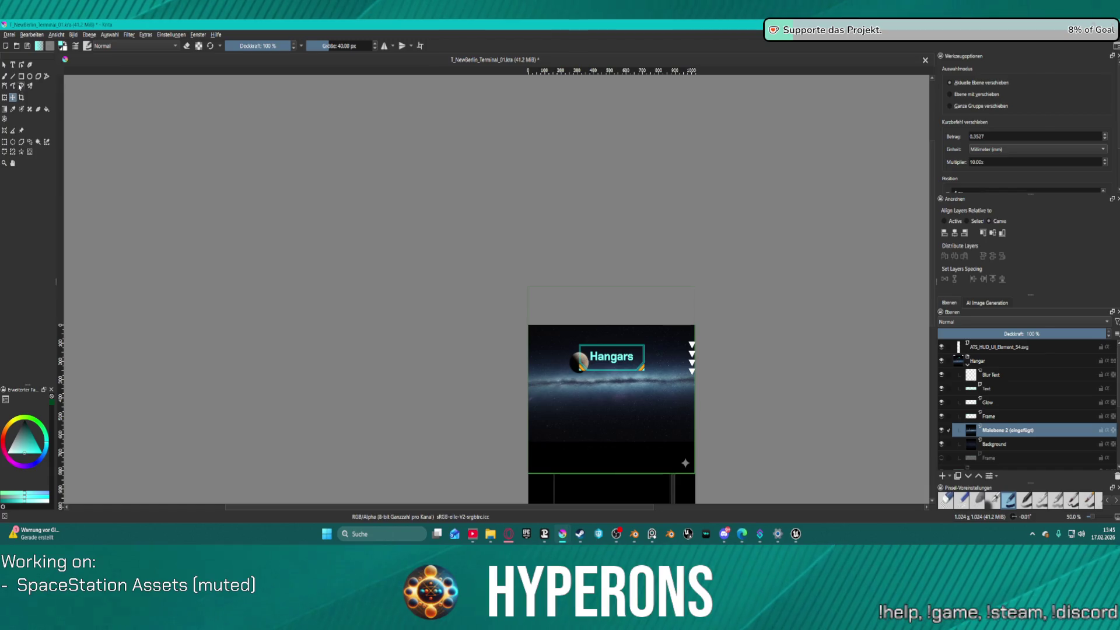
click(4, 97)
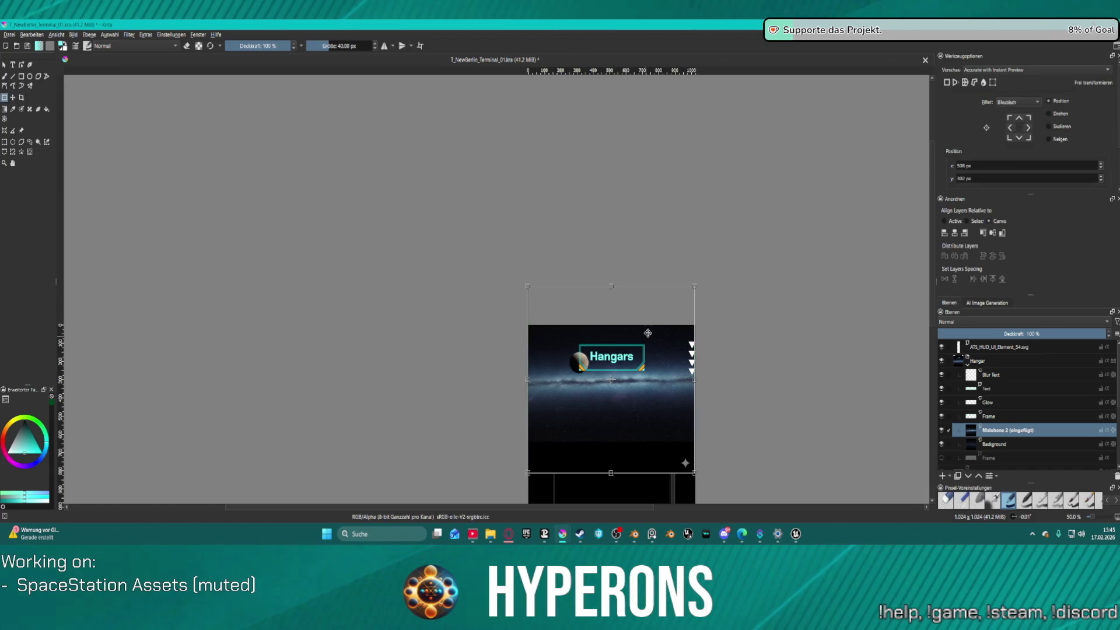
- Rotate the starfield layer, mirror it horizontally, and move it further up
mouse_move(708, 274)
mouse_down()
mouse_move(729, 338)
mouse_move(683, 485)
mouse_move(525, 479)
mouse_move(428, 421)
mouse_move(547, 425)
mouse_move(561, 436)
mouse_move(566, 426)
mouse_up()
right_click(581, 413)
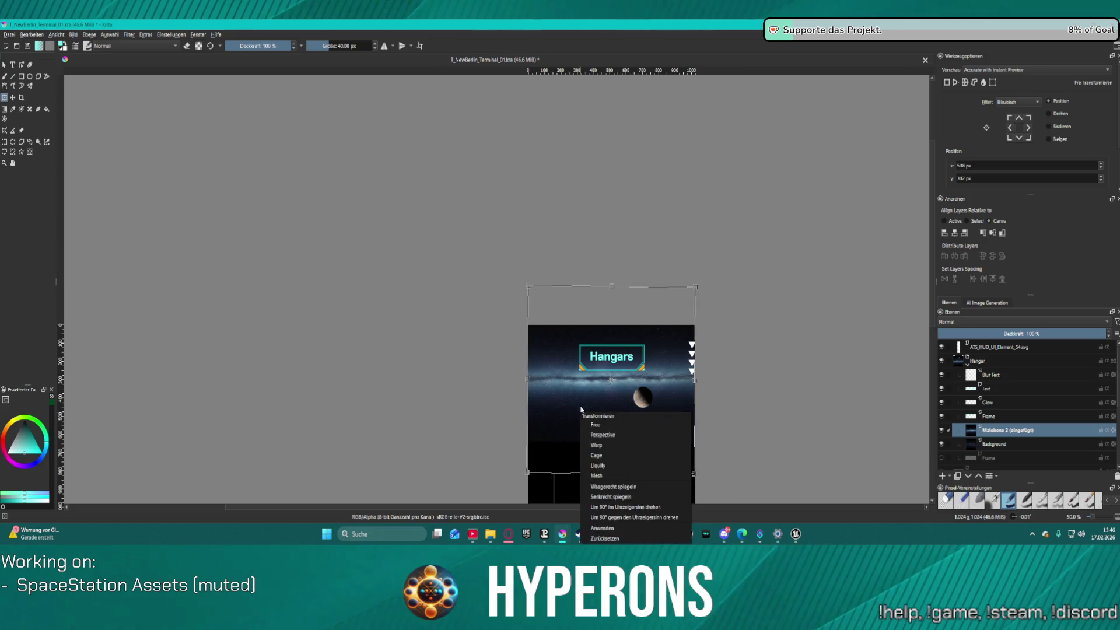
click(643, 486)
drag(638, 424, 640, 407)
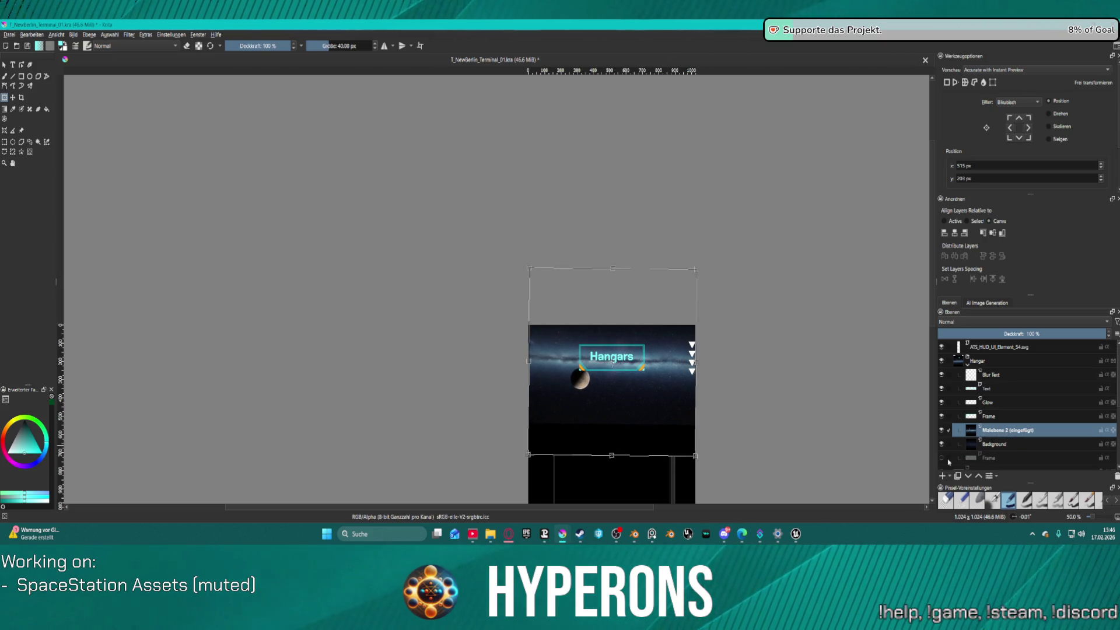
- Readjust the starfield's rotation back to its original, unrotated orientation
scroll(962, 453, down, 5)
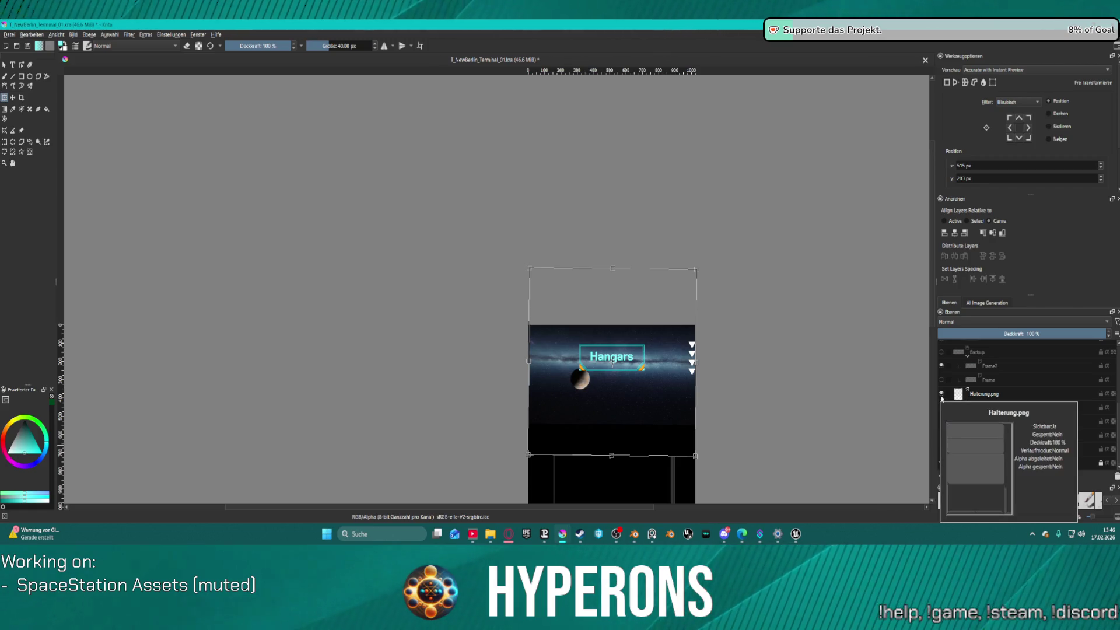
scroll(778, 391, down, 3)
right_click(779, 392)
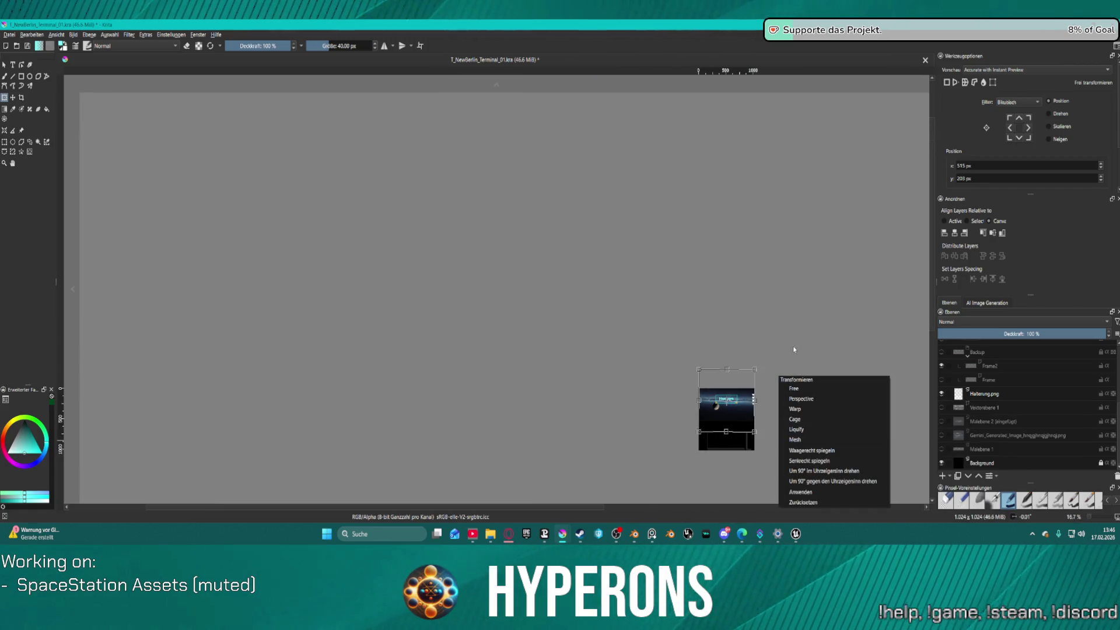
scroll(746, 379, up, 3)
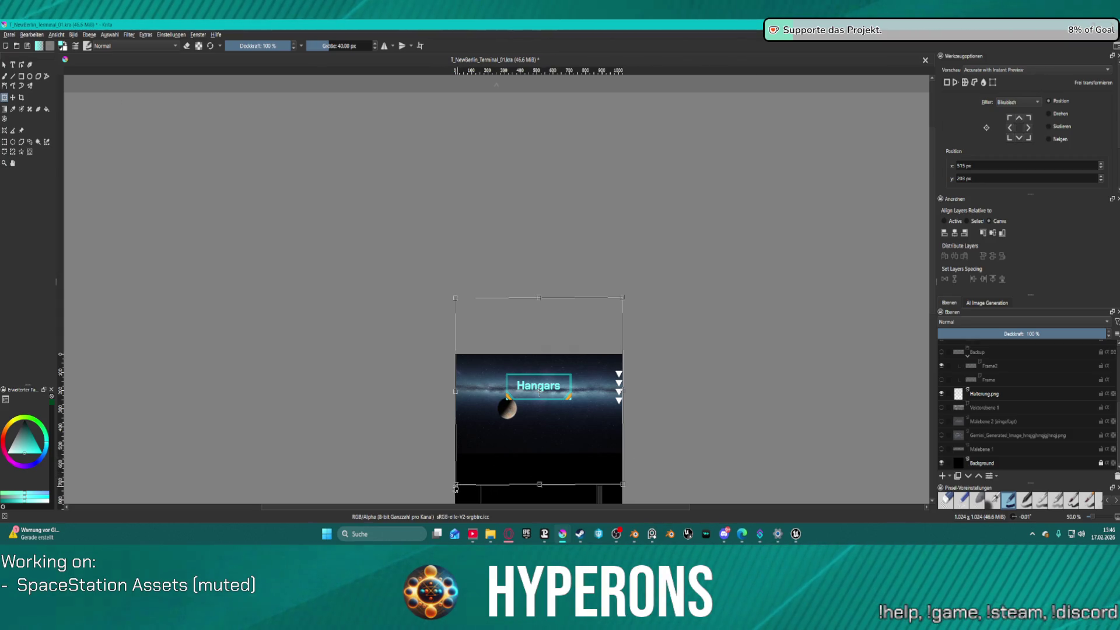
mouse_move(465, 492)
mouse_down()
mouse_move(519, 489)
mouse_move(490, 484)
mouse_move(432, 361)
mouse_move(427, 225)
mouse_move(715, 248)
mouse_move(702, 260)
mouse_move(626, 249)
mouse_up()
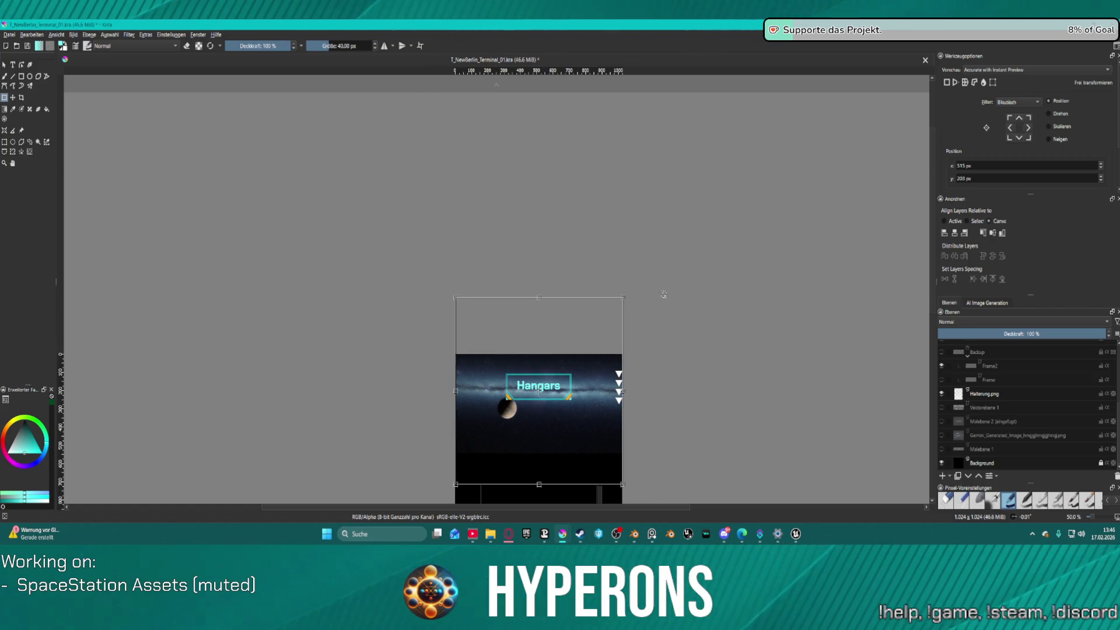
scroll(961, 376, up, 5)
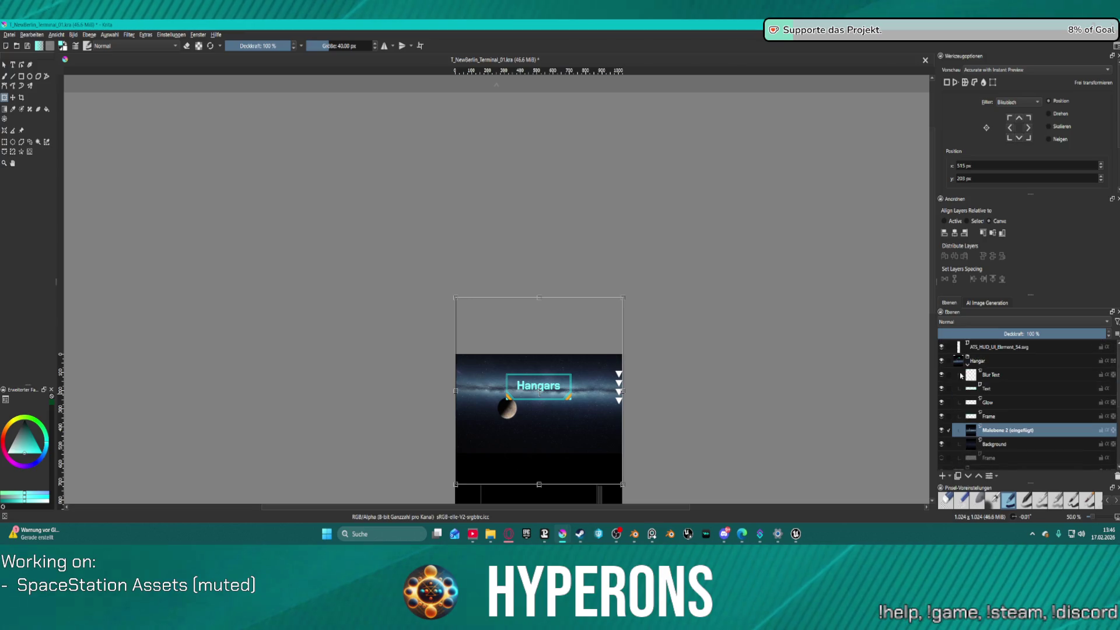
- Toggle the starfield and Background layer visibility to inspect the panels underneath
click(941, 444)
click(940, 430)
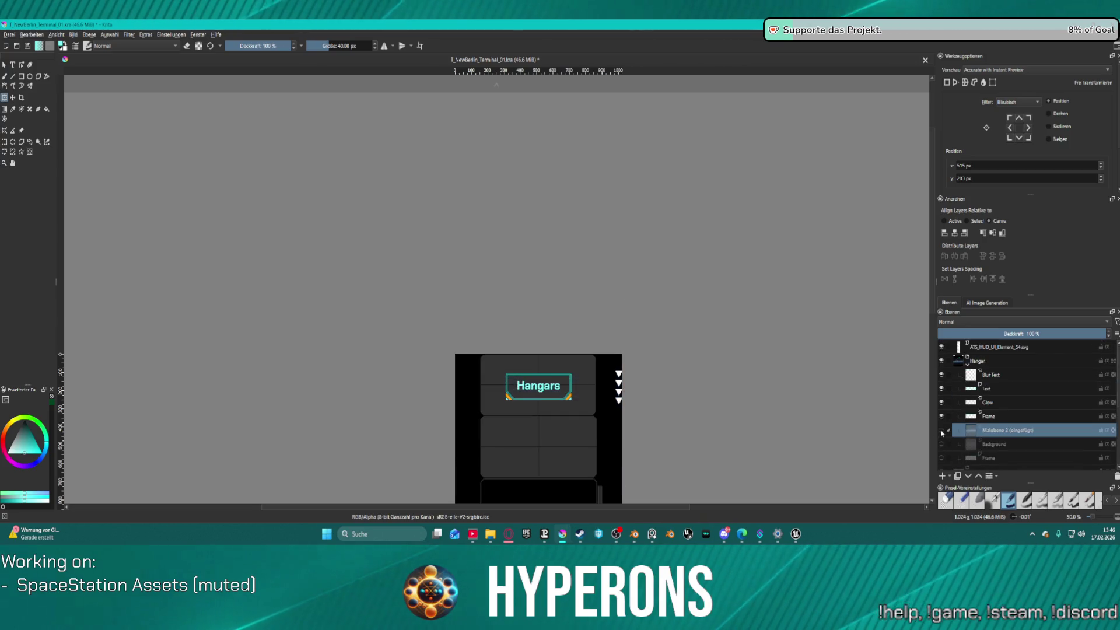
click(940, 430)
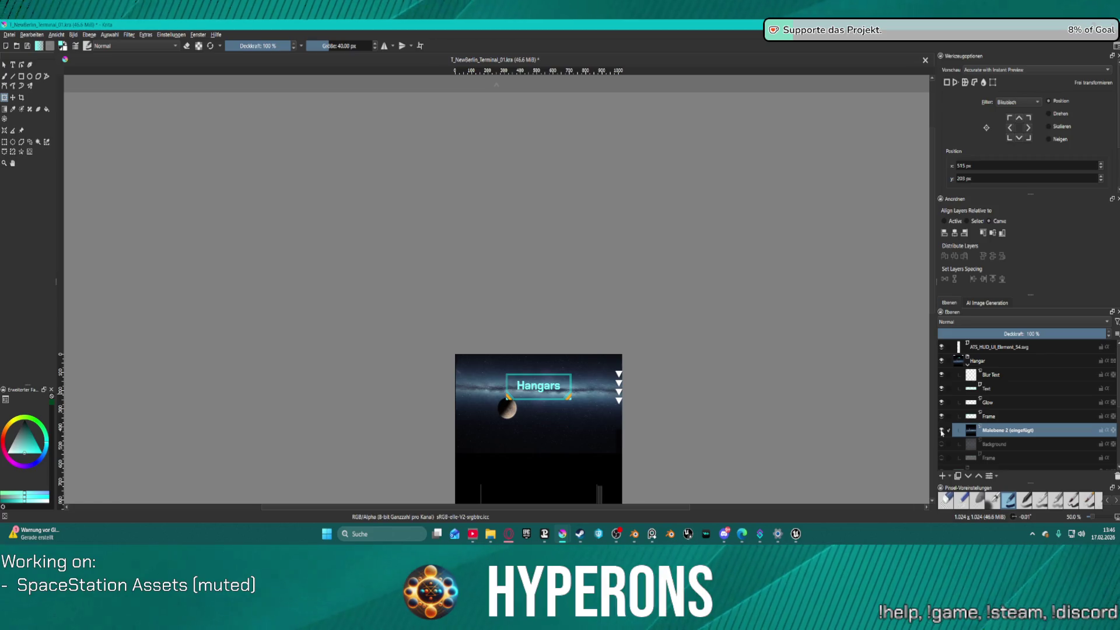
click(533, 440)
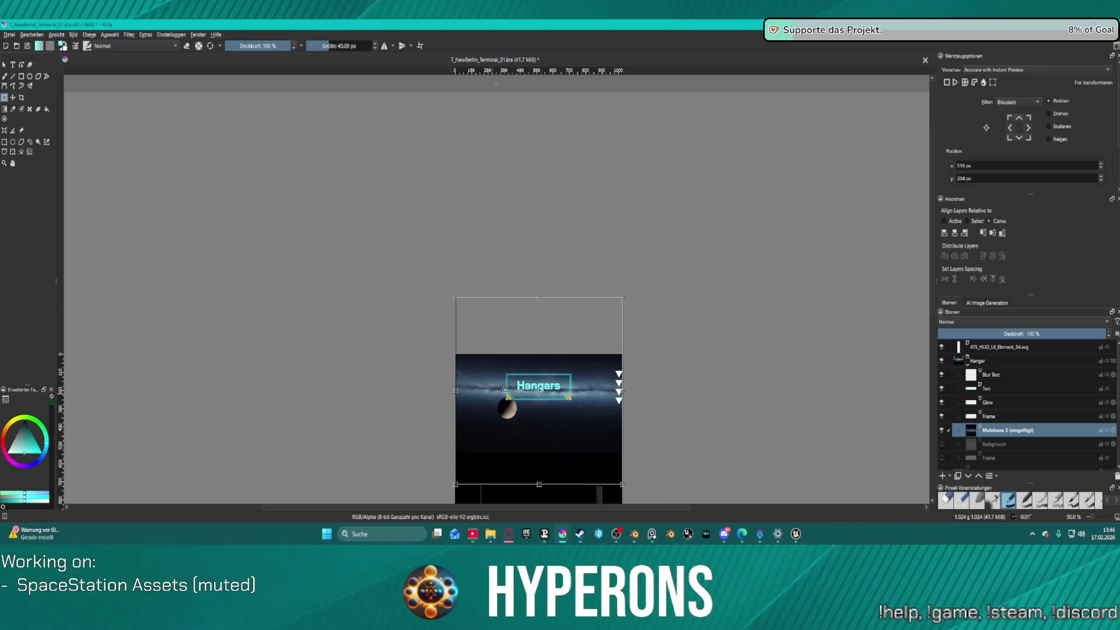
scroll(504, 391, up, 2)
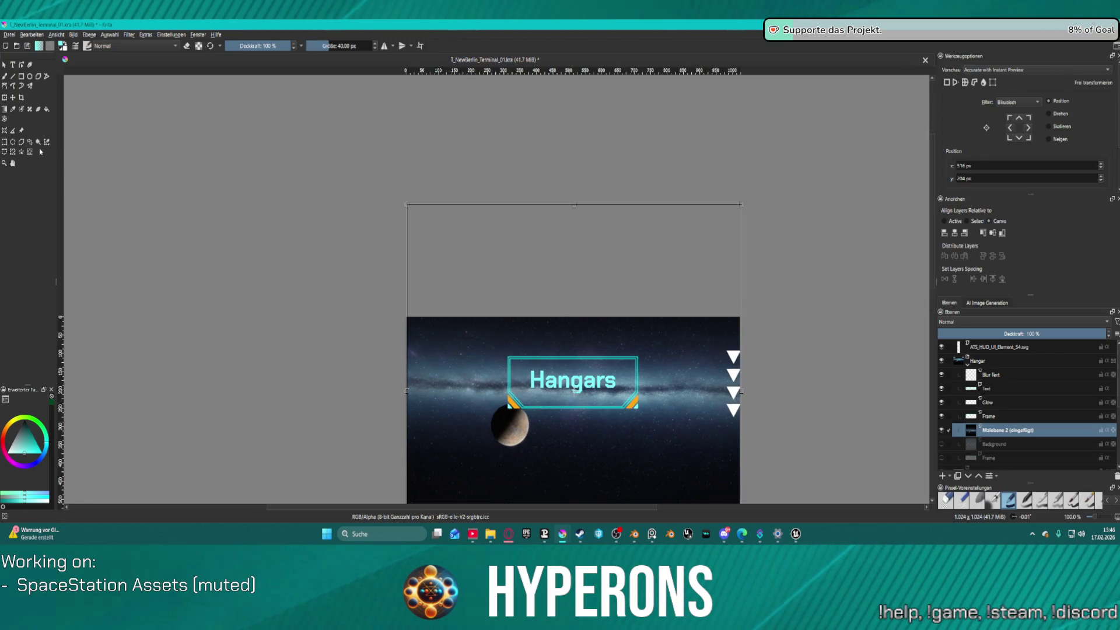
- Make a rectangular selection around the upper dark panel area of the canvas
key(ctrl+r)
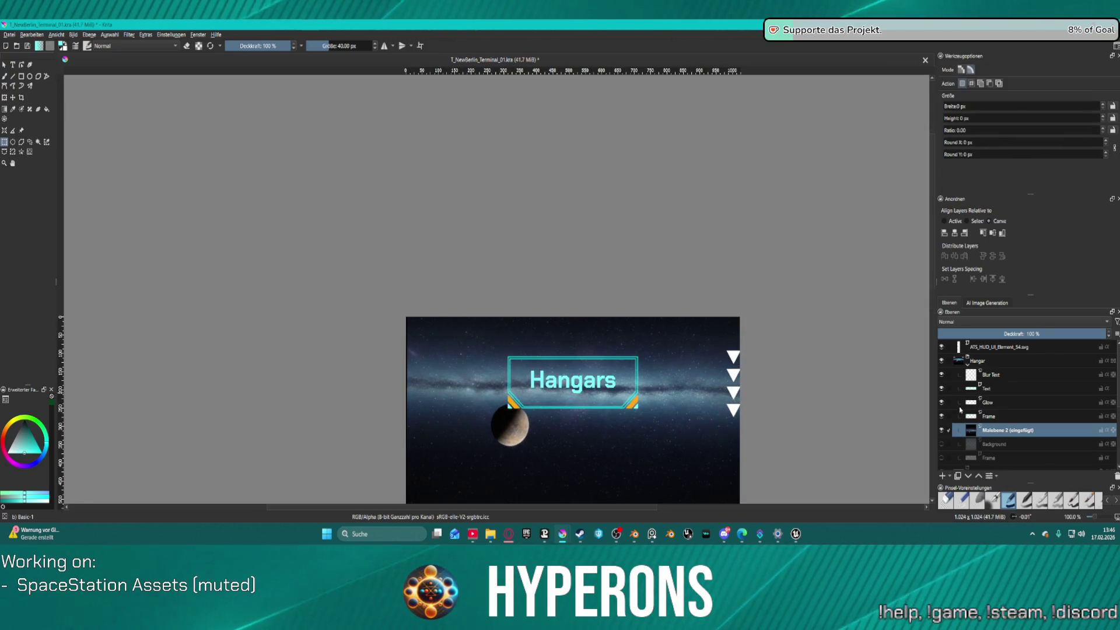
scroll(962, 402, down, 5)
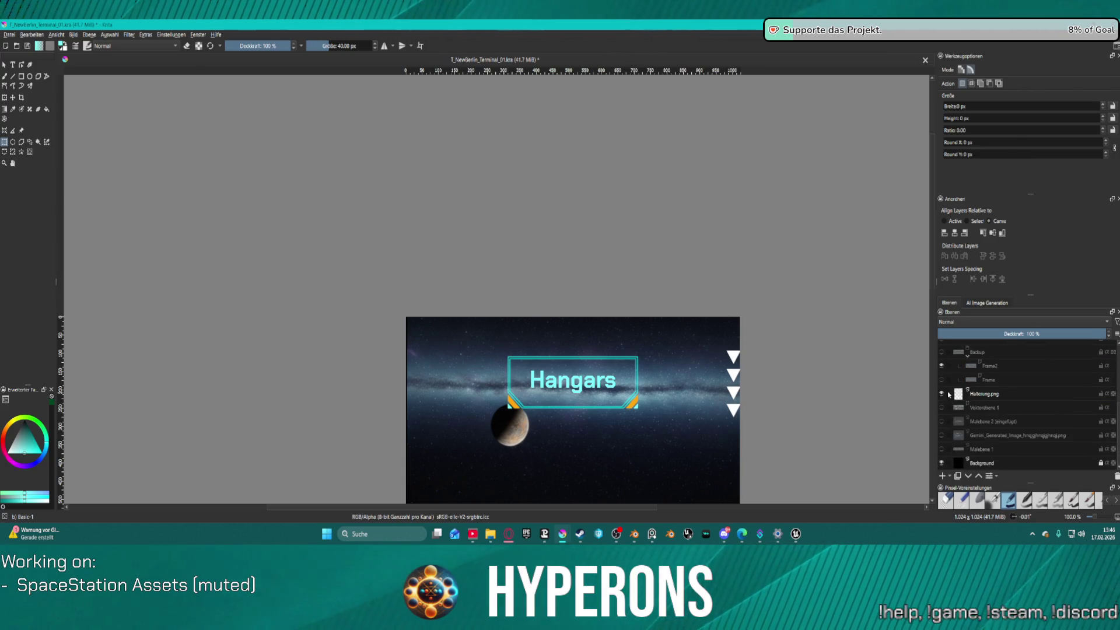
scroll(949, 396, up, 1)
scroll(1028, 376, up, 3)
click(943, 425)
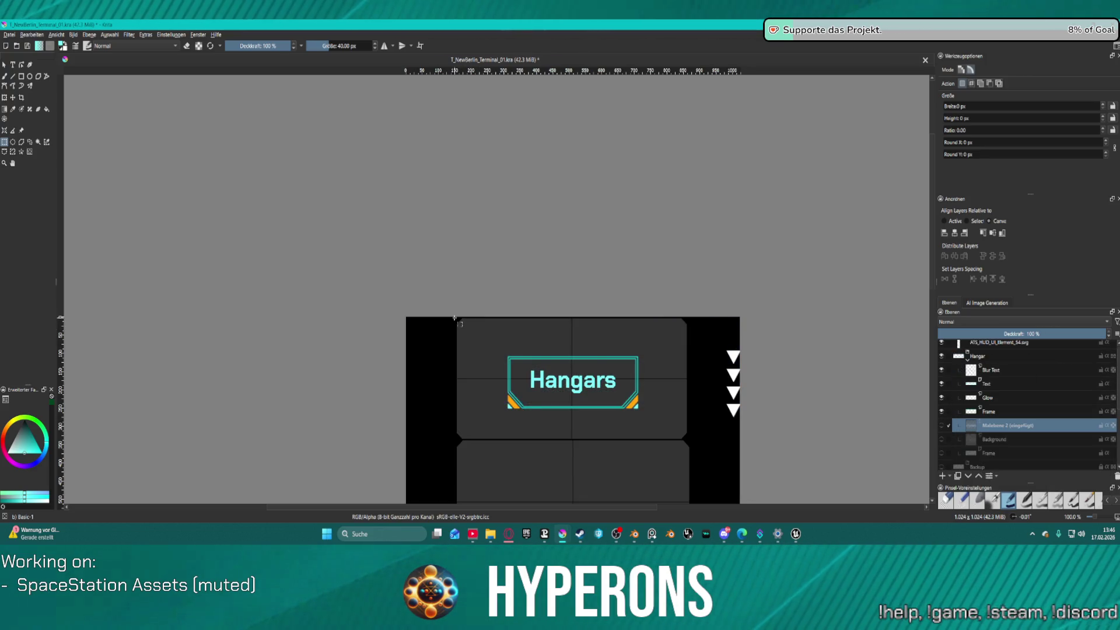
mouse_move(455, 318)
mouse_down()
mouse_move(643, 429)
mouse_move(686, 437)
mouse_up()
drag(686, 438, 687, 439)
scroll(994, 410, down, 3)
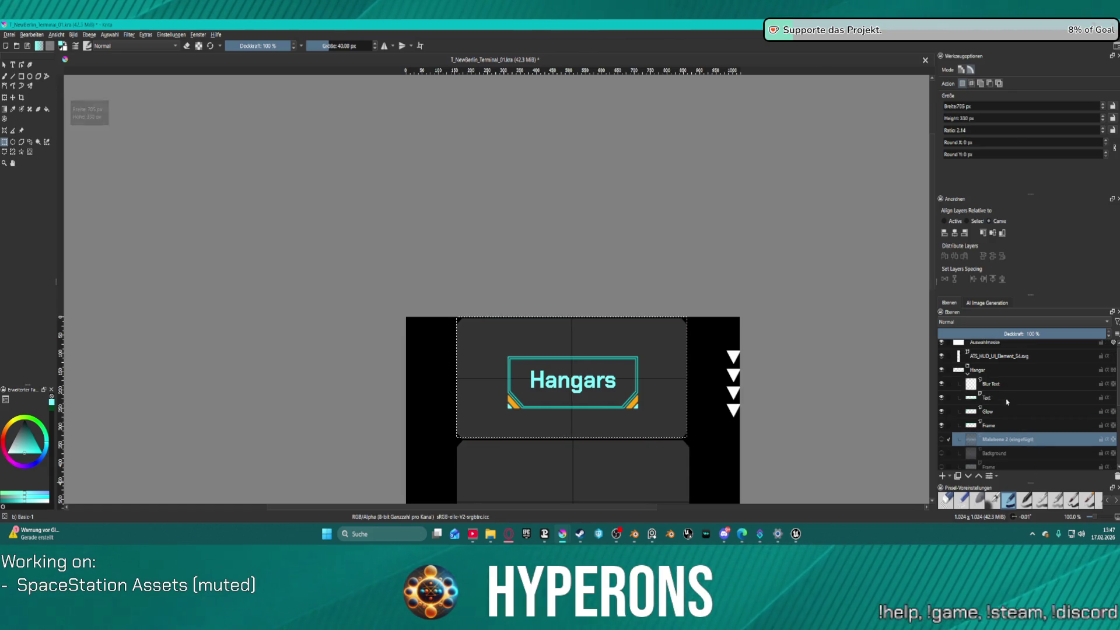
scroll(986, 407, down, 1)
scroll(980, 412, up, 5)
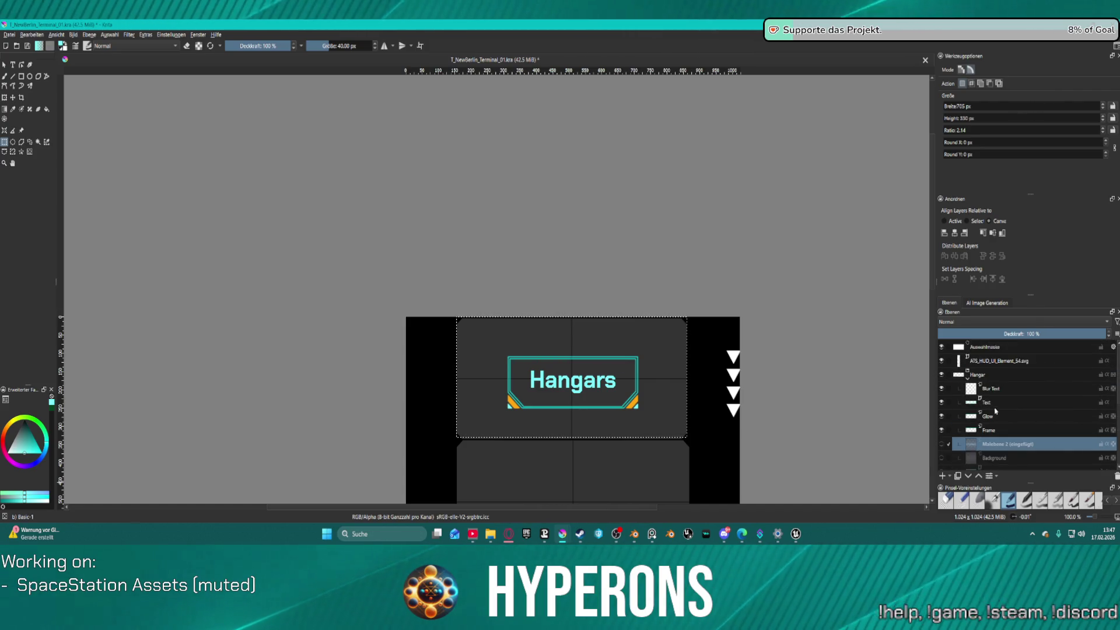
click(943, 443)
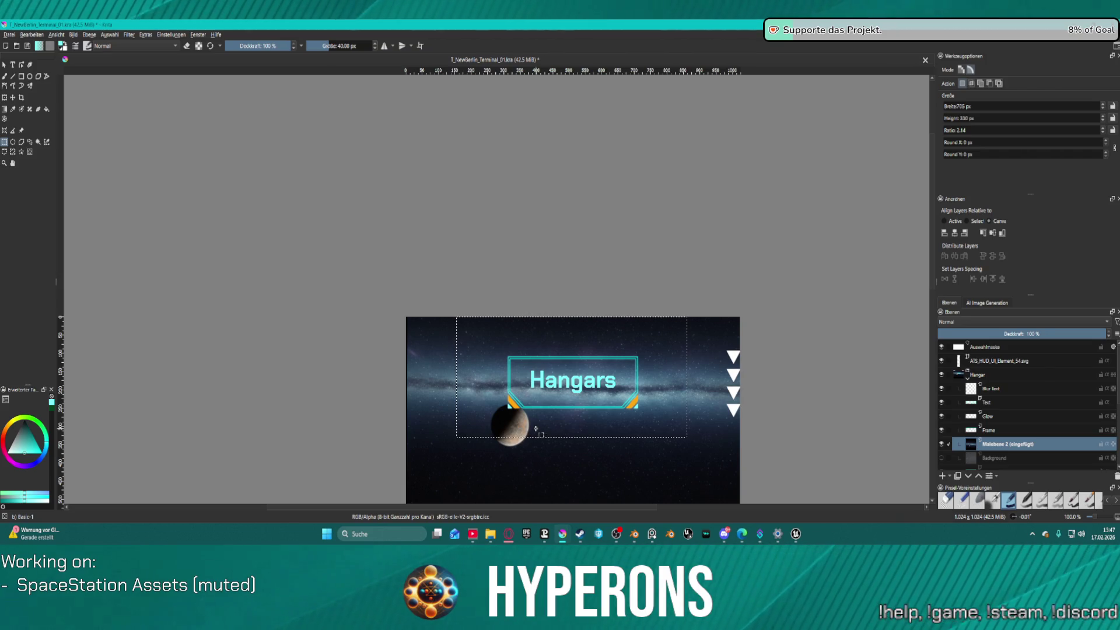
- Cut the starfield inside the panel selection onto its own layer and clear the leftover
key(Delete)
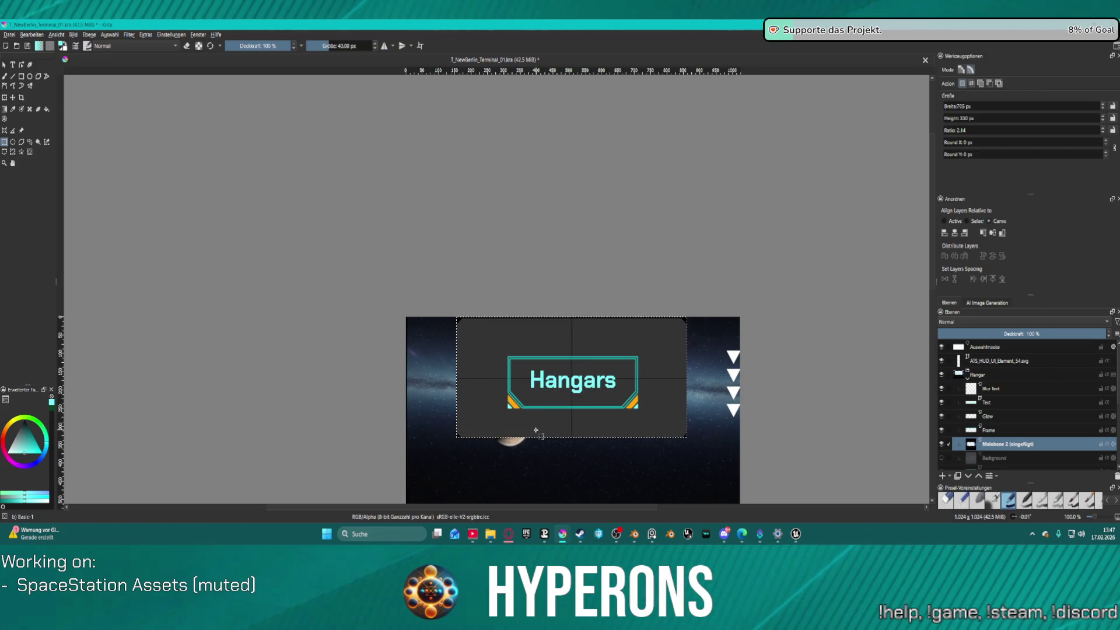
key(ctrl+v)
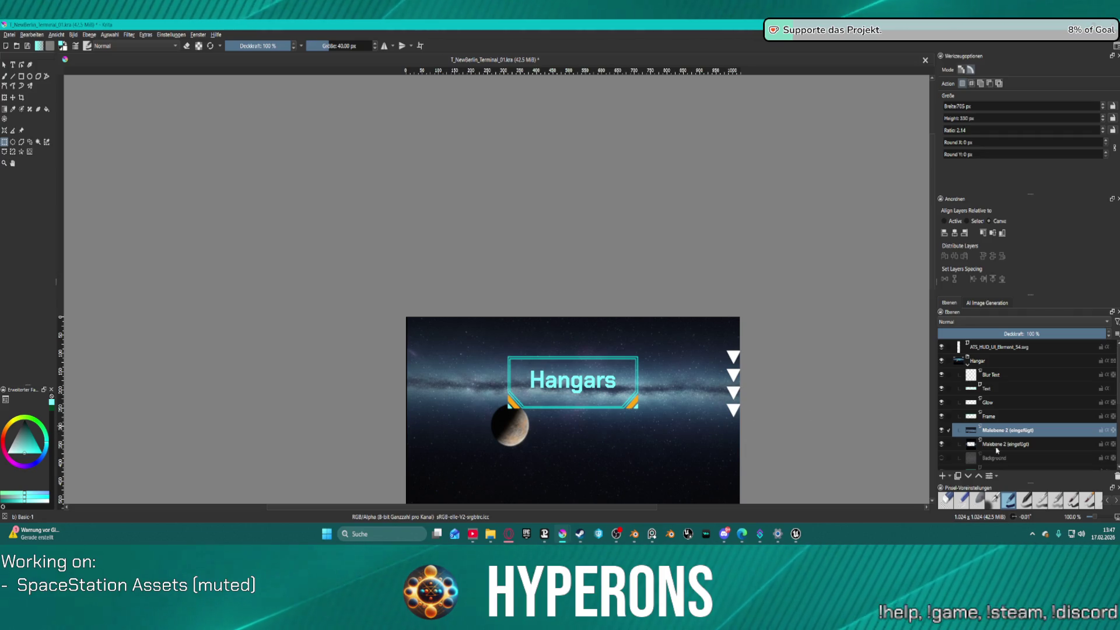
key(Delete)
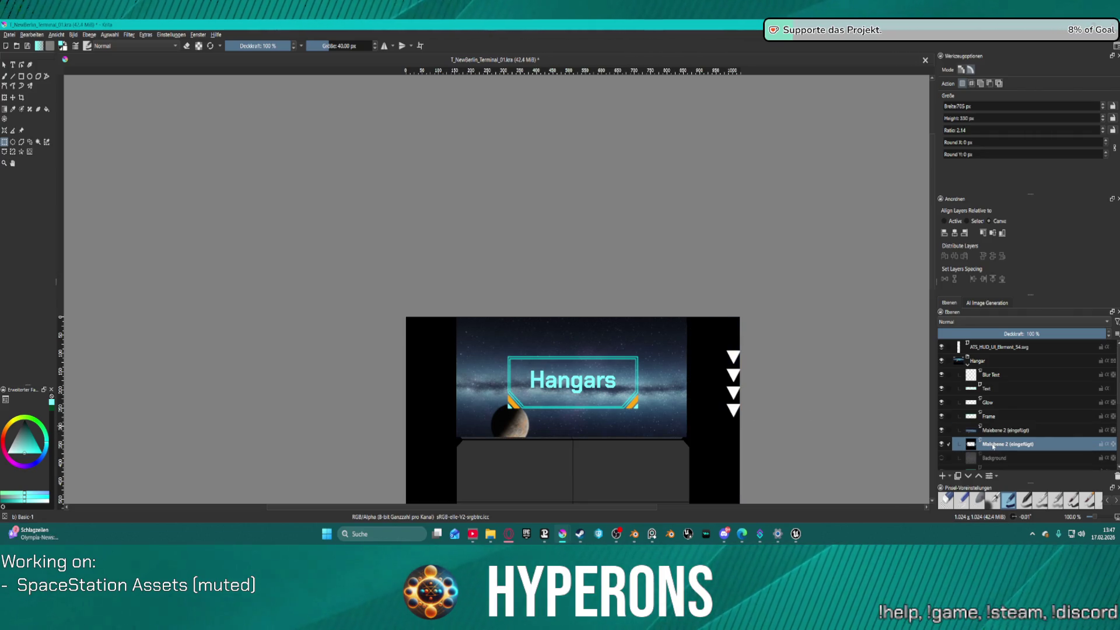
- Delete the empty duplicate pasted layers and nudge the starfield slightly down and right
click(13, 98)
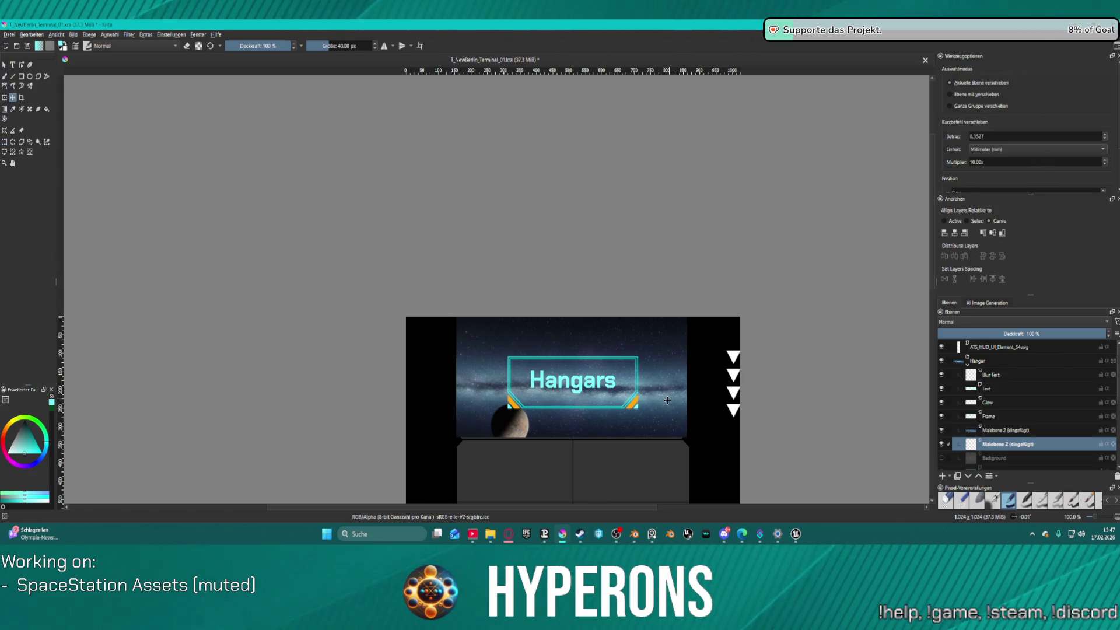
click(1009, 431)
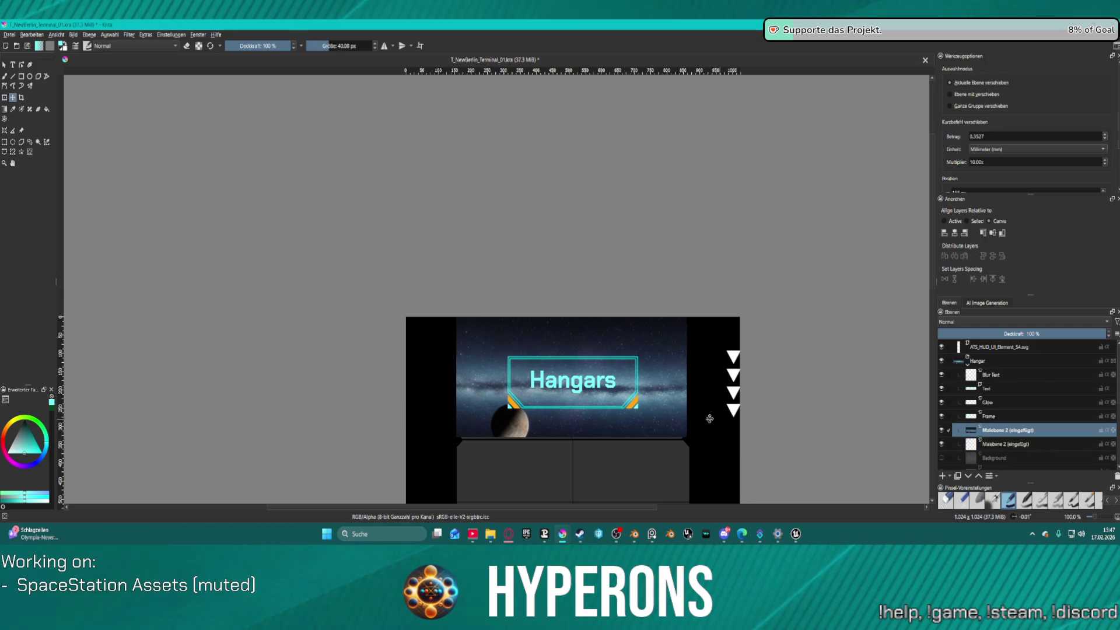
click(1030, 445)
key(shift+Delete)
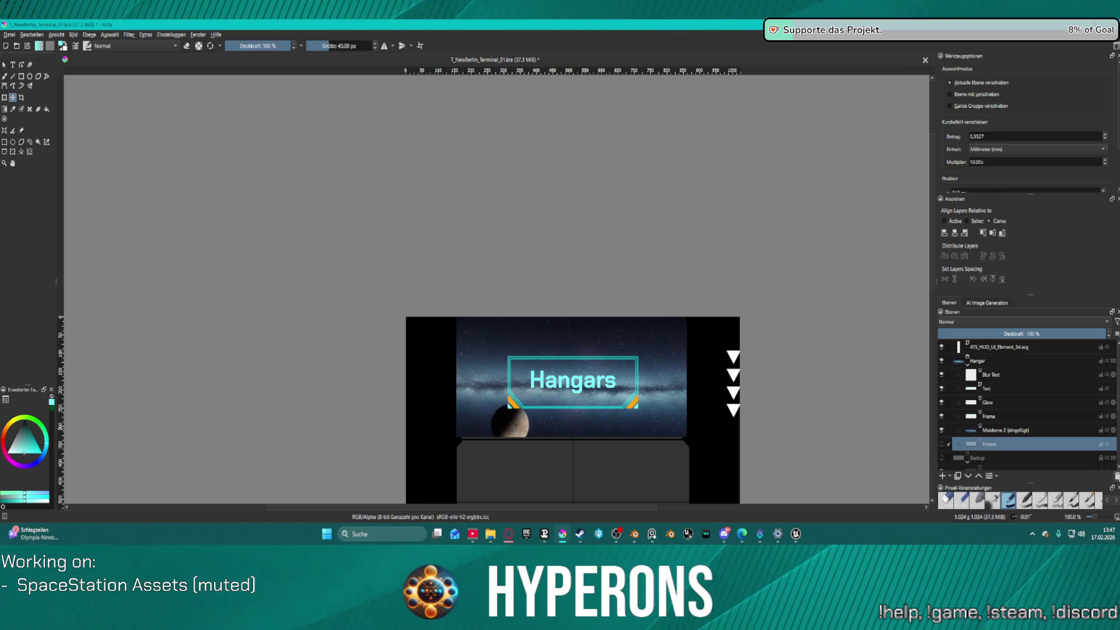
click(1113, 478)
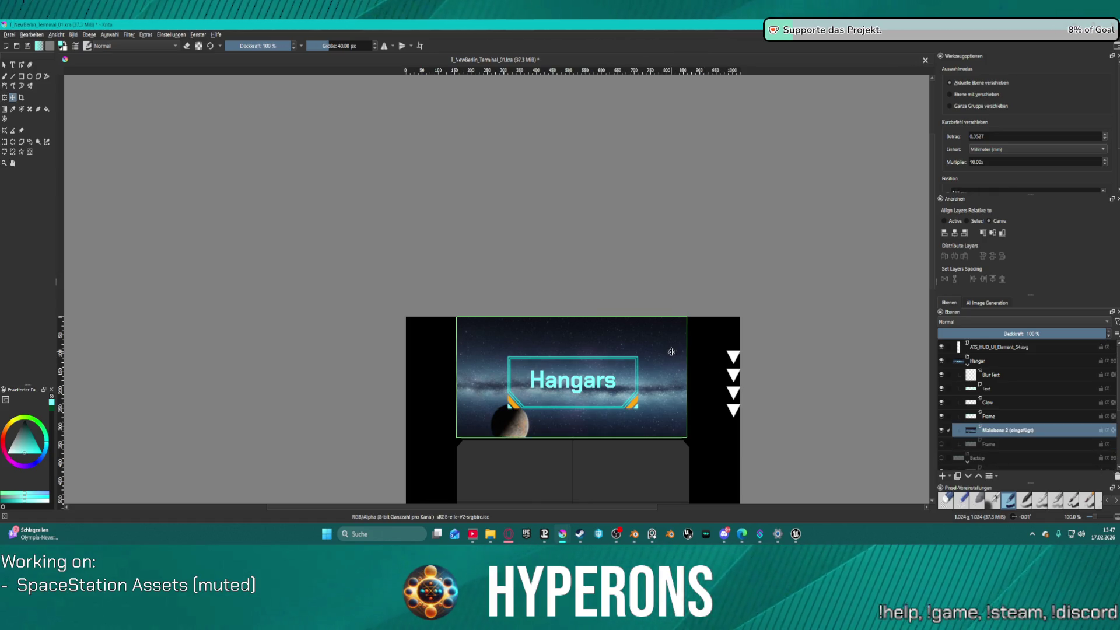
drag(672, 352, 672, 353)
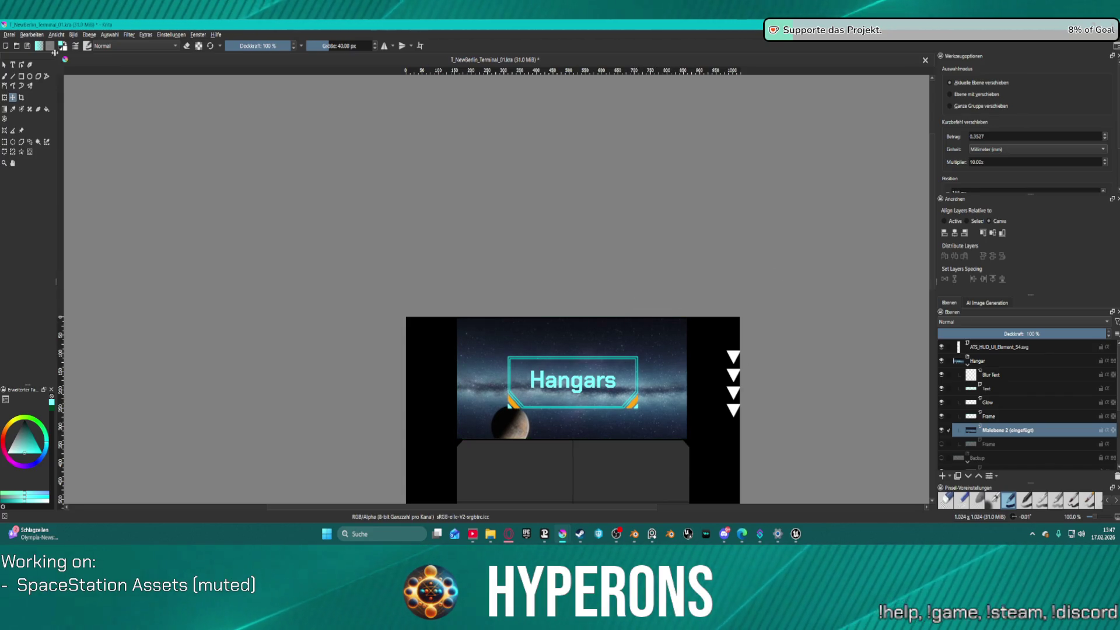
click(9, 35)
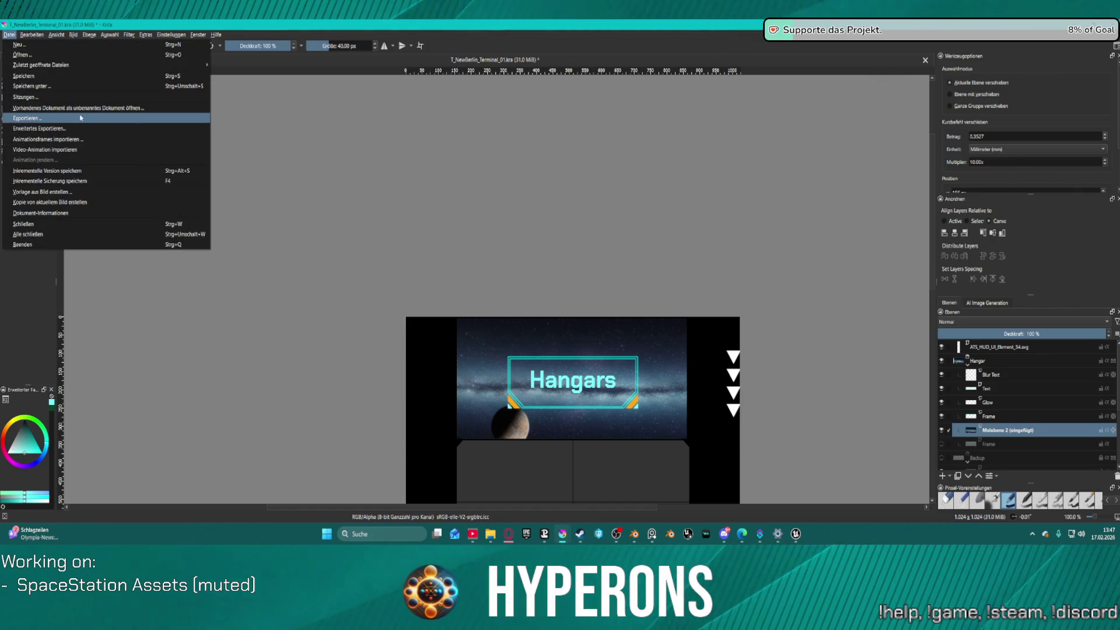
- Try exporting over T_NewBerlin_Terminal_02.png and dismiss the failed-save error
click(151, 141)
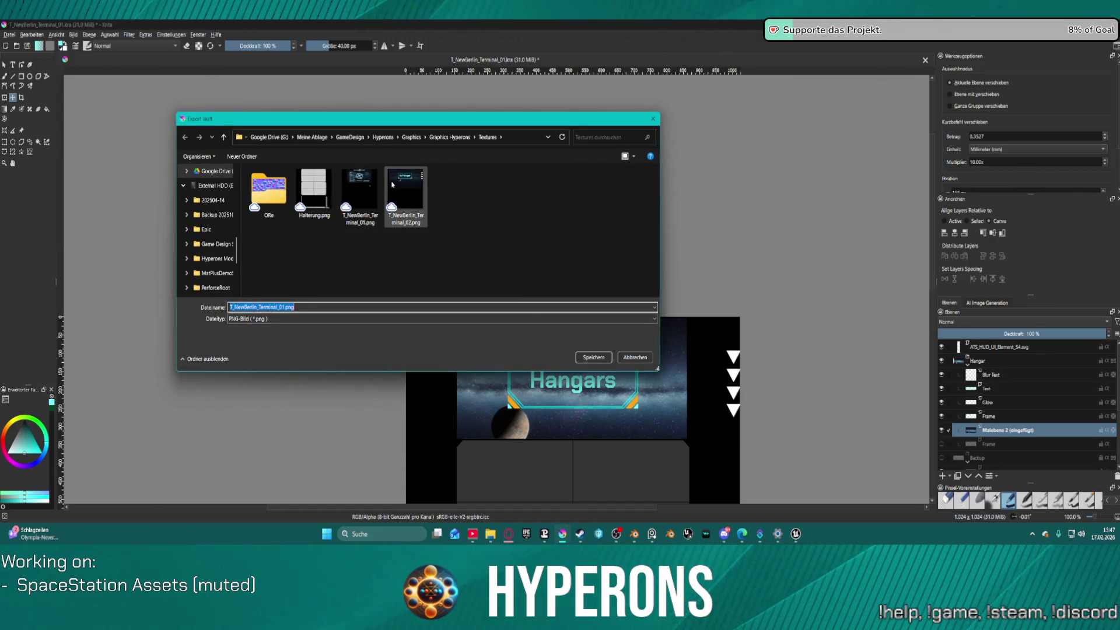
double_click(405, 192)
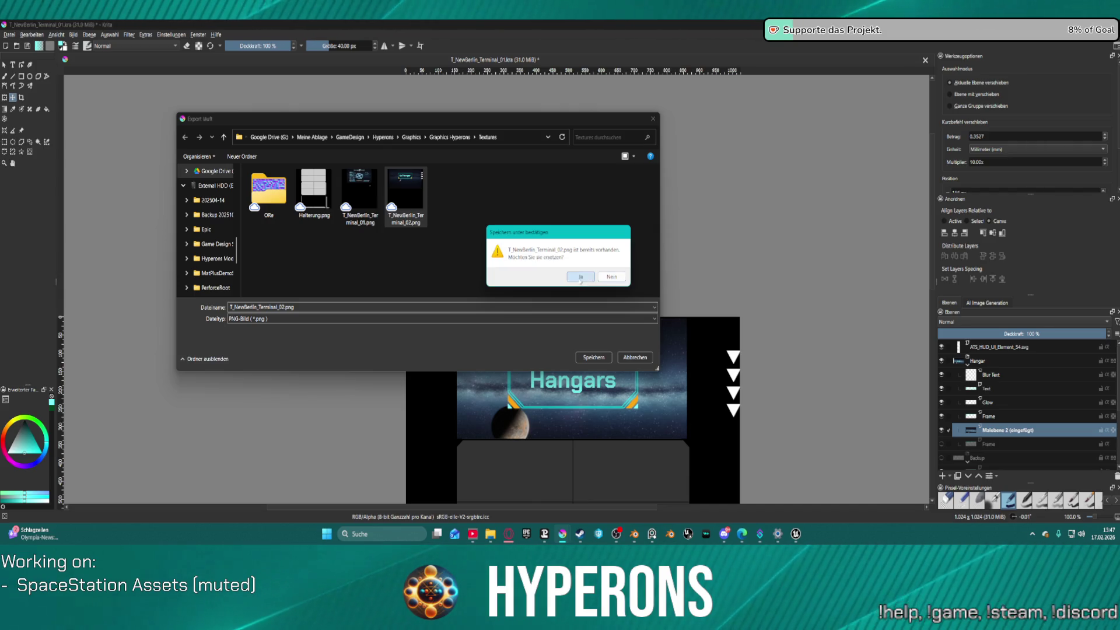
click(581, 278)
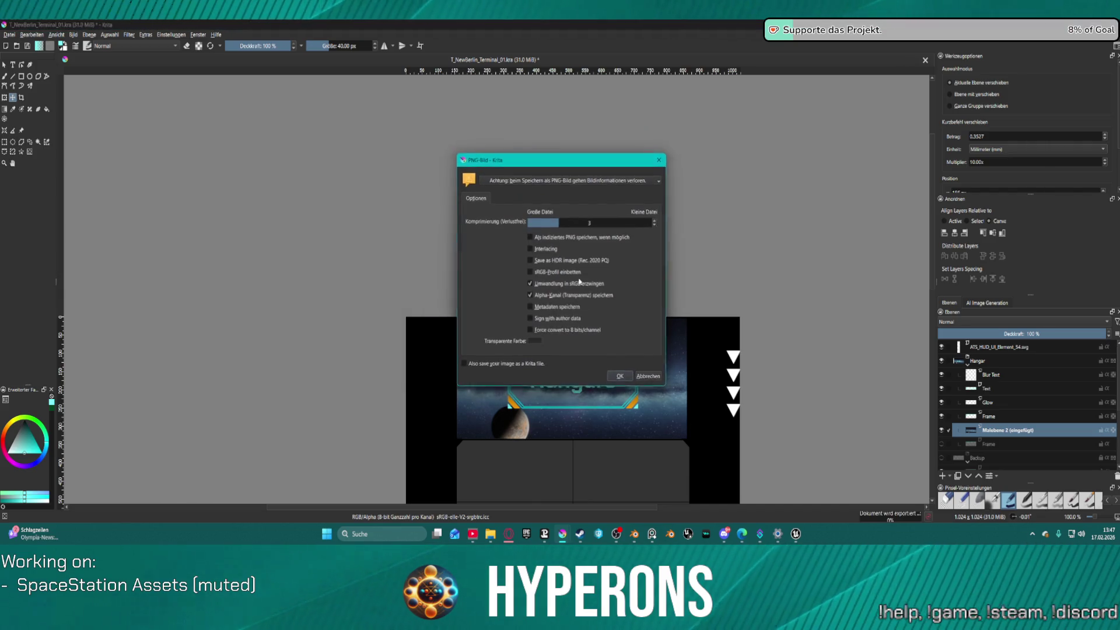
click(647, 377)
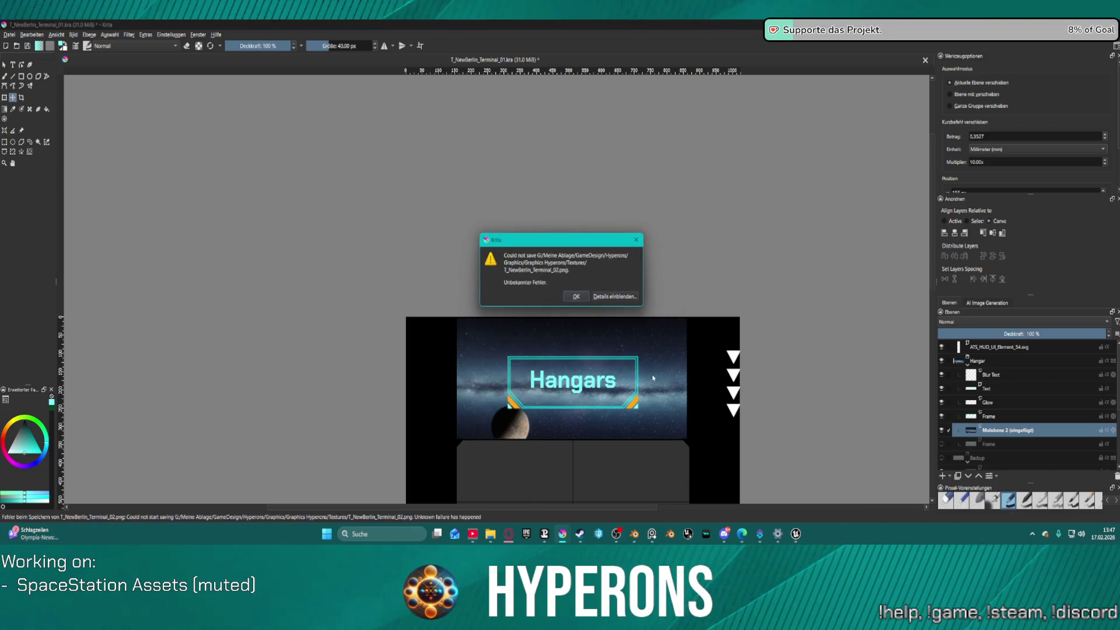
click(576, 296)
scroll(964, 431, down, 5)
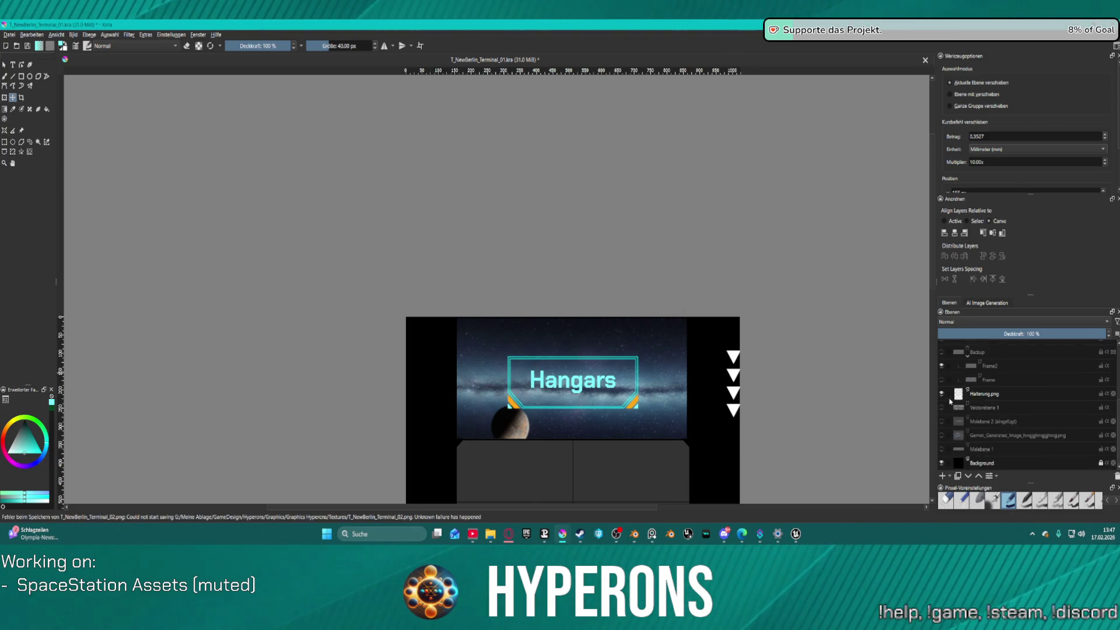
- Hide the Halterung.png layer and re-export over T_NewBerlin_Terminal_02.png, accepting the PNG options
click(942, 395)
click(9, 35)
click(35, 107)
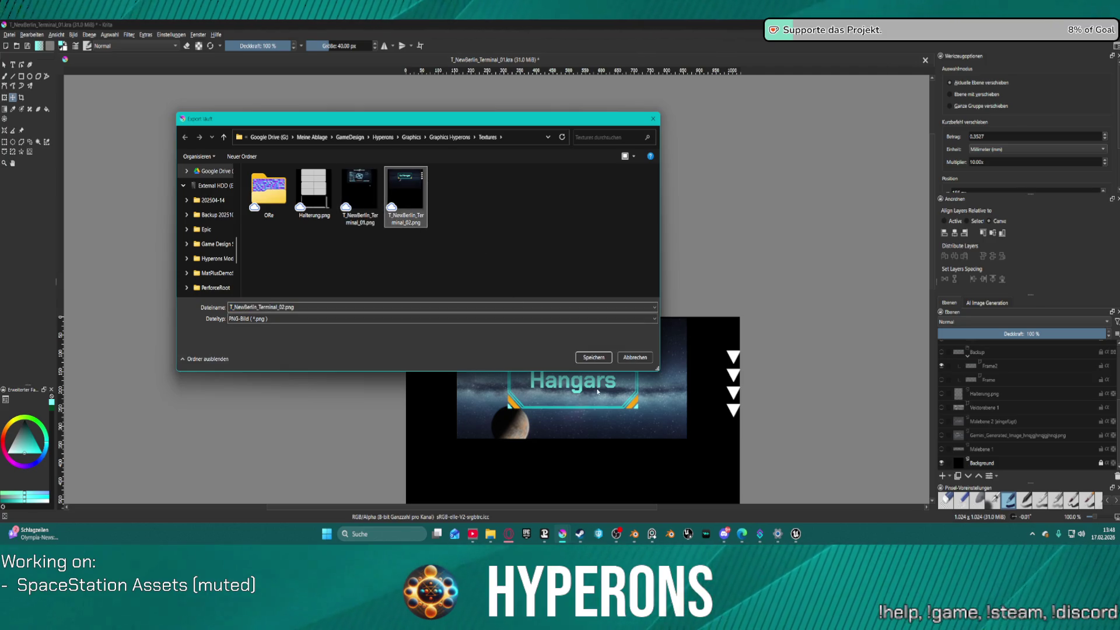
click(594, 357)
click(580, 279)
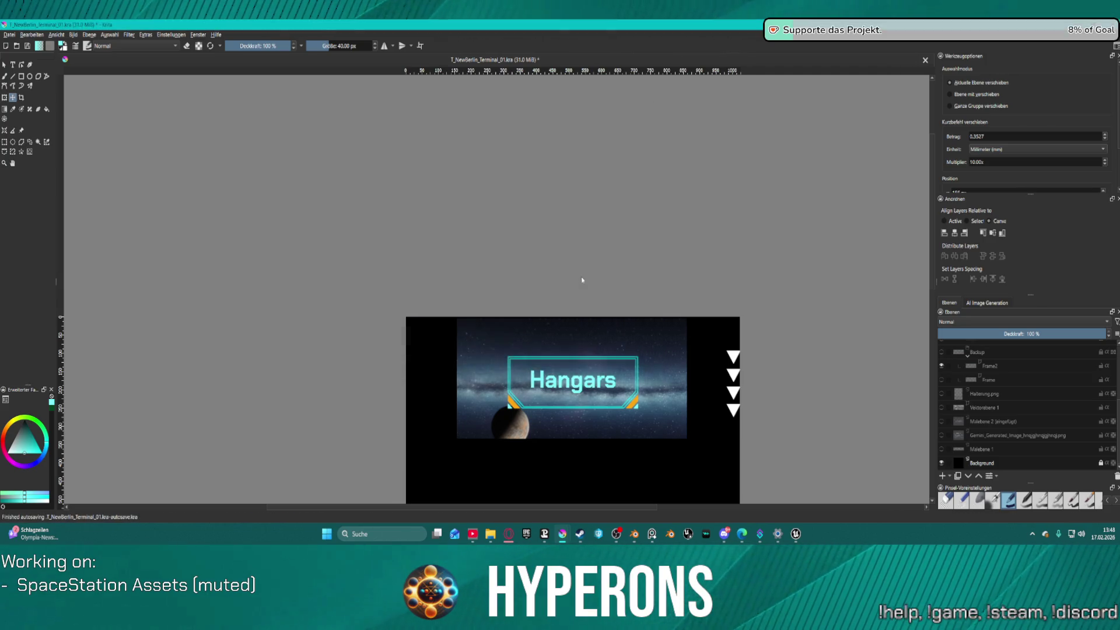
click(620, 376)
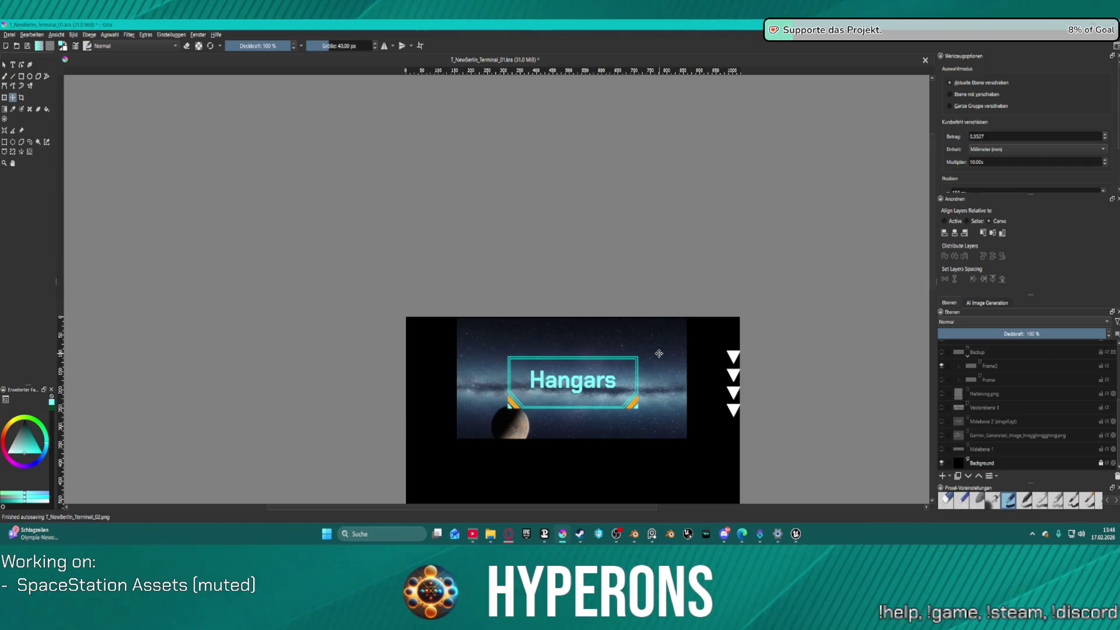
- Reimport the terminal texture in Unreal Engine and set Mip Gen Settings to NoMipmaps
click(796, 534)
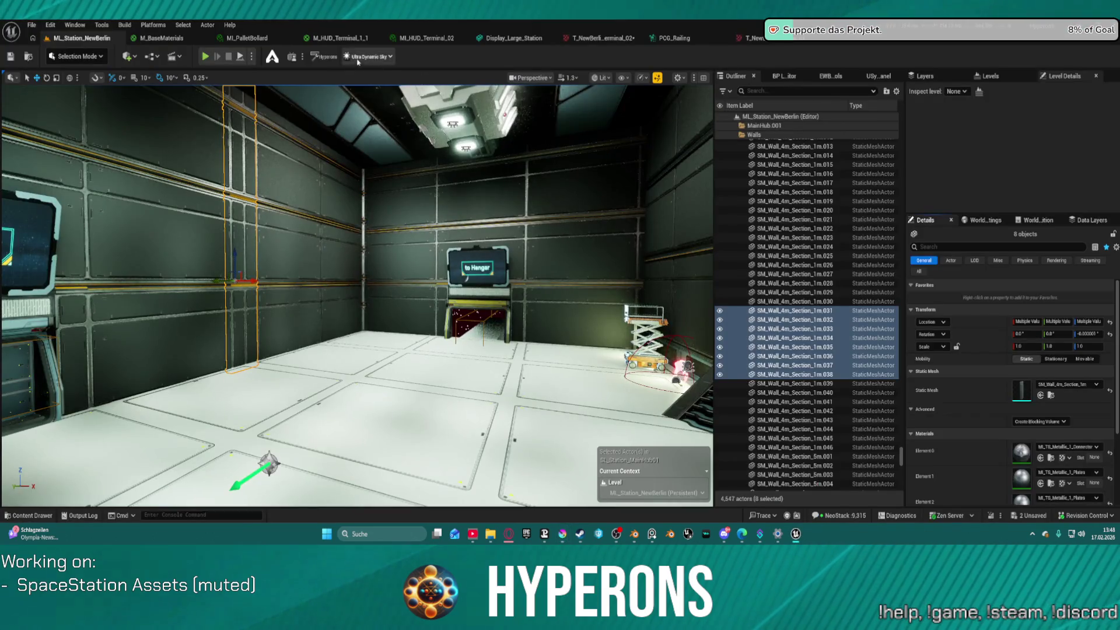
click(600, 38)
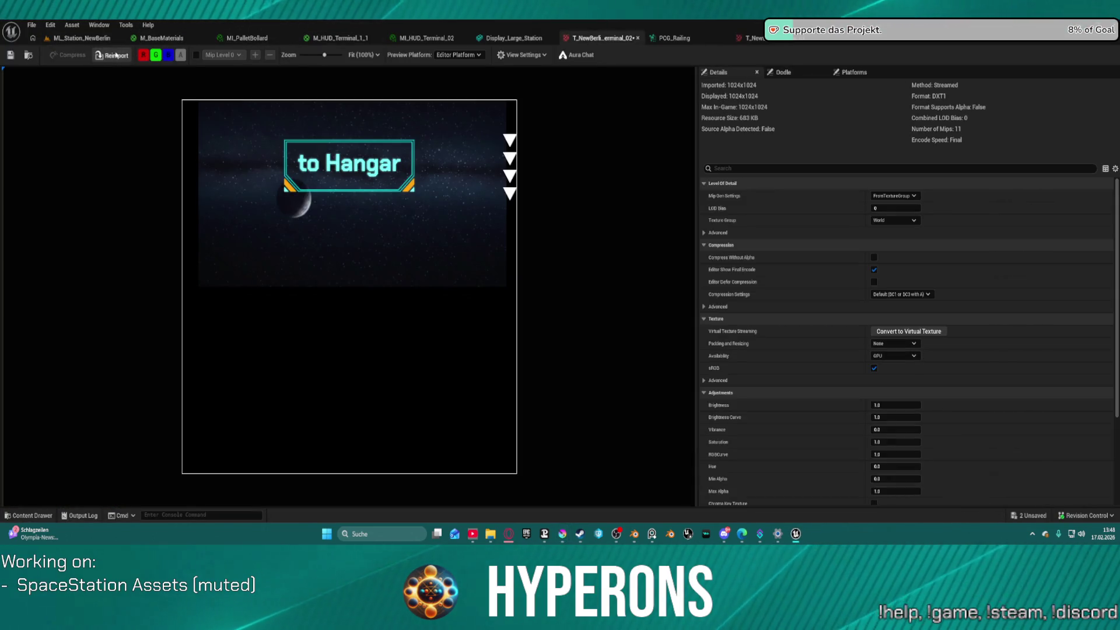
click(115, 55)
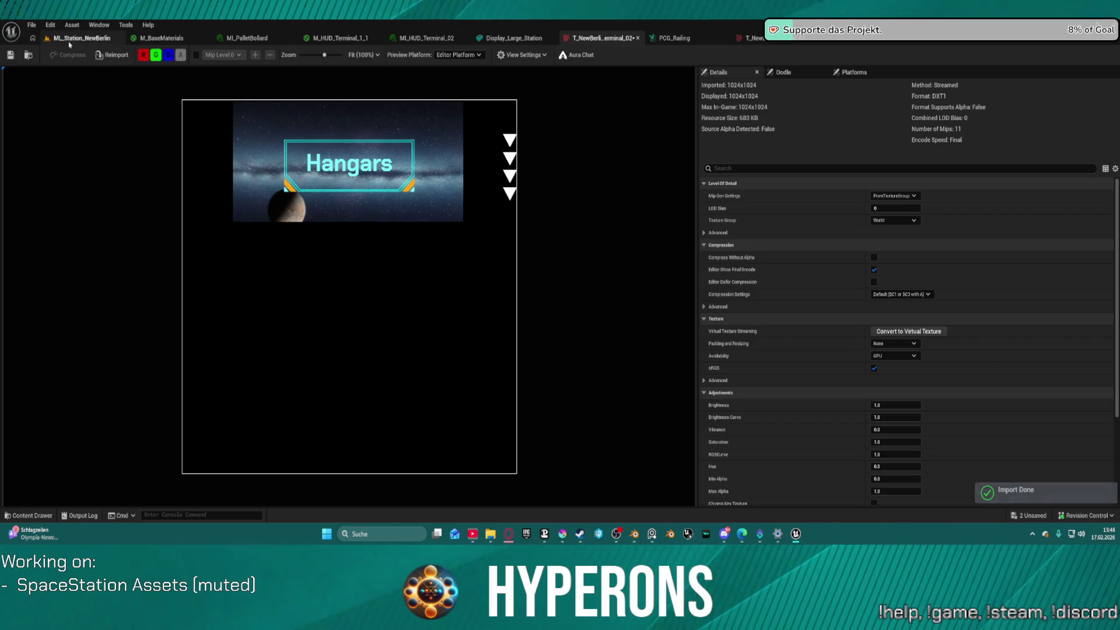
click(894, 195)
click(889, 321)
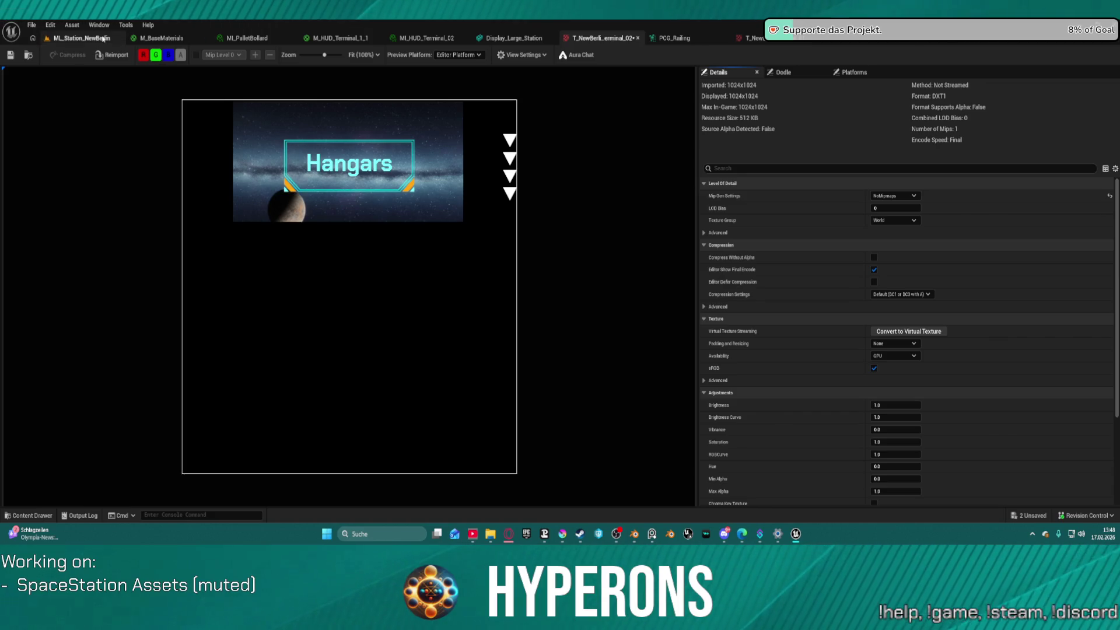
- Fly the station level camera to check the updated Hangars screen
click(106, 39)
key(w)
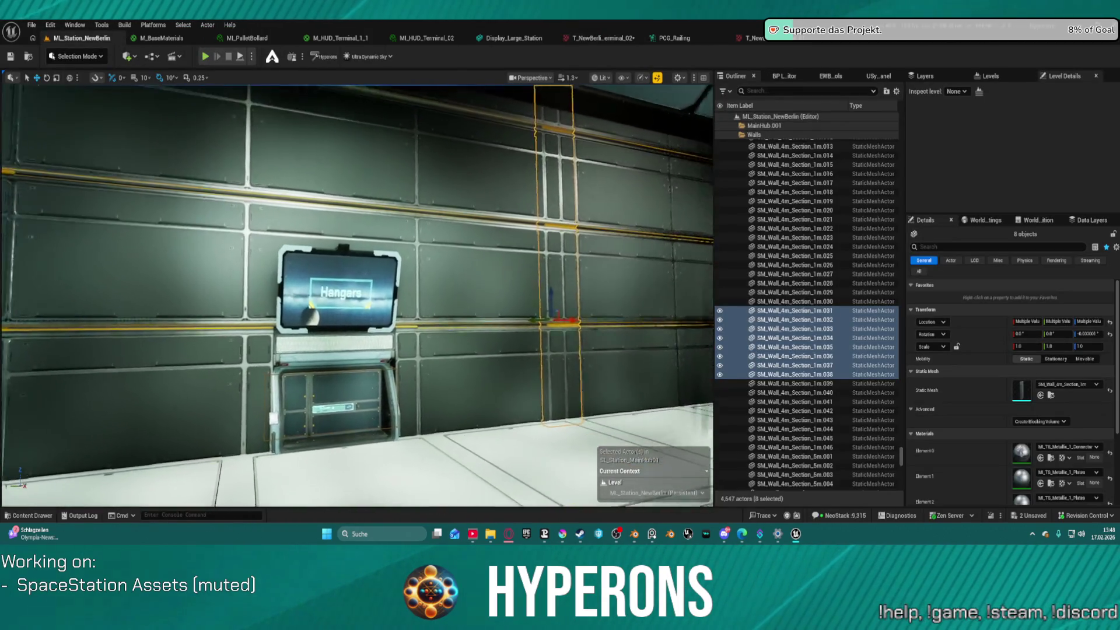
key(s)
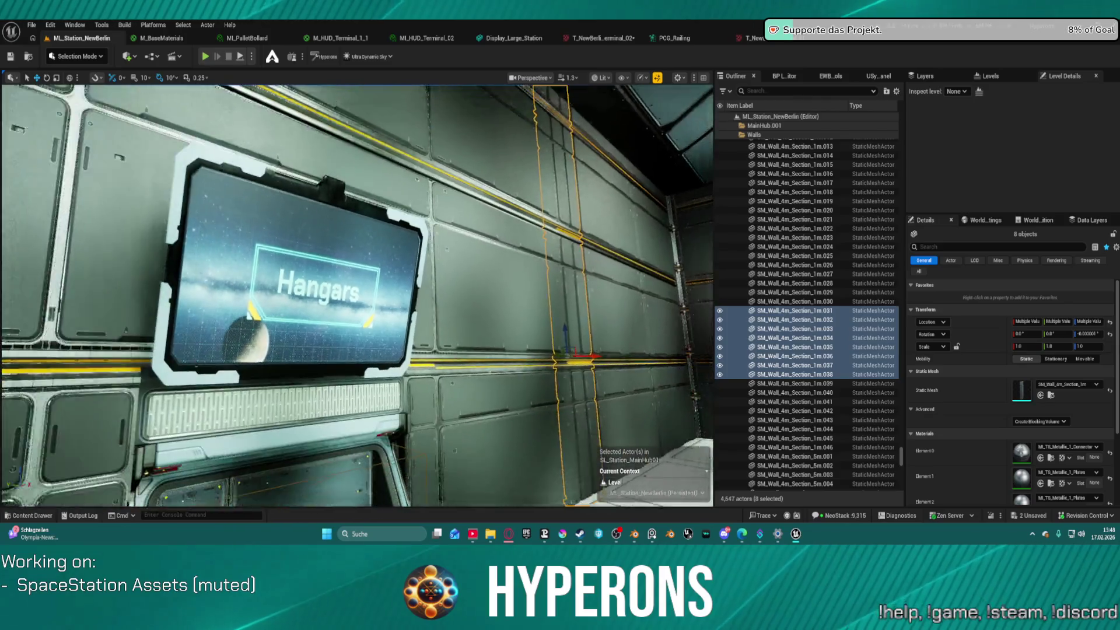
key(w)
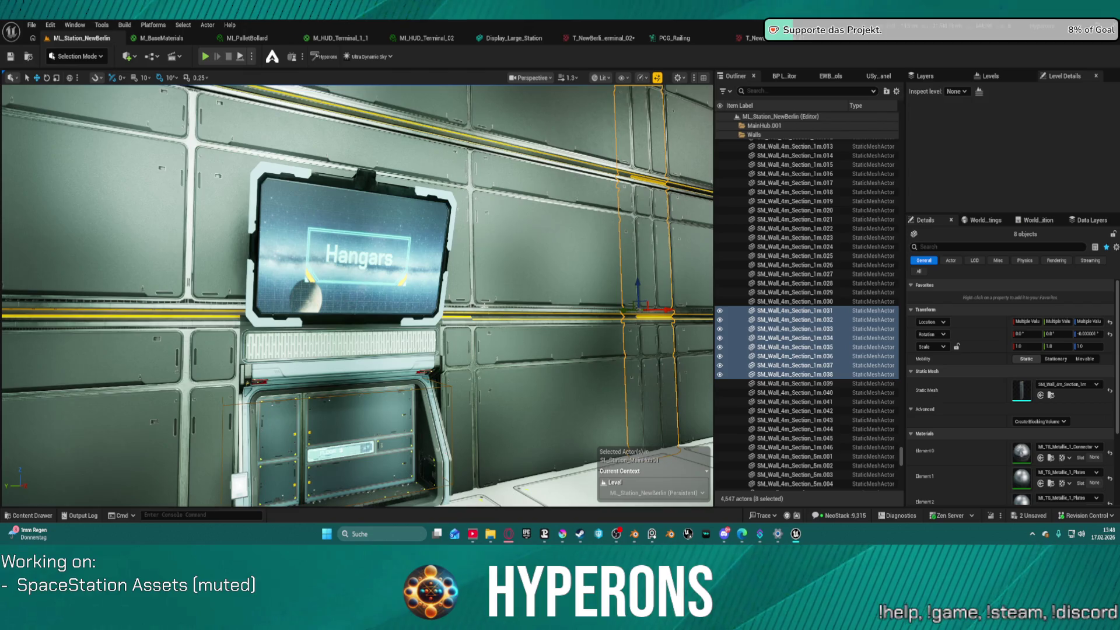
key(w)
key(s)
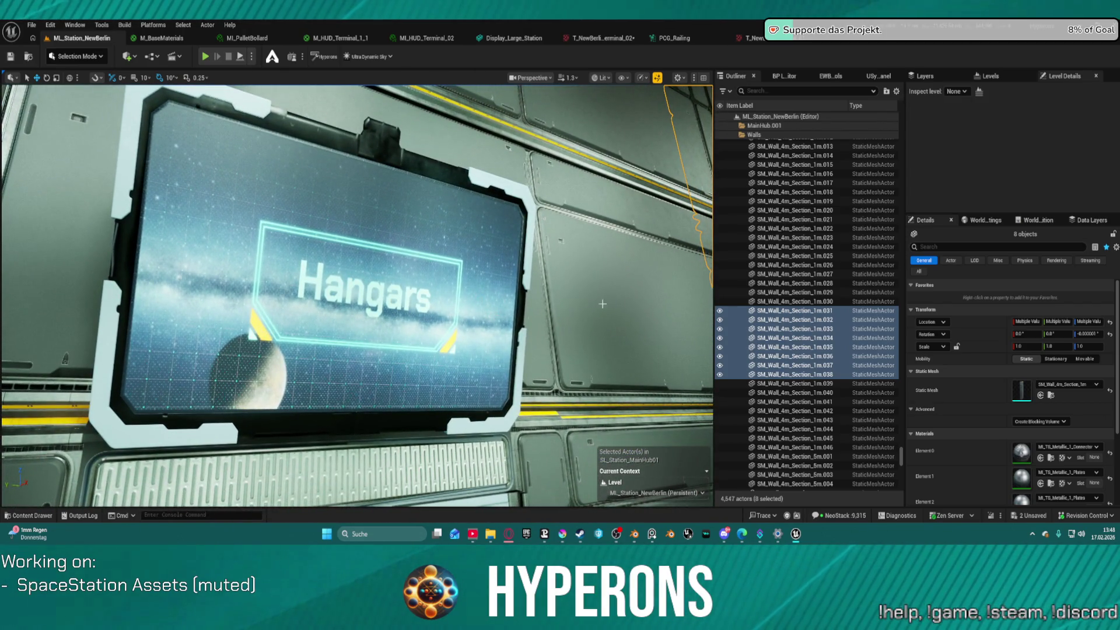
click(475, 34)
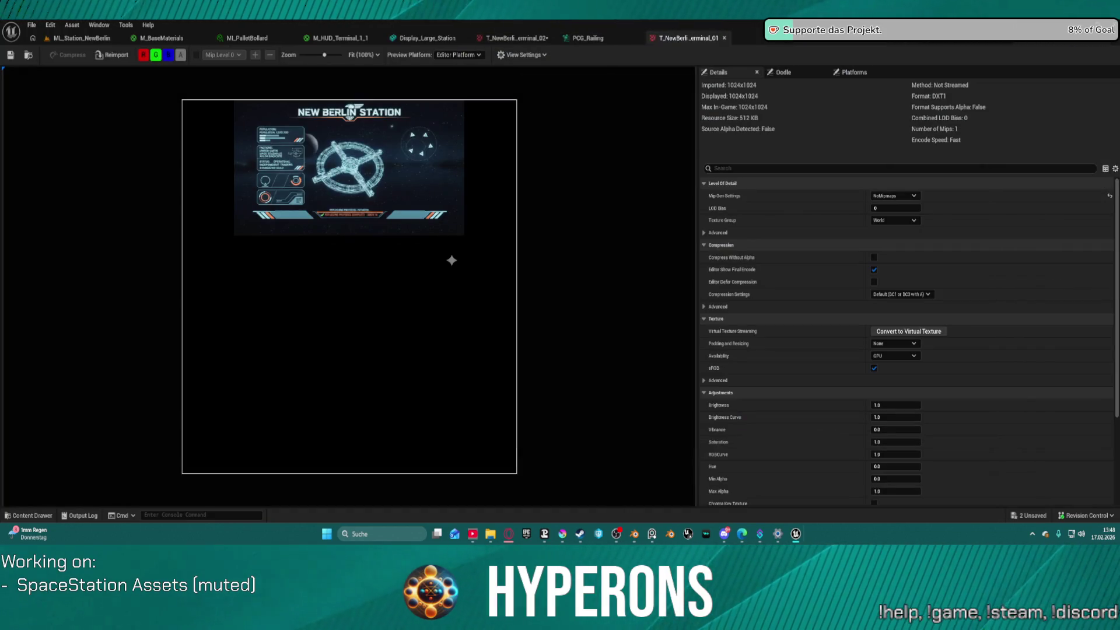
- Back in ML_Station_NewBerlin, fly the camera up close to the Hangars wall screen
click(84, 38)
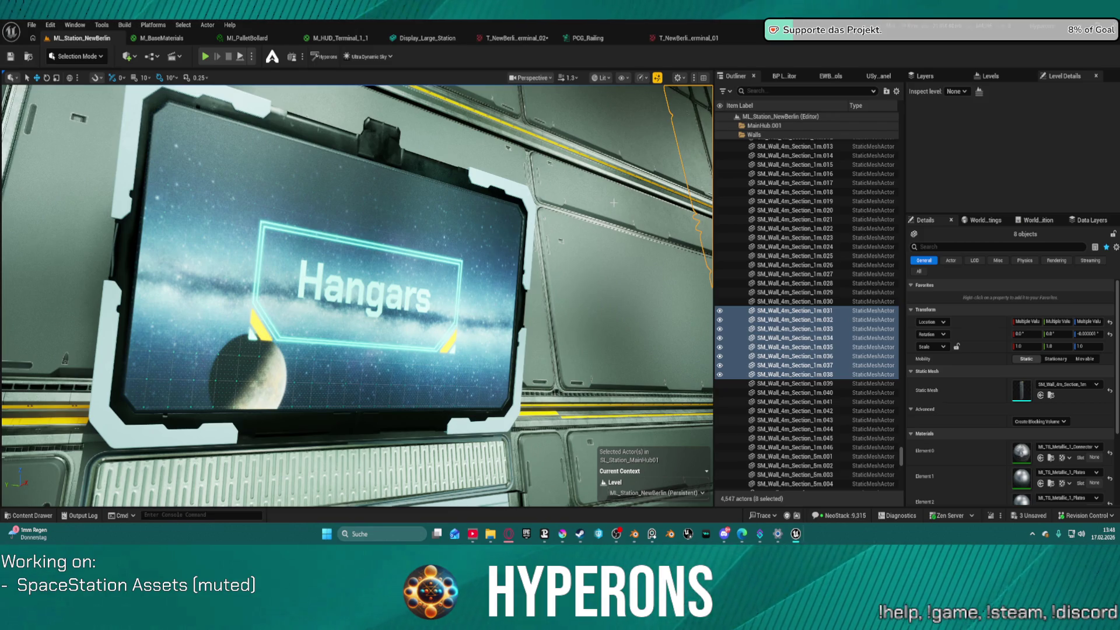
key(f)
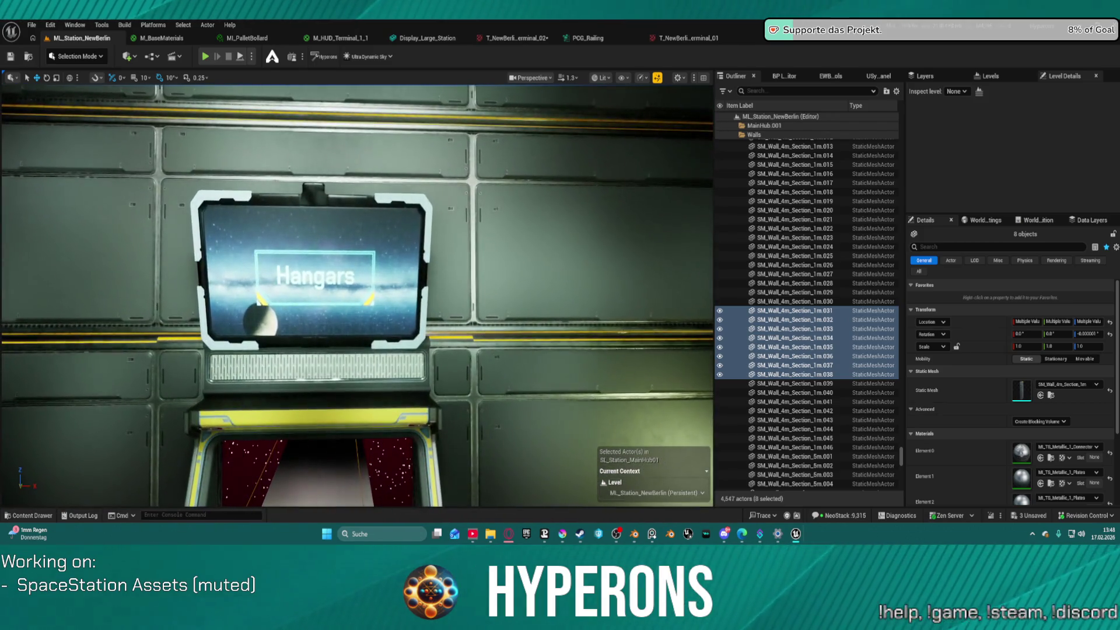
drag(620, 199, 619, 199)
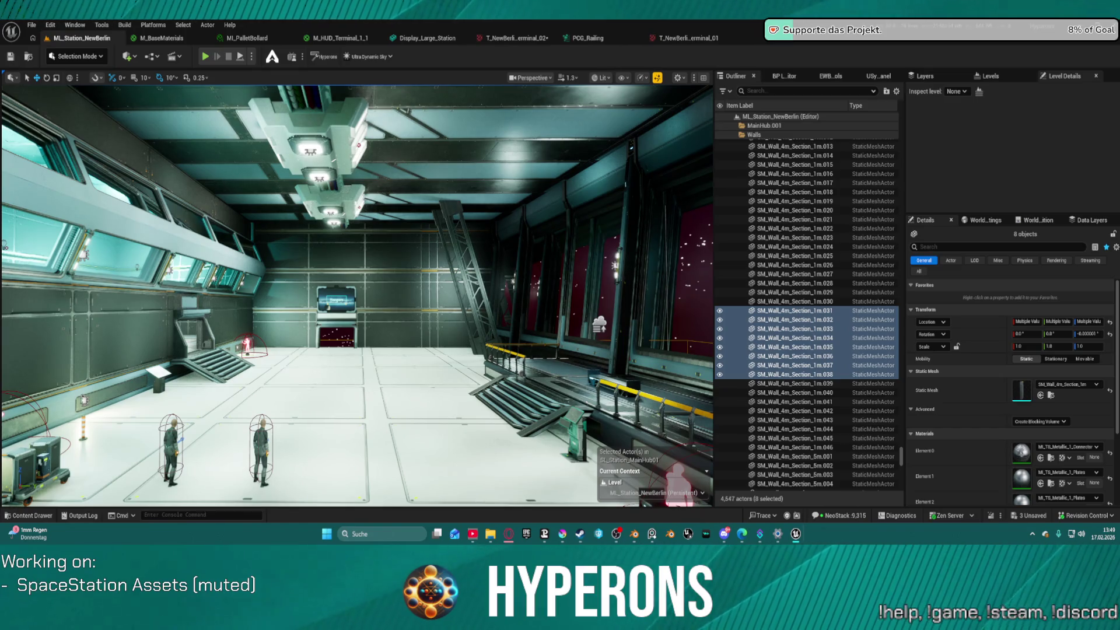
key(f)
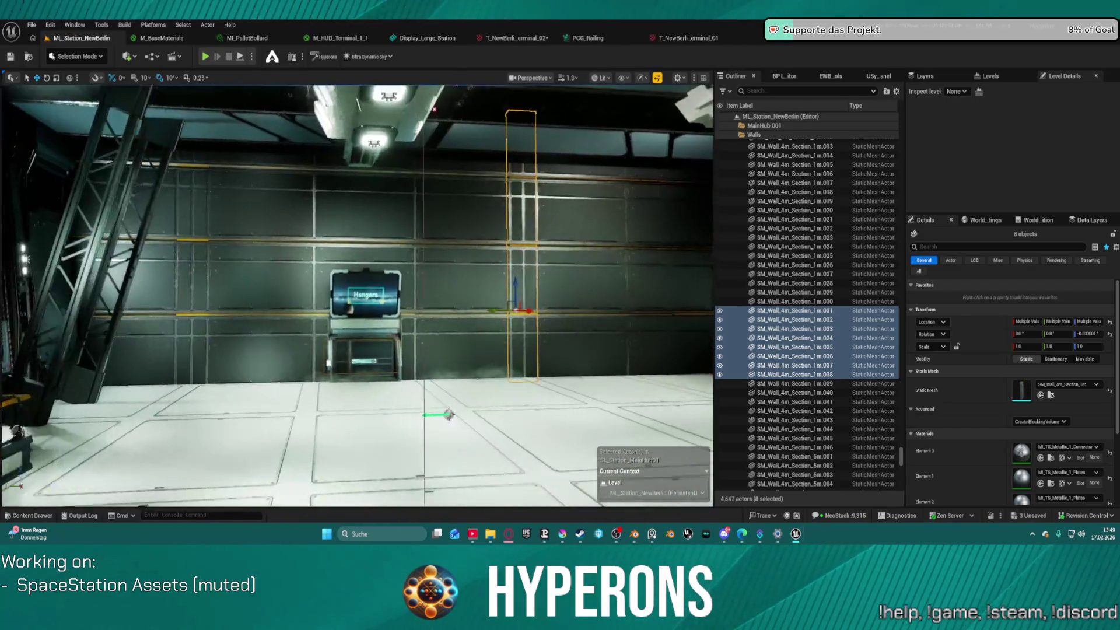
scroll(561, 99, up, 5)
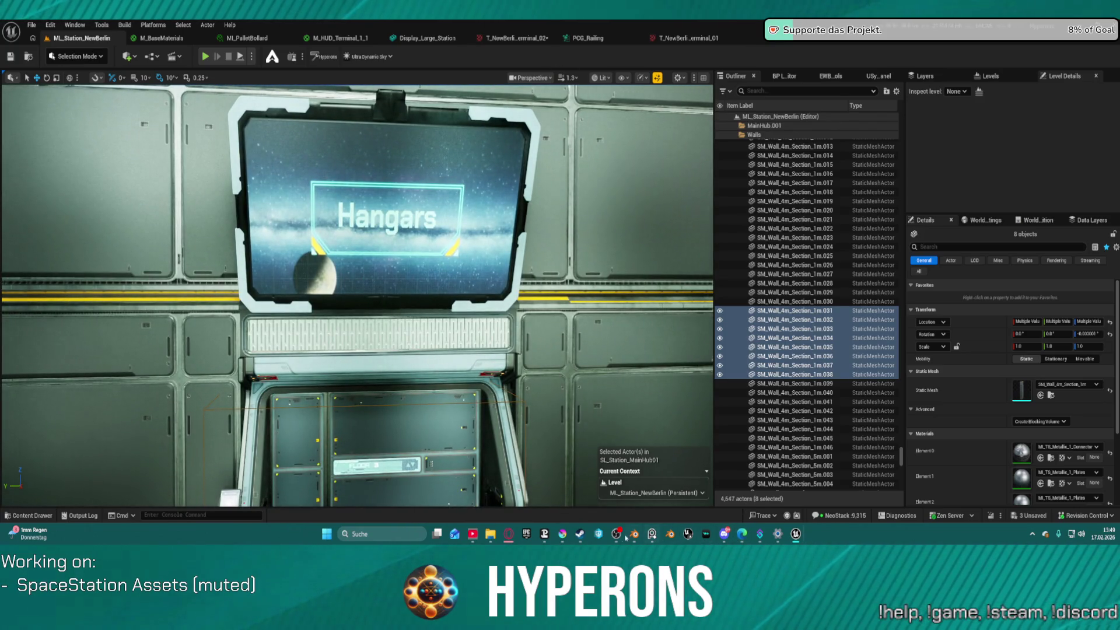
- Back in Krita, lower the selected layer's opacity
mouse_move(562, 536)
click(525, 478)
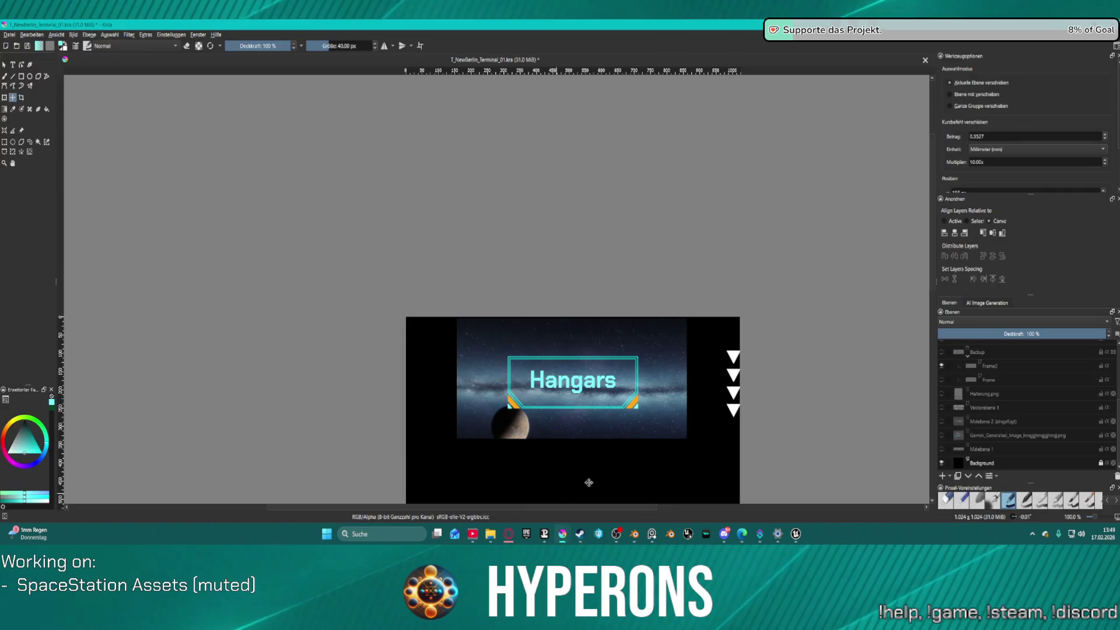
drag(1101, 330, 1018, 334)
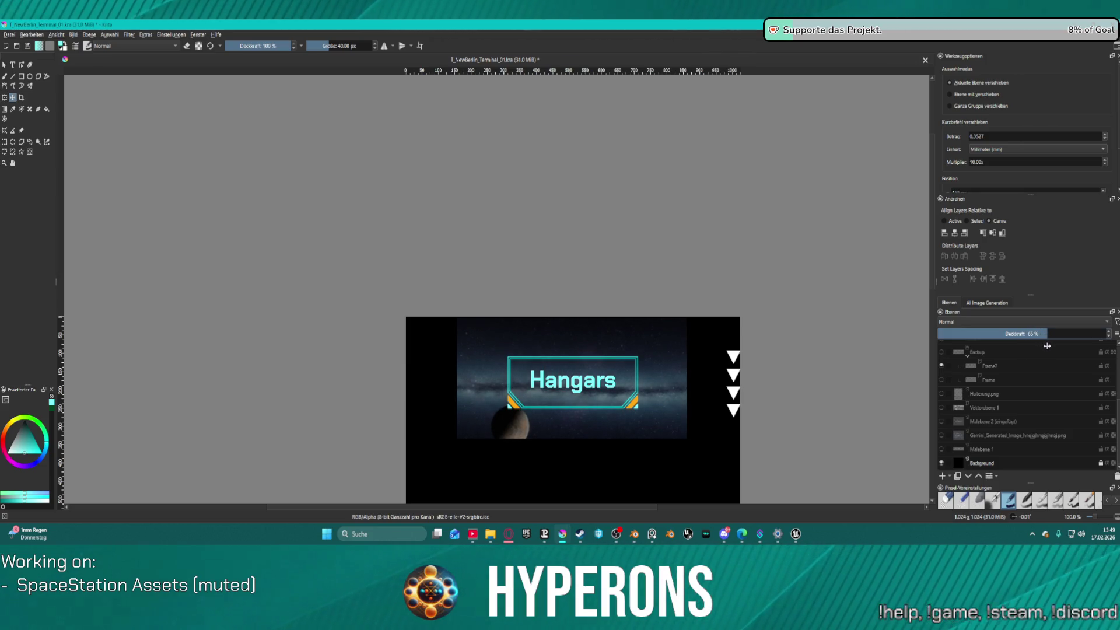
- Export the image over T_NewBerlin_Terminal_01.png, confirming overwrite and the PNG options
click(9, 35)
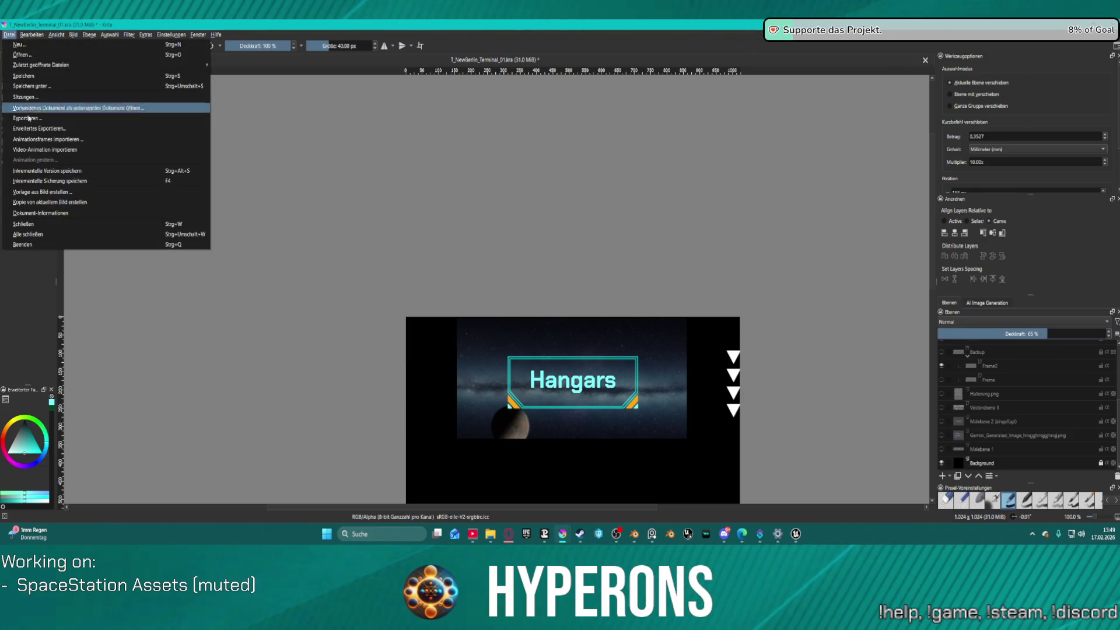
click(26, 115)
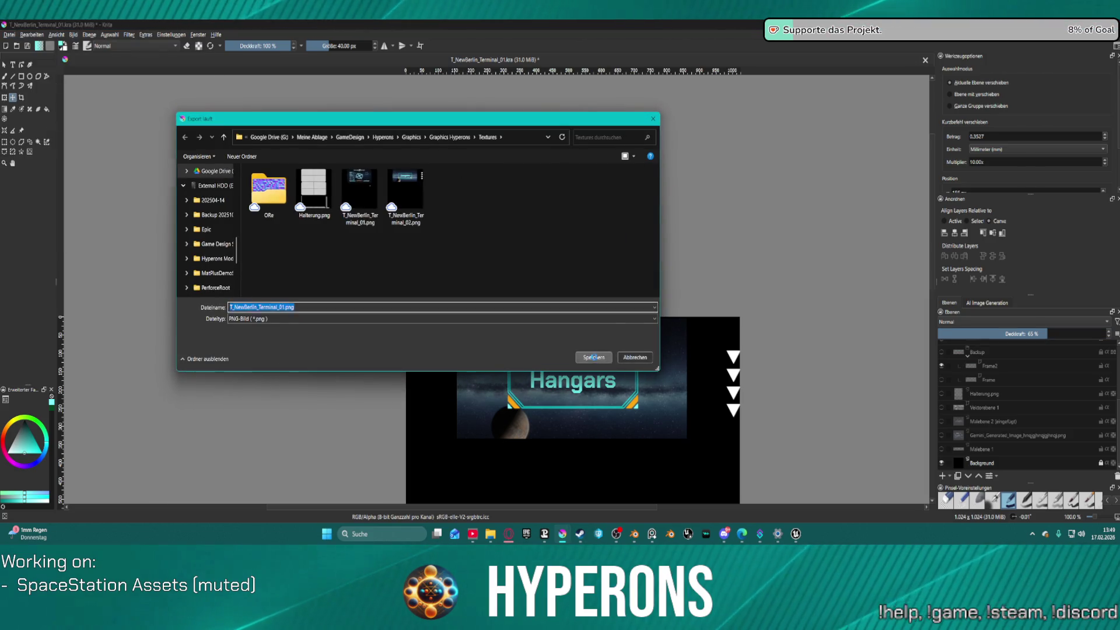
key(Return)
click(585, 277)
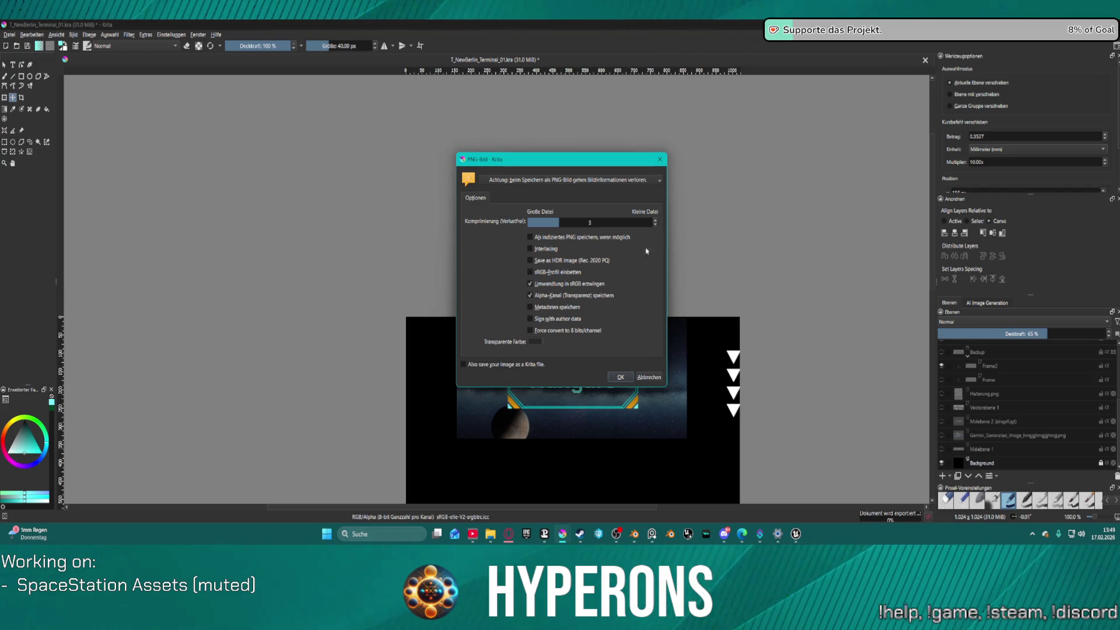
click(627, 377)
key(alt+Tab)
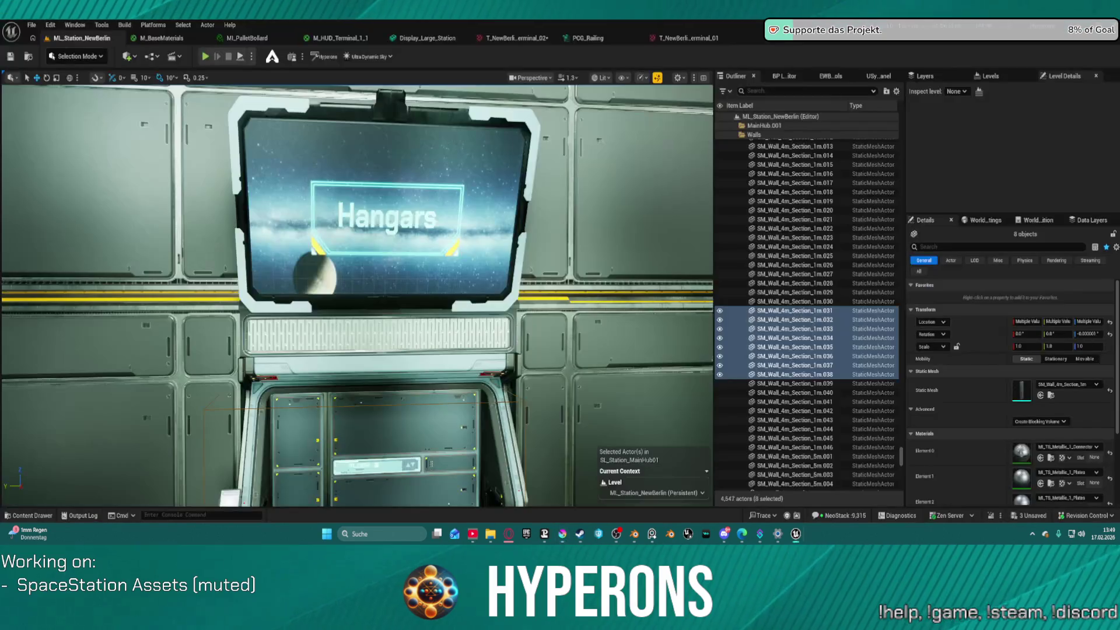
- Close the Terminal_02 texture tab and fly the level view along the corridor to the Hangars screen
click(553, 38)
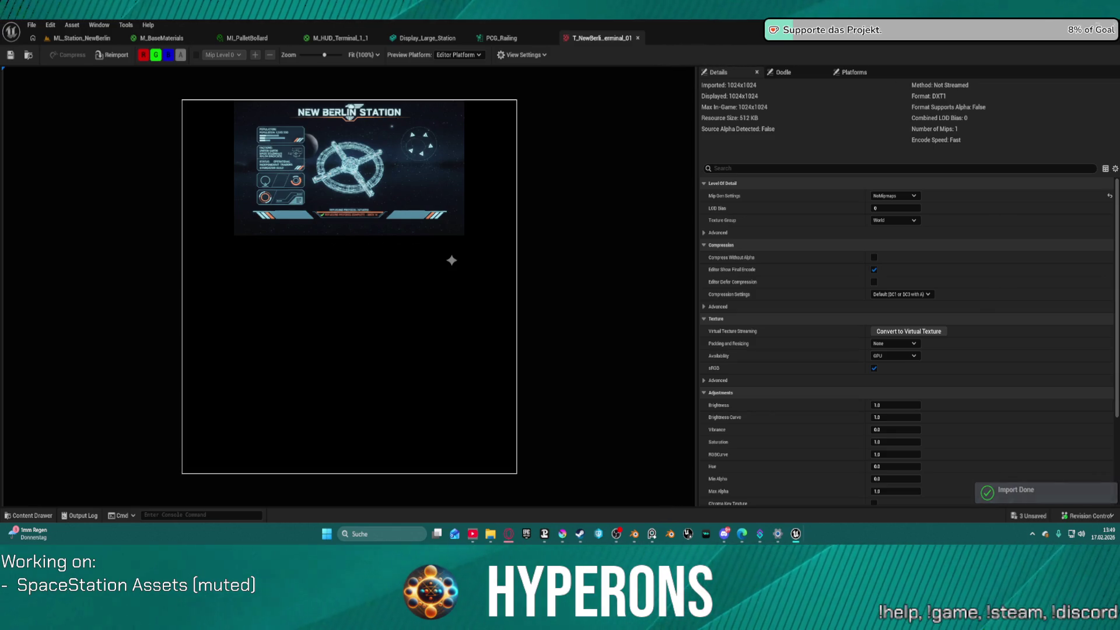
click(76, 42)
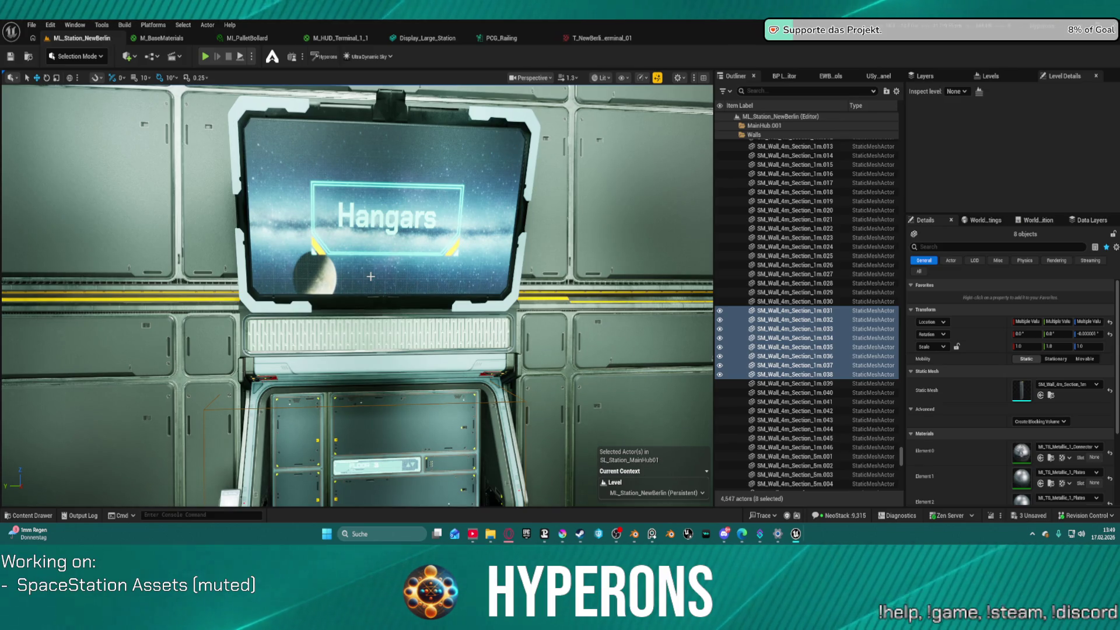
mouse_move(469, 249)
mouse_down()
mouse_move(525, 263)
mouse_move(689, 257)
mouse_up()
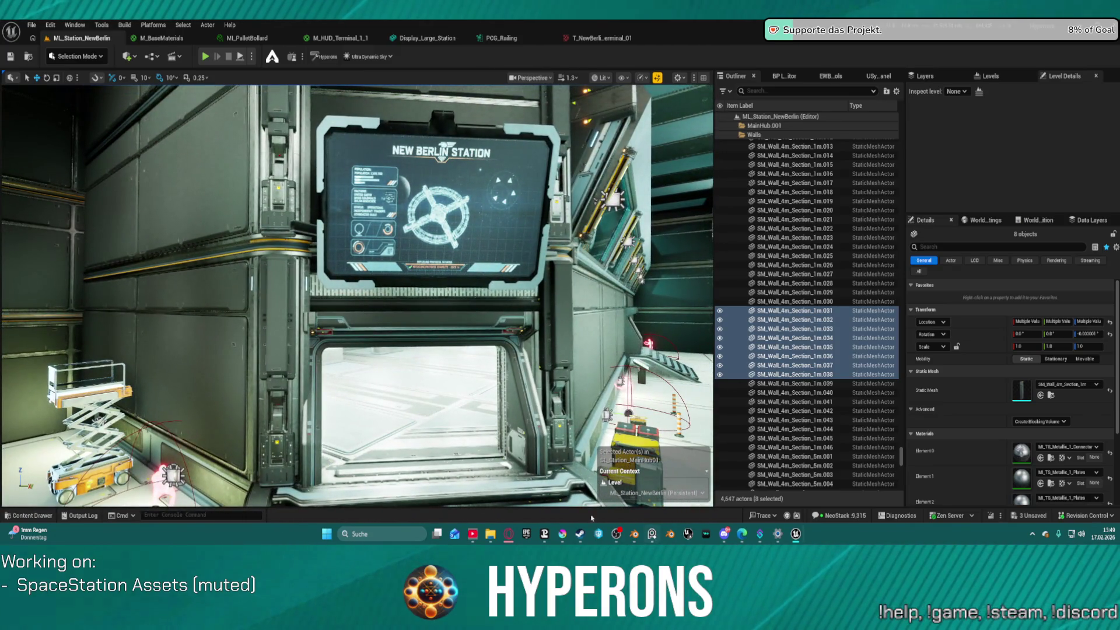
mouse_move(490, 534)
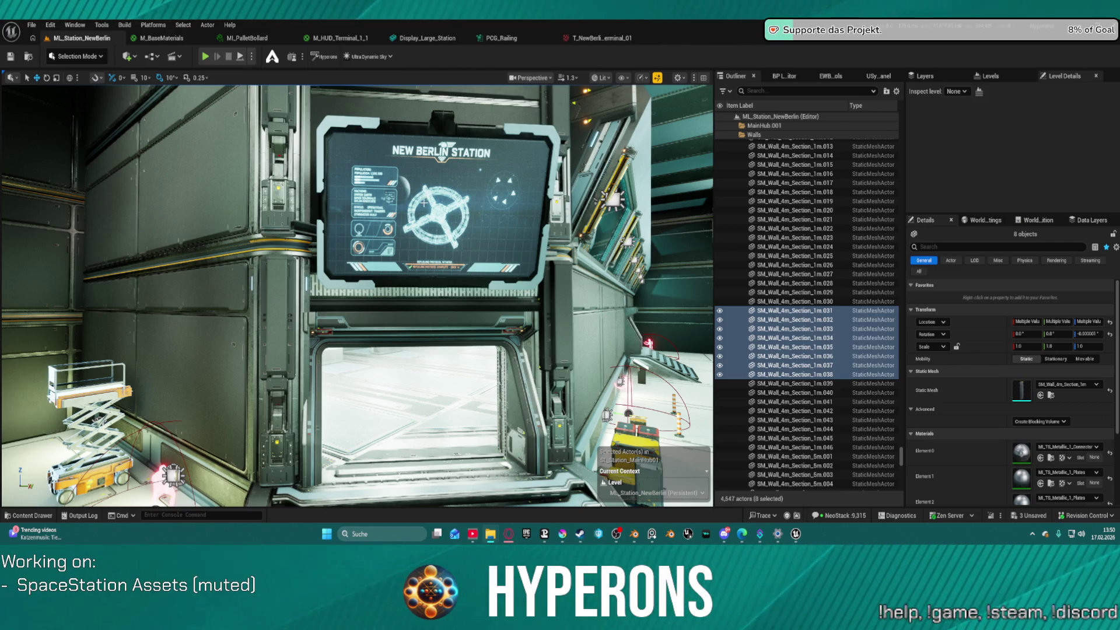
drag(428, 375, 403, 370)
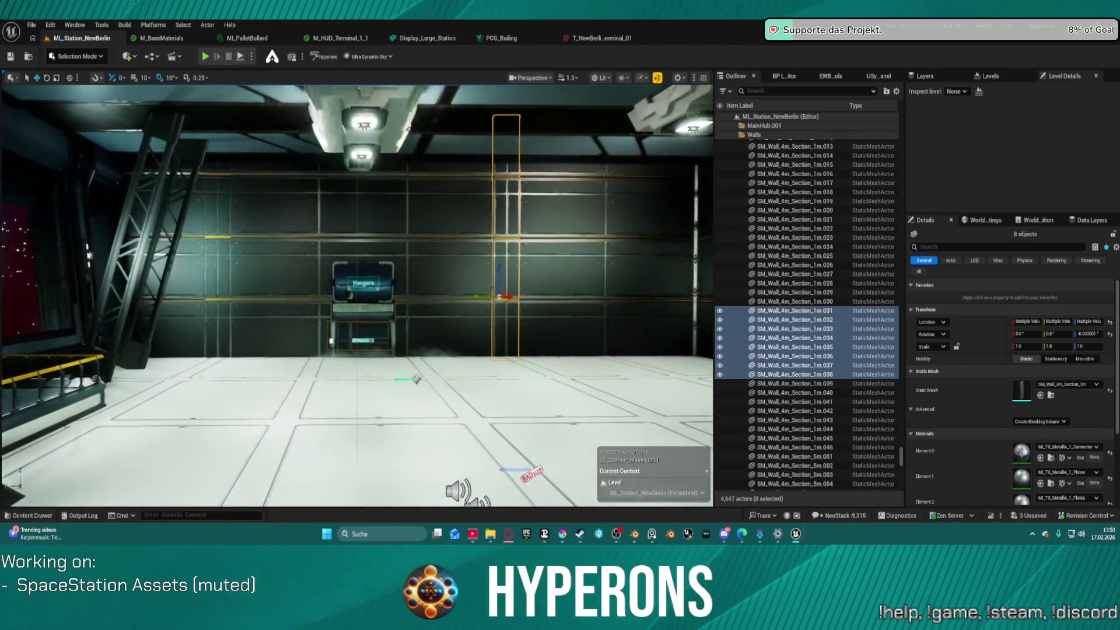
mouse_move(562, 534)
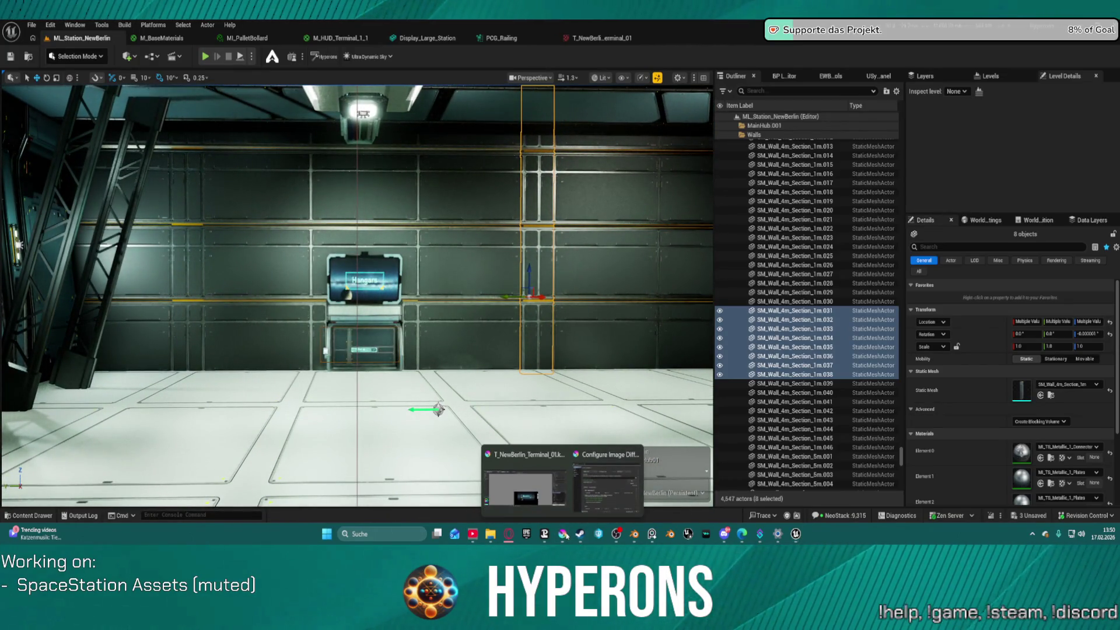
click(556, 504)
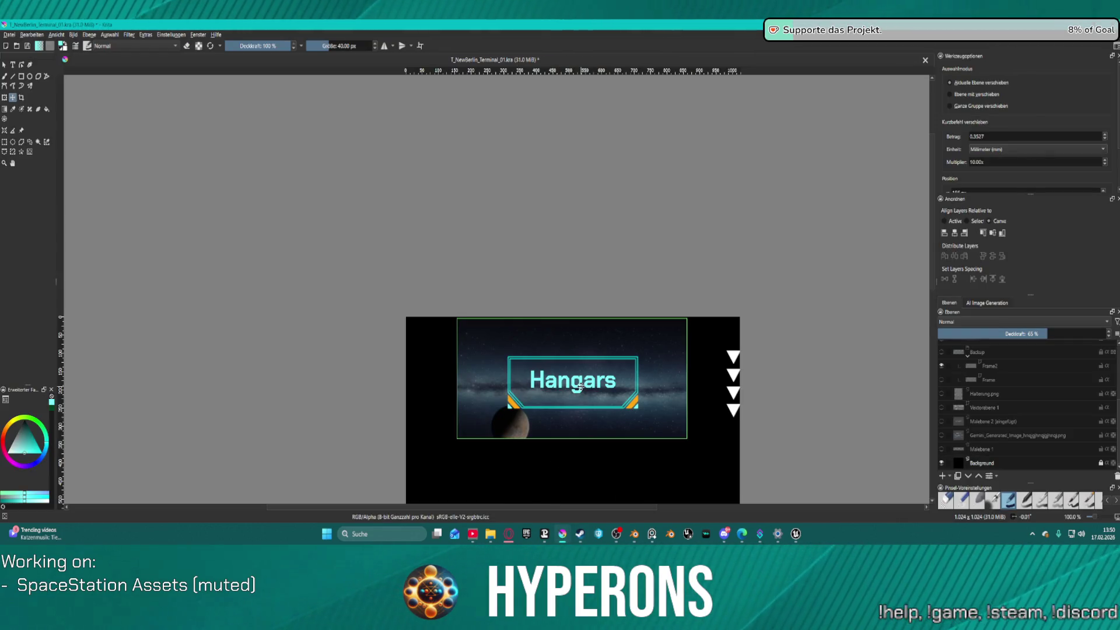
- Collapse the Hangar group and duplicate it as a copy named Administration
scroll(894, 352, down, 2)
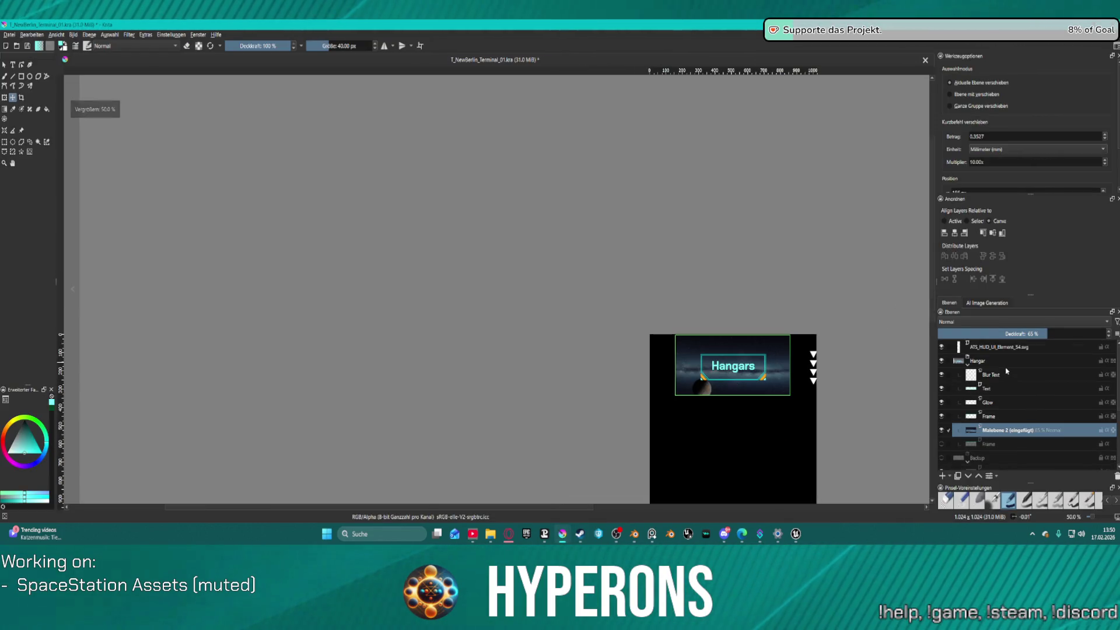
click(968, 365)
click(1006, 361)
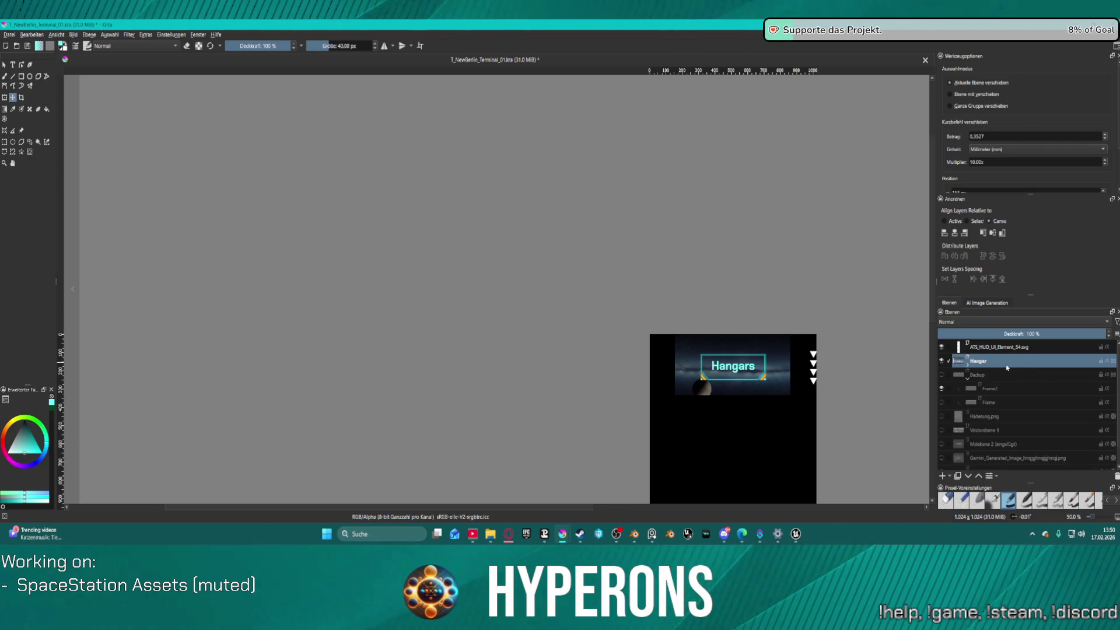
key(ctrl+j)
double_click(986, 361)
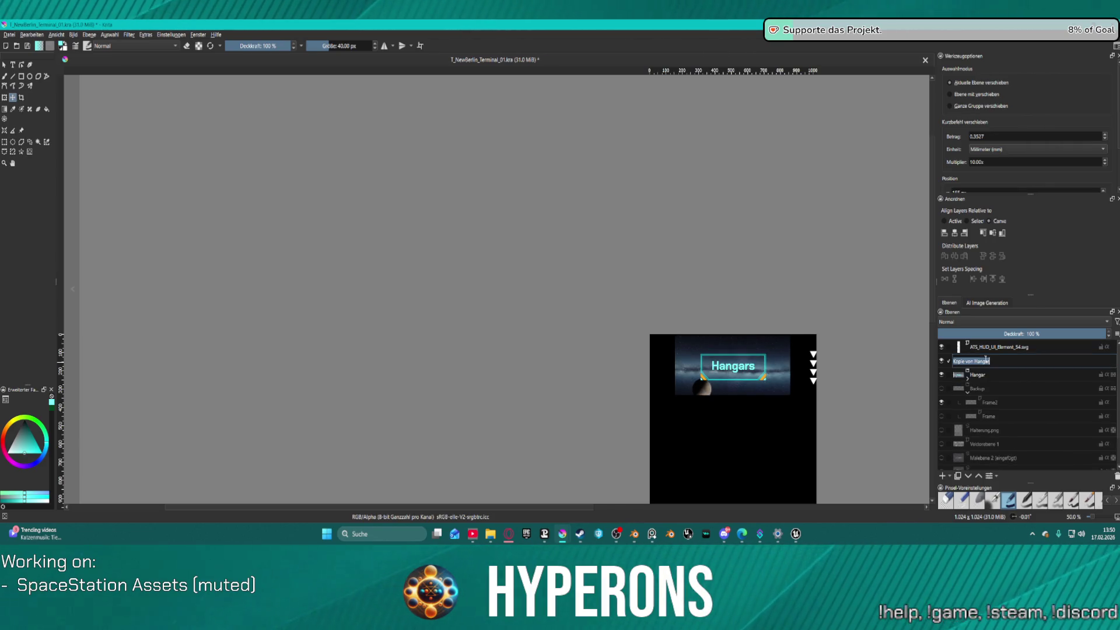
text(Admin)
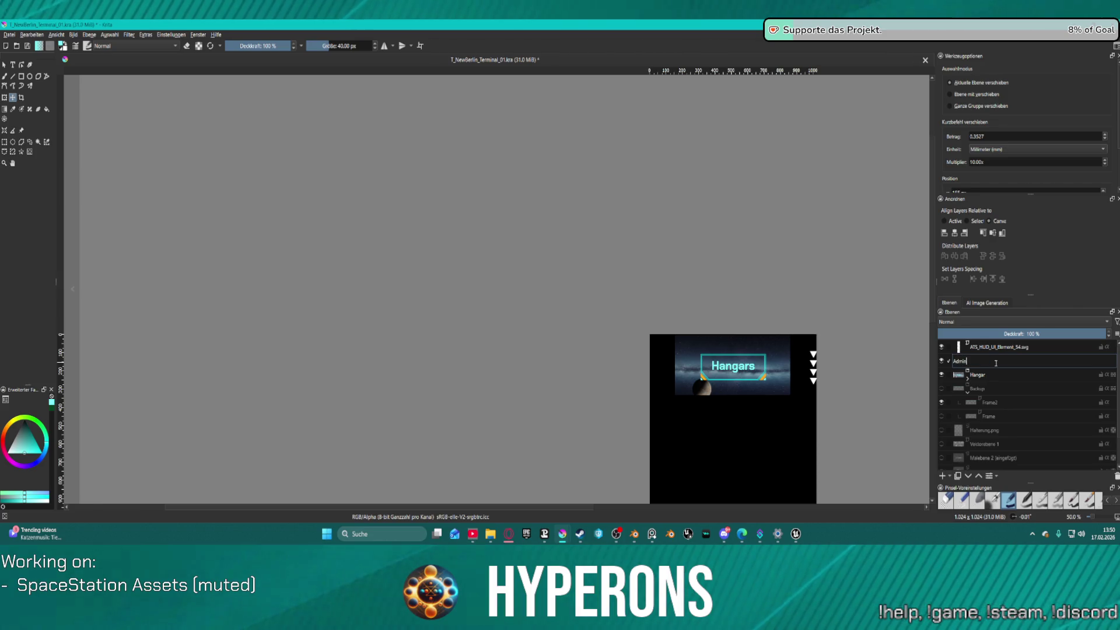
text(istration)
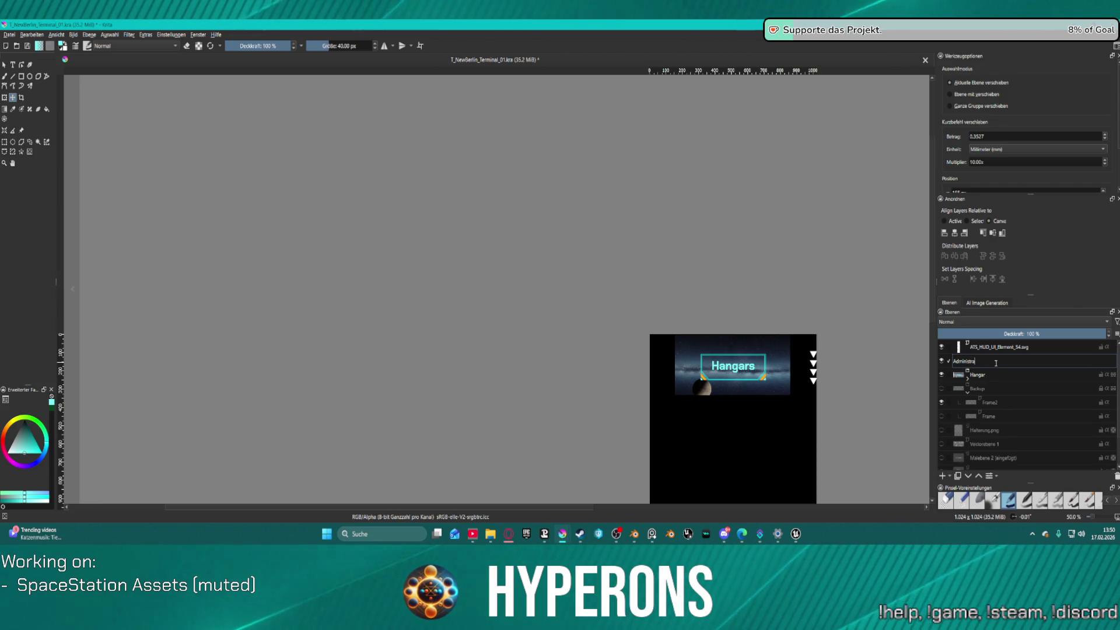
key(Return)
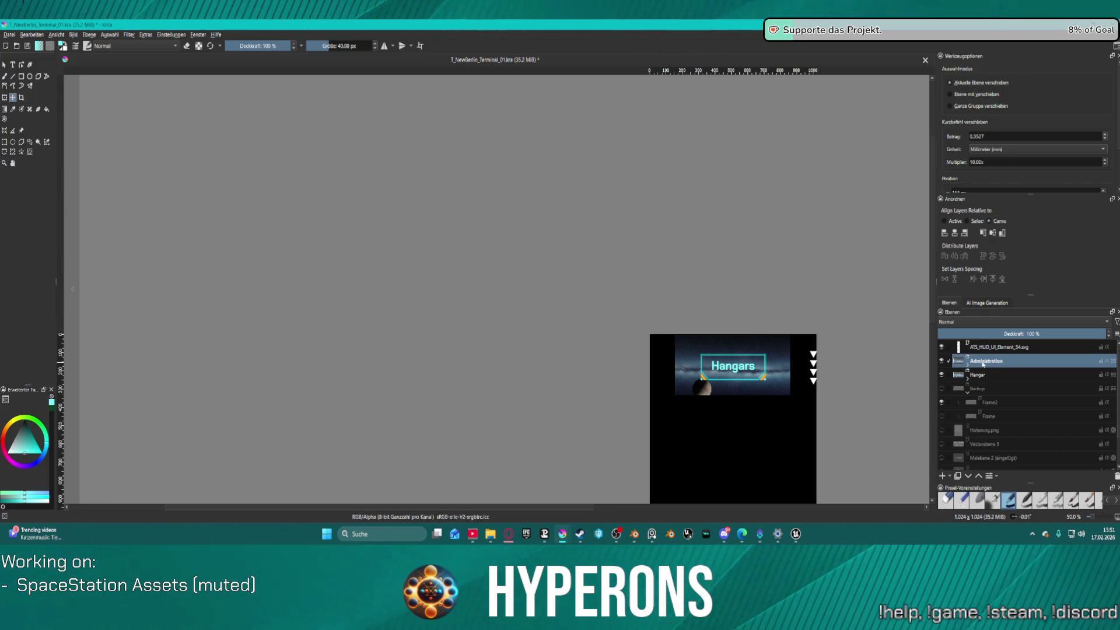
- Duplicate the group twice more, naming the copies Logistics and Commercial
key(ctrl+j)
double_click(994, 361)
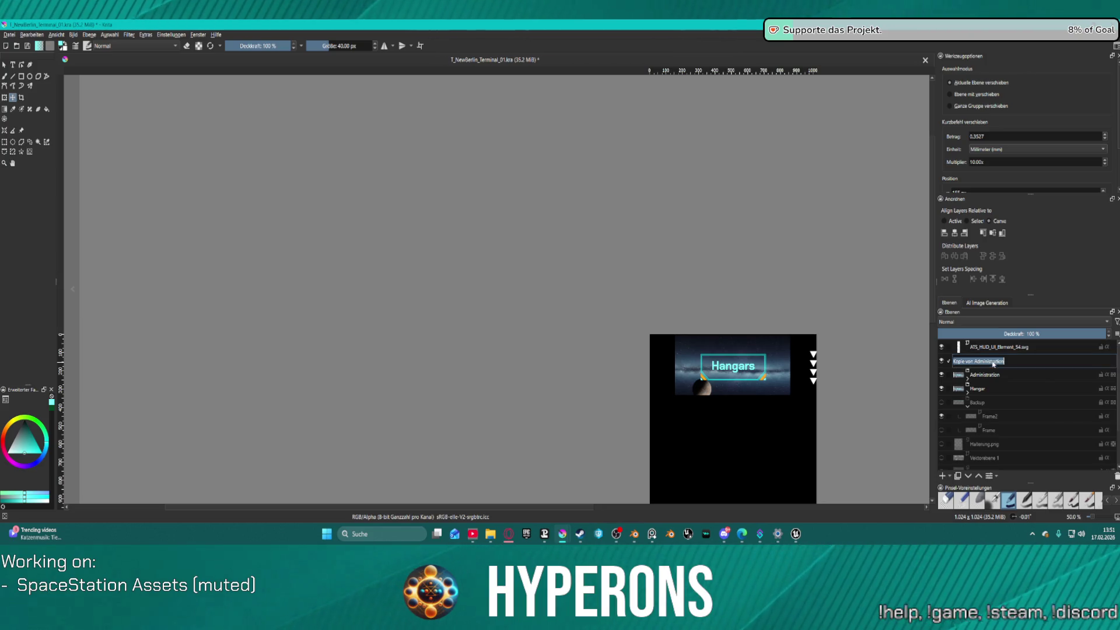
key(BackSpace)
text(Logistic)
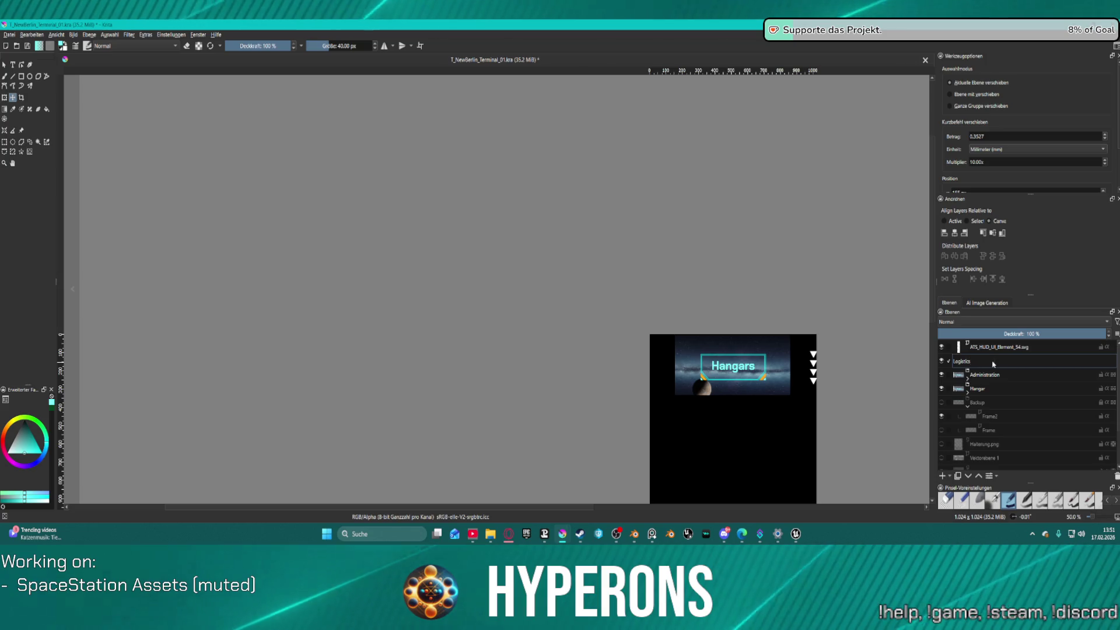
text(s)
key(Return)
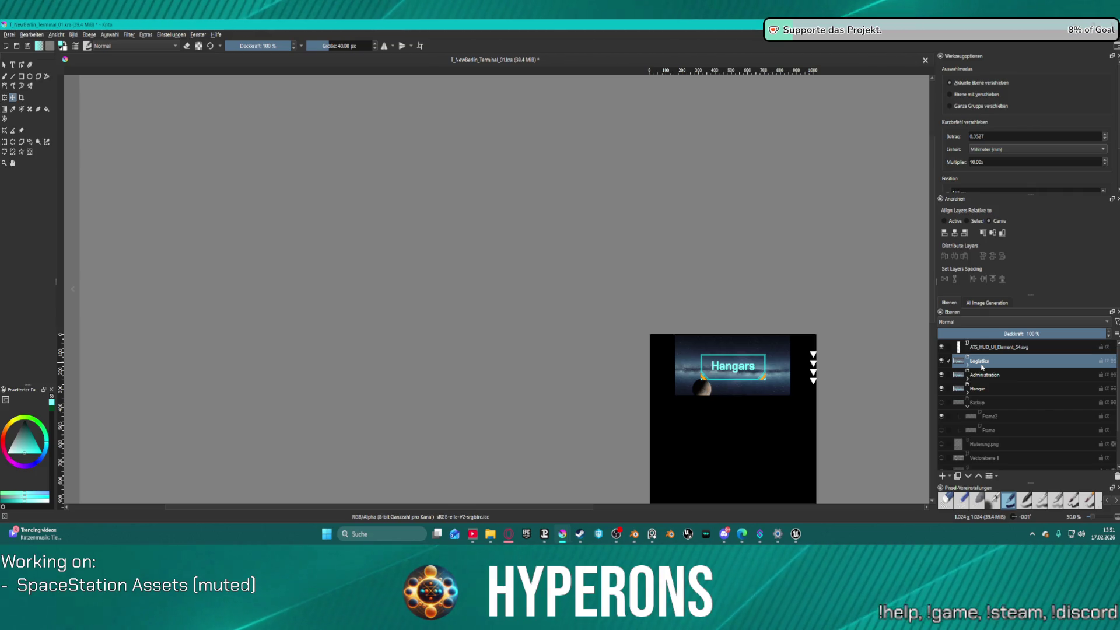
key(ctrl+j)
double_click(1003, 361)
text(Commercia)
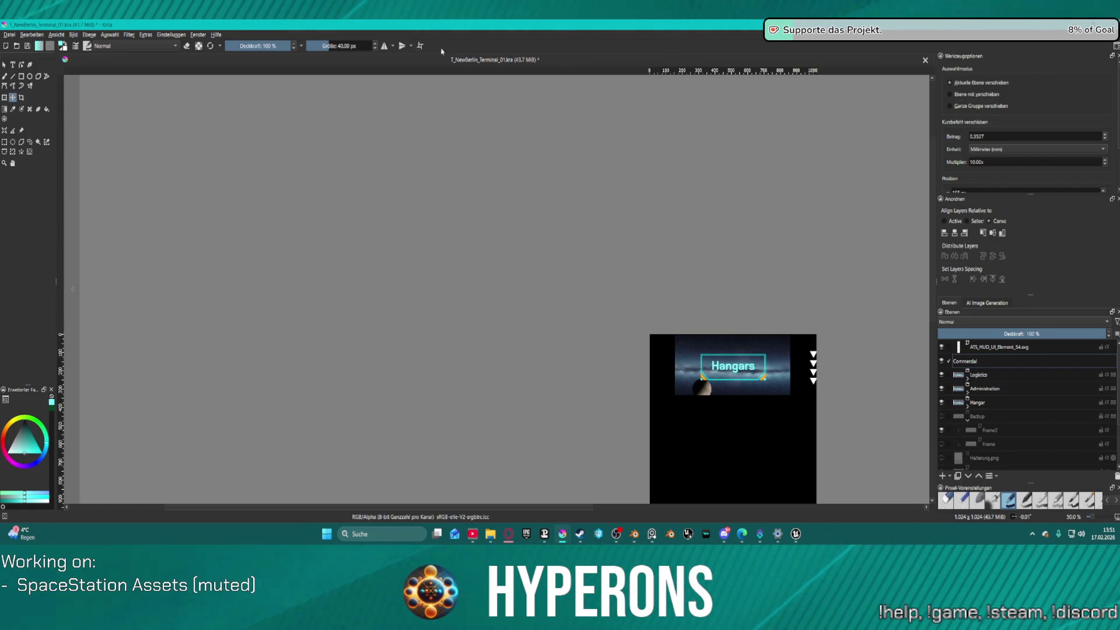
text(l)
key(Return)
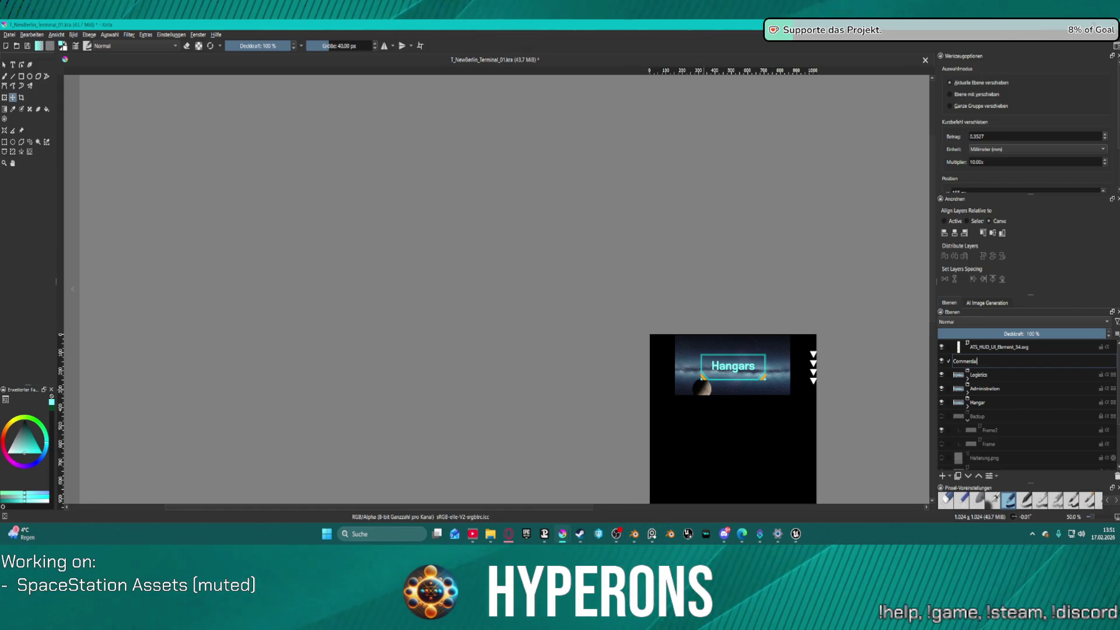
key(alt+Tab)
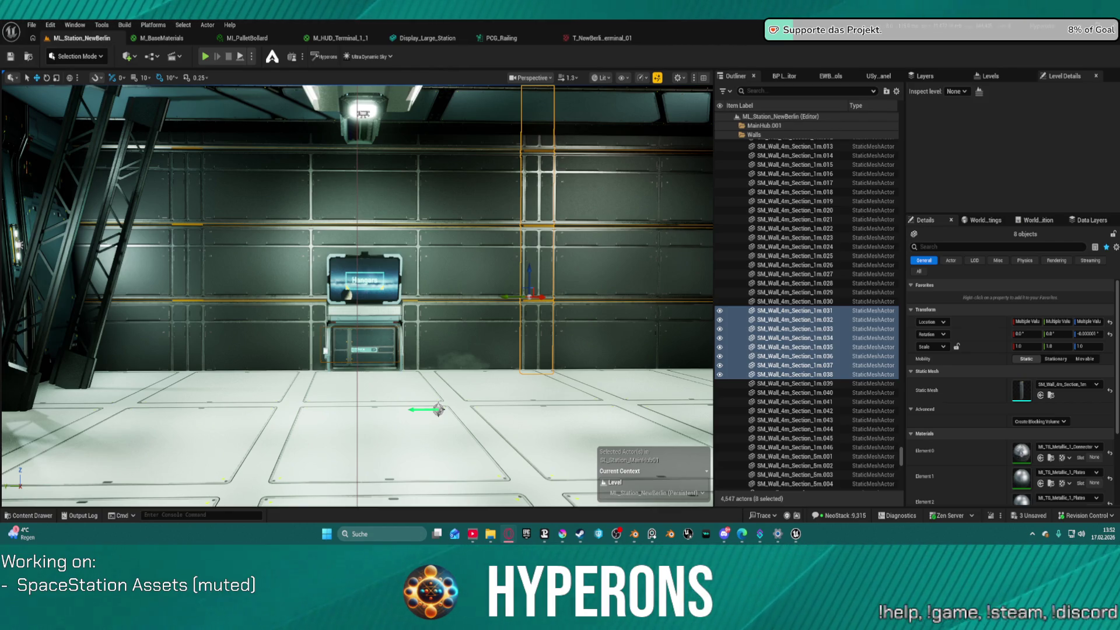
drag(537, 272, 586, 273)
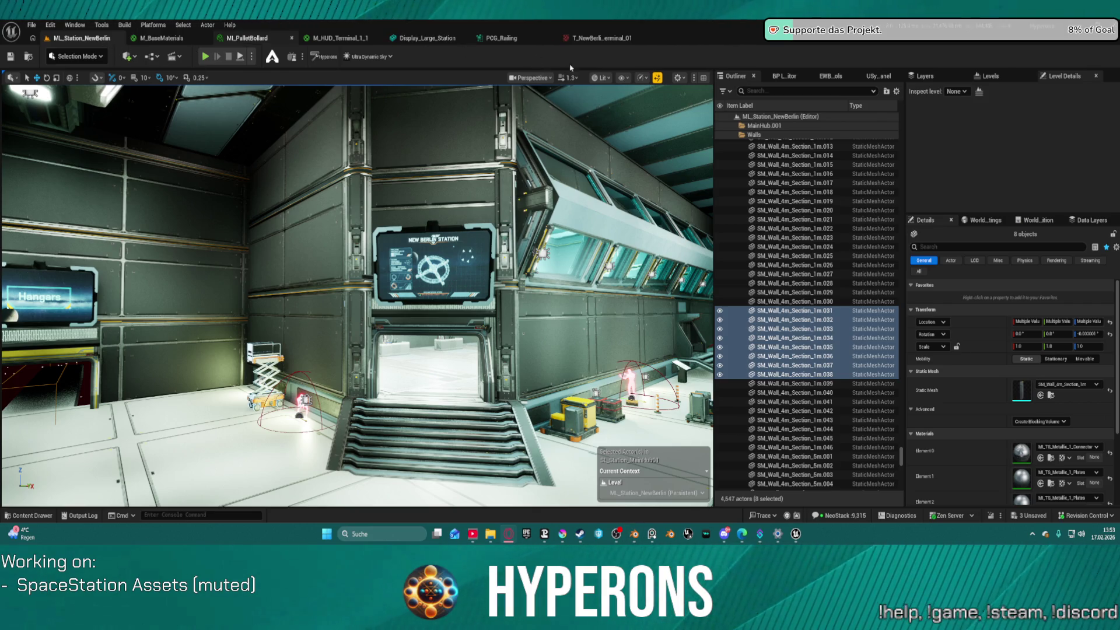
mouse_move(795, 534)
mouse_move(817, 505)
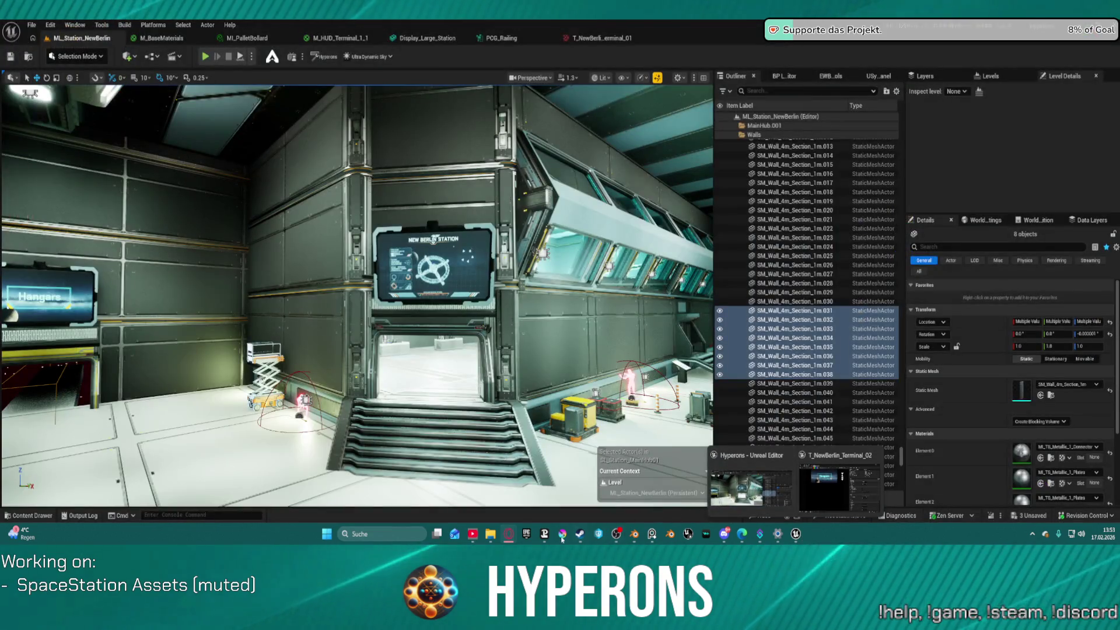
mouse_move(562, 533)
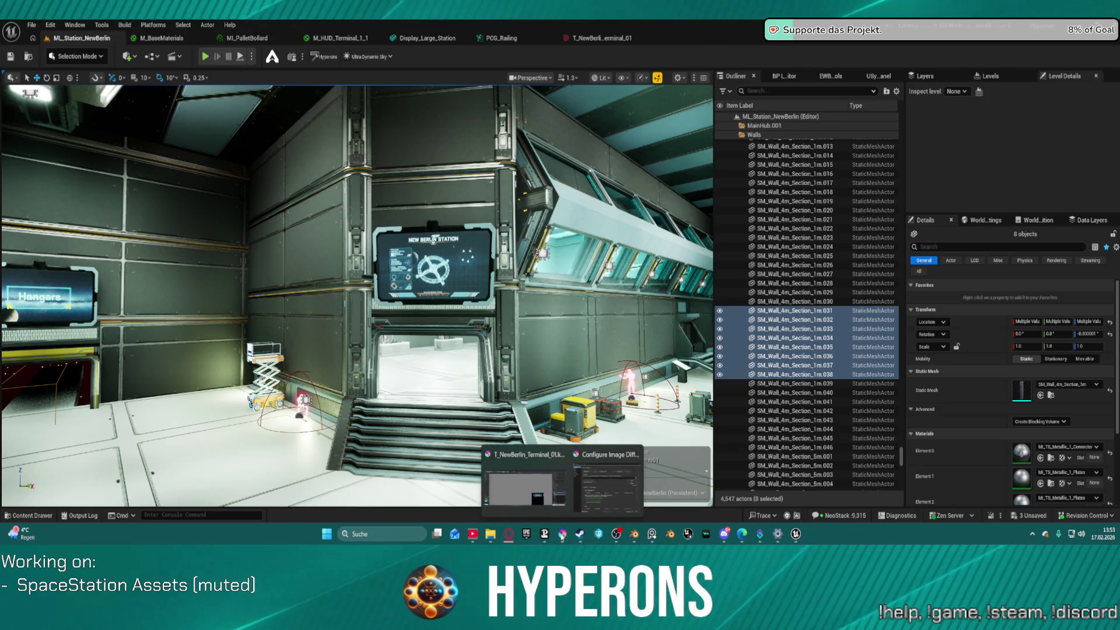
click(525, 484)
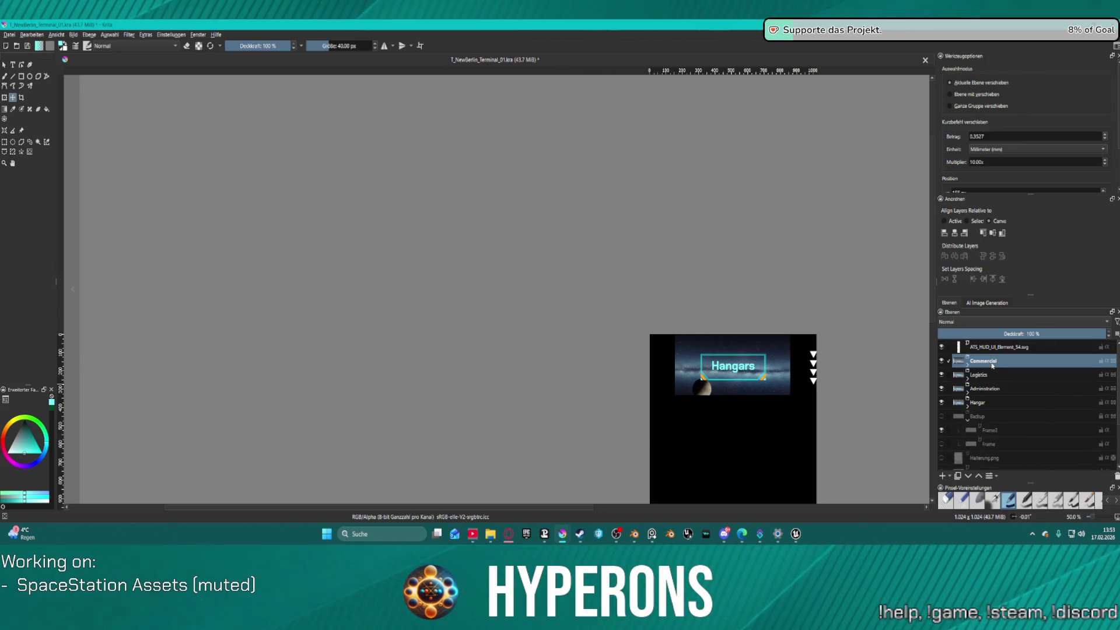
- Rename the Commercial layer group to 'Trade'
double_click(992, 362)
text(Tr)
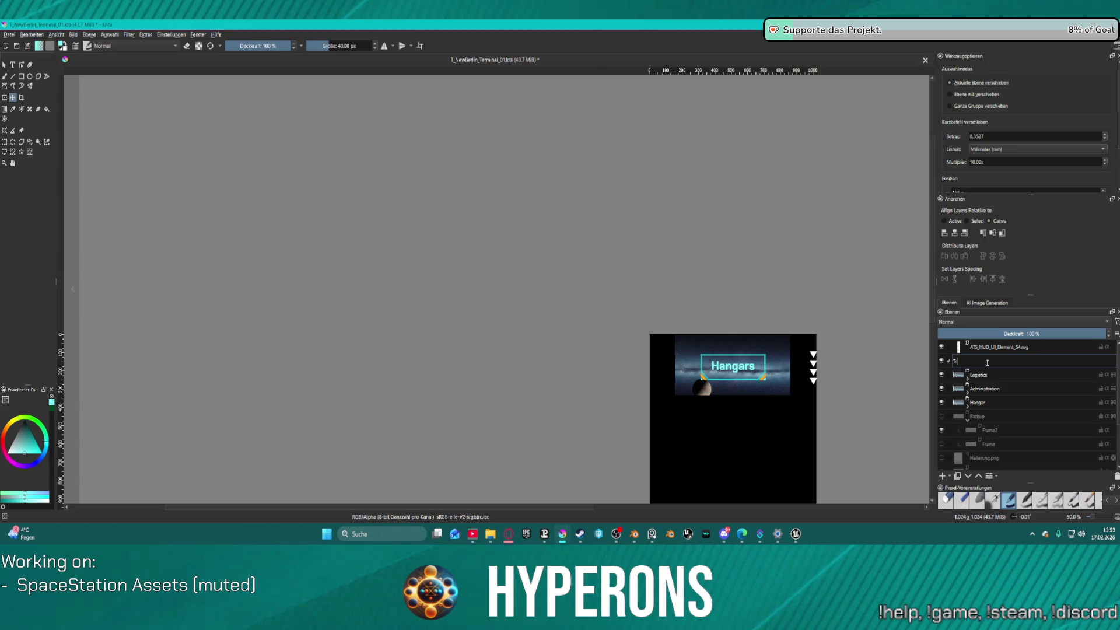
text(ade)
key(Return)
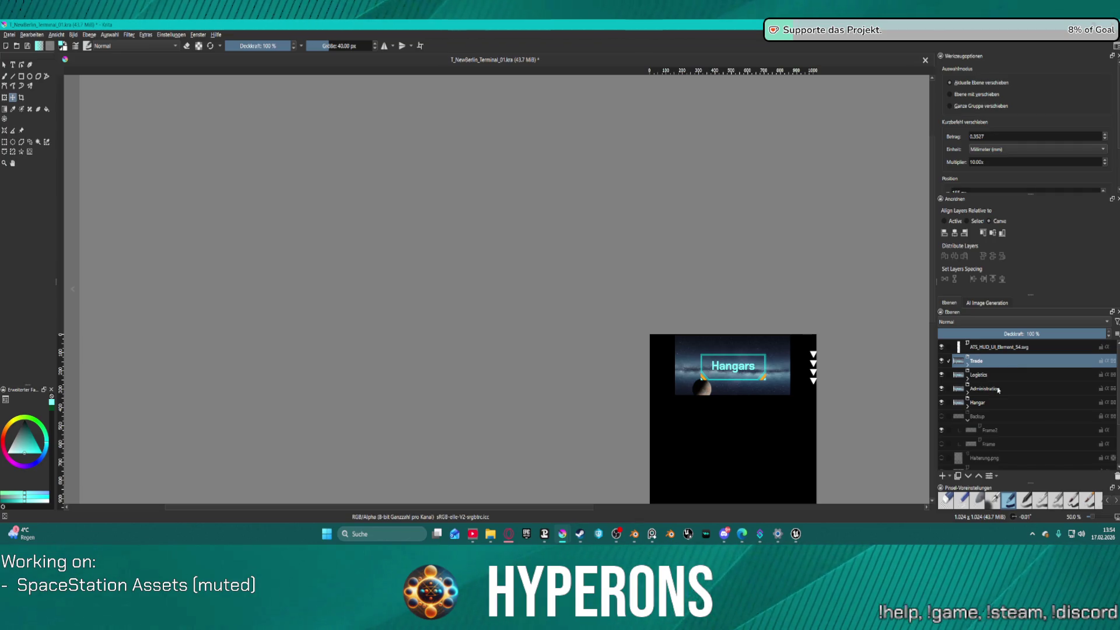
- Expand the Administration group and select its sign's Text layer
click(974, 375)
click(990, 389)
click(967, 394)
scroll(1013, 403, down, 1)
click(987, 378)
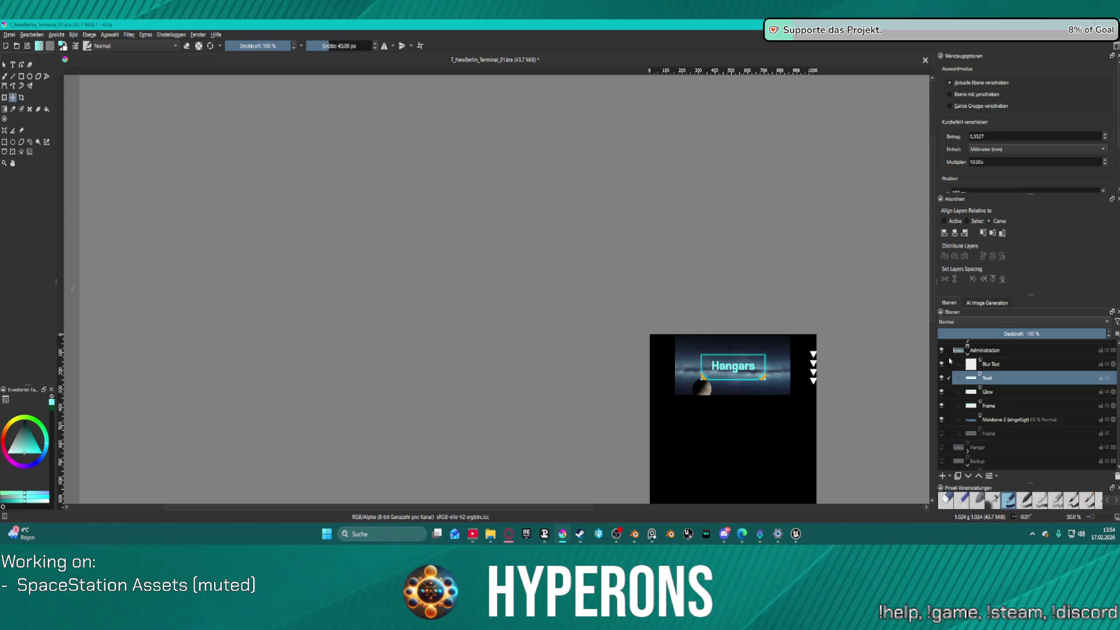
scroll(949, 358, up, 1)
- Hide the Trade and Logistics groups and confirm the Text layer's name
click(940, 361)
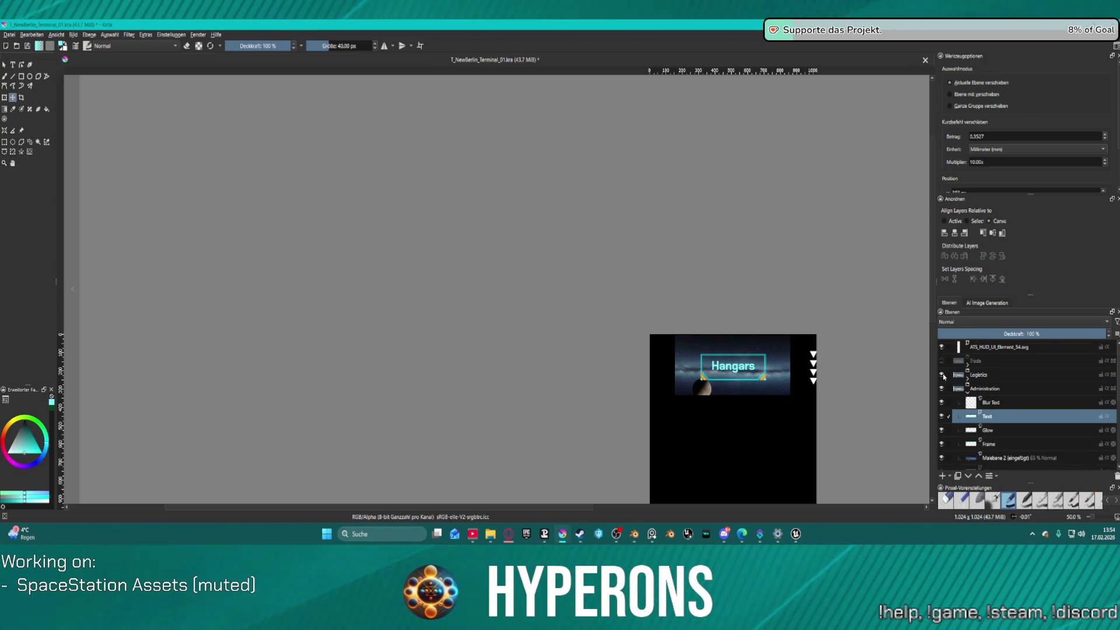
click(941, 375)
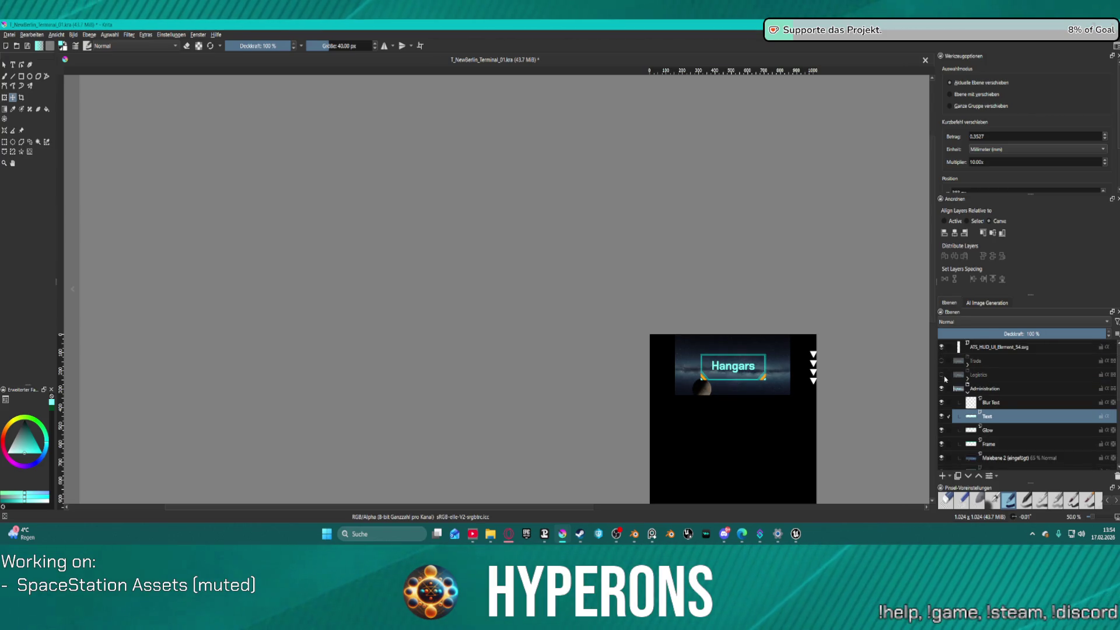
double_click(987, 417)
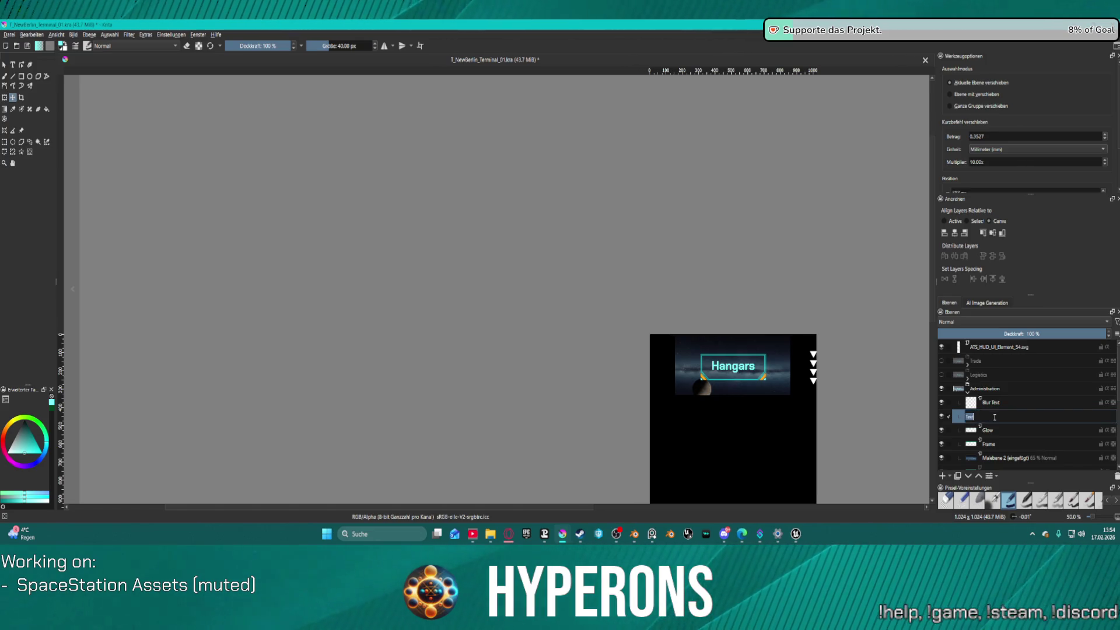
click(736, 368)
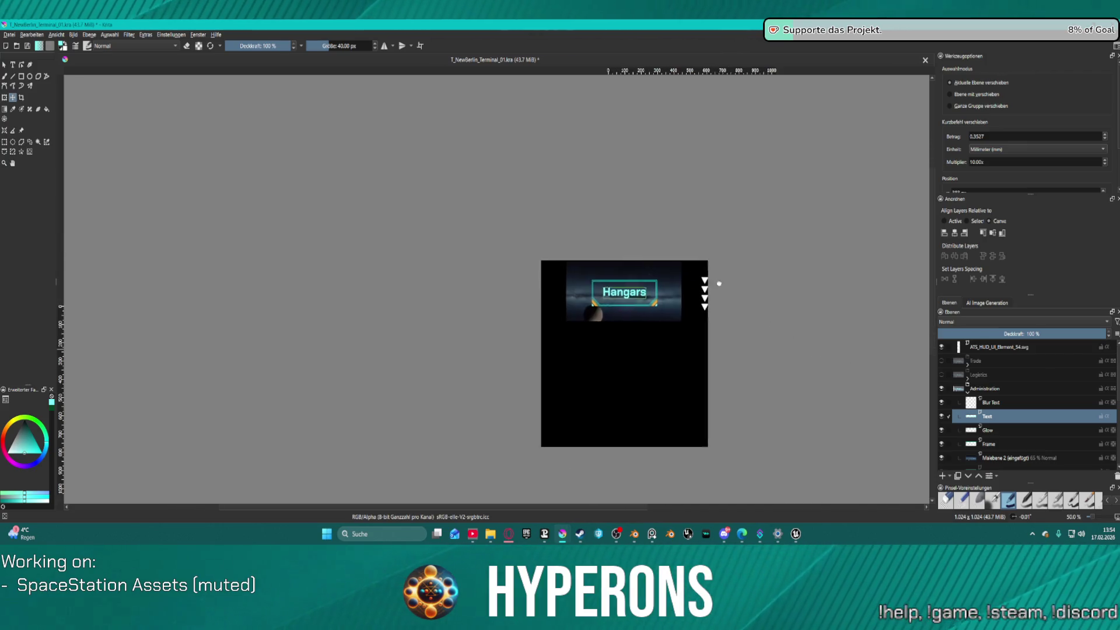
- Replace the 'Hangars' label text with 'Administration' and make it smaller
scroll(725, 287, up, 5)
scroll(536, 159, down, 1)
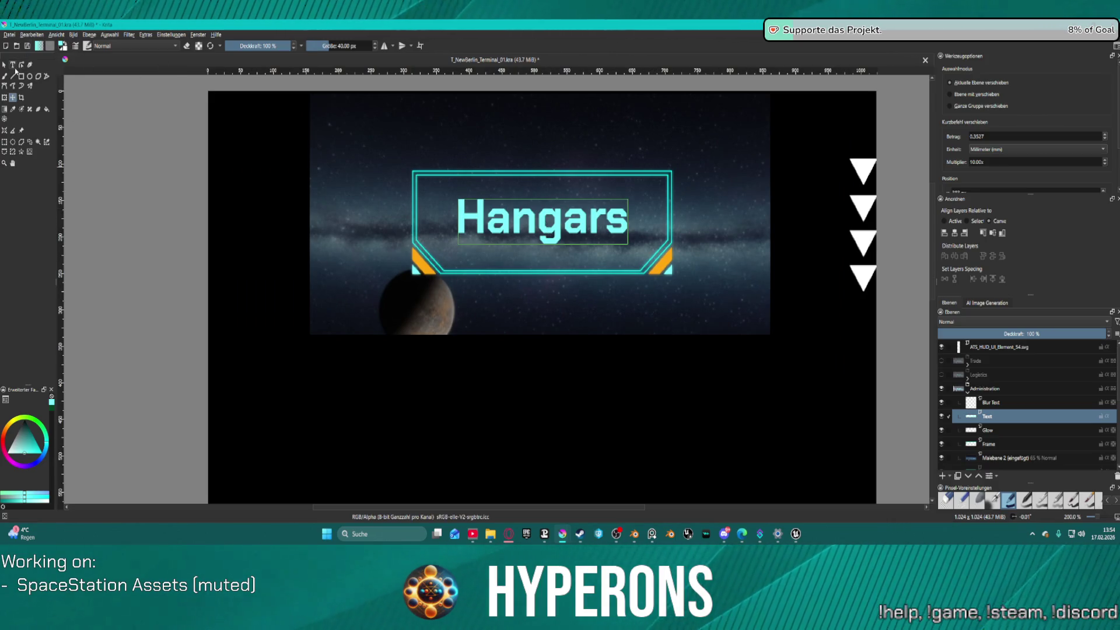
key(t)
click(474, 220)
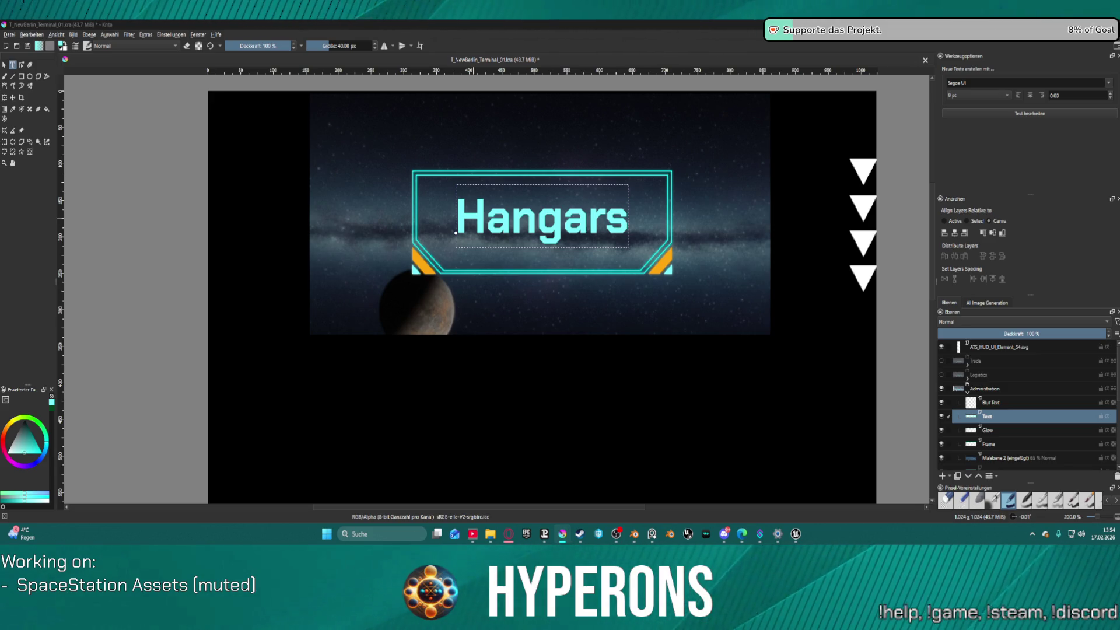
text(Administration)
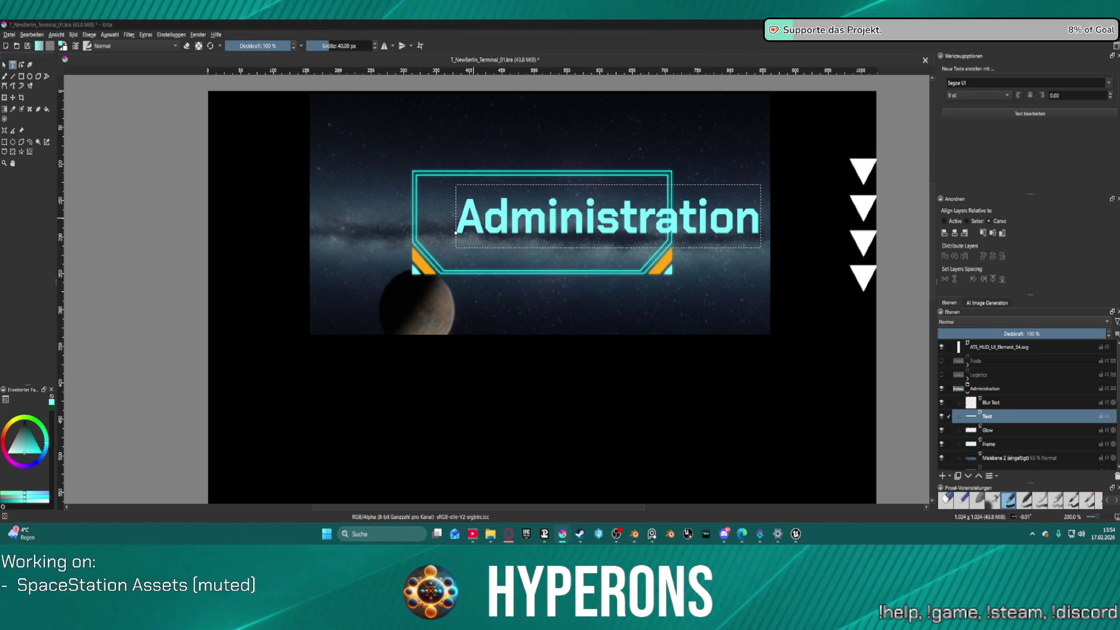
key(ctrl+z)
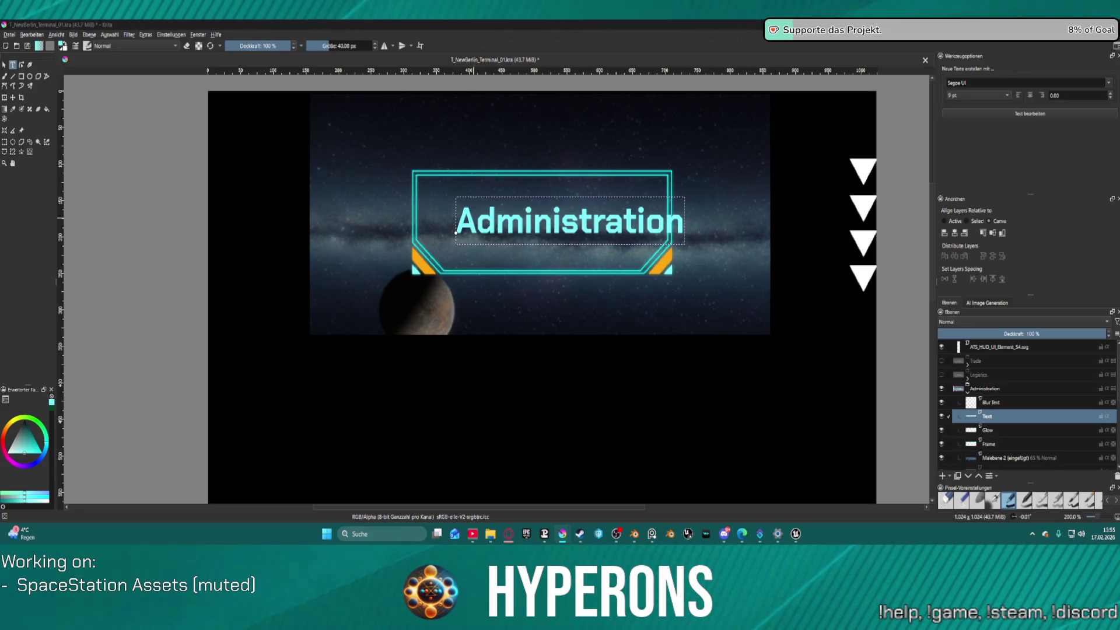
- Move the Administration text up into the cyan frame and centre it horizontally
click(4, 65)
drag(553, 225, 529, 216)
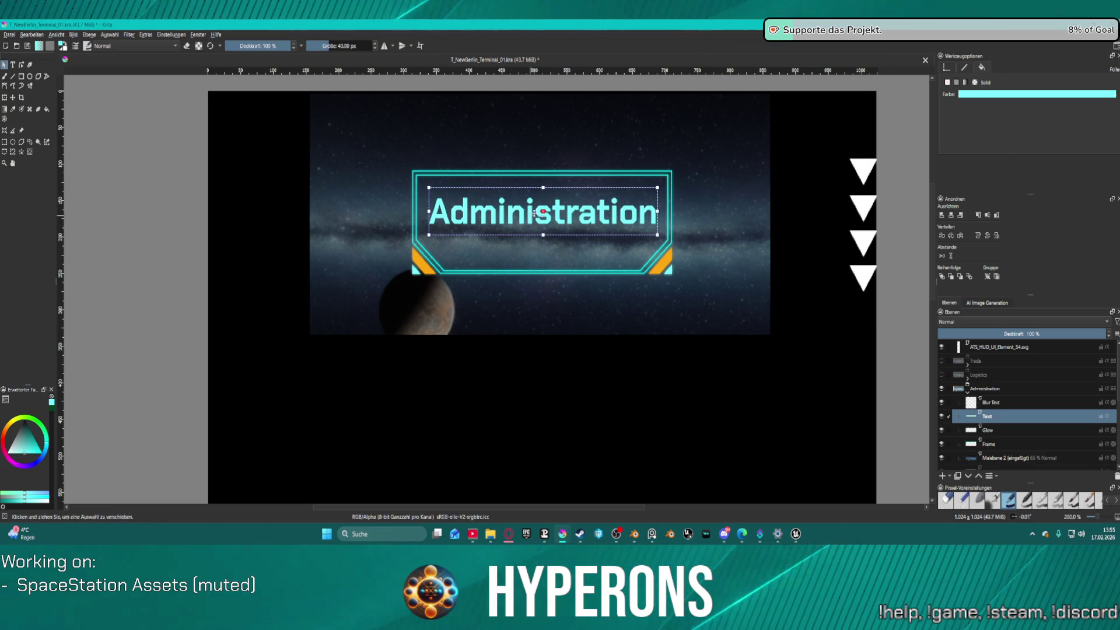
click(950, 216)
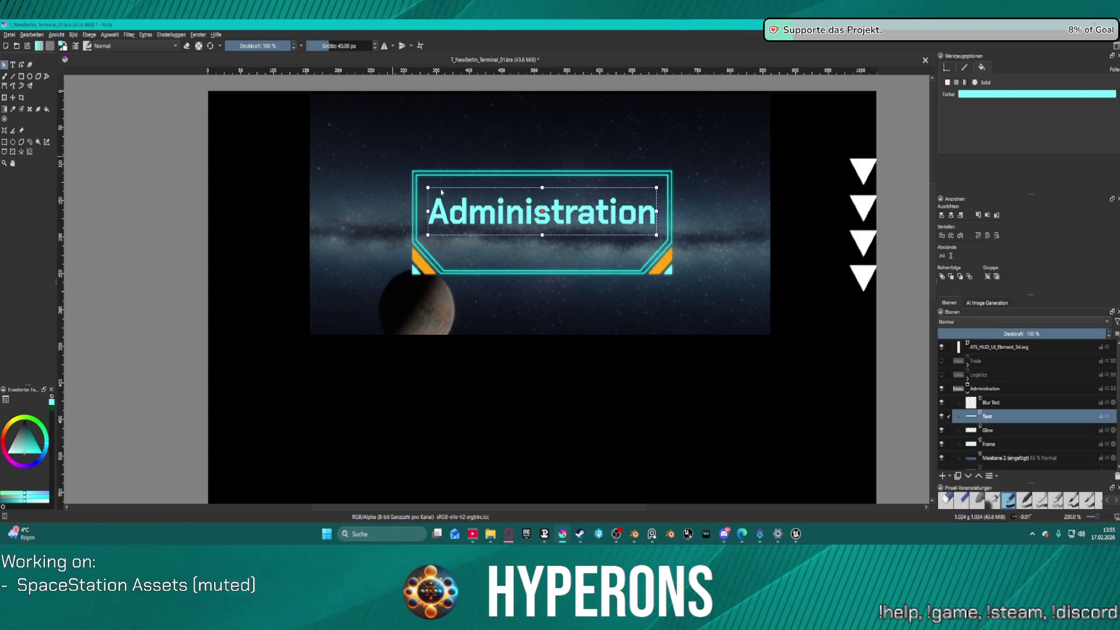
- Bring the Blender Terminal01 scene window to the front
mouse_move(563, 536)
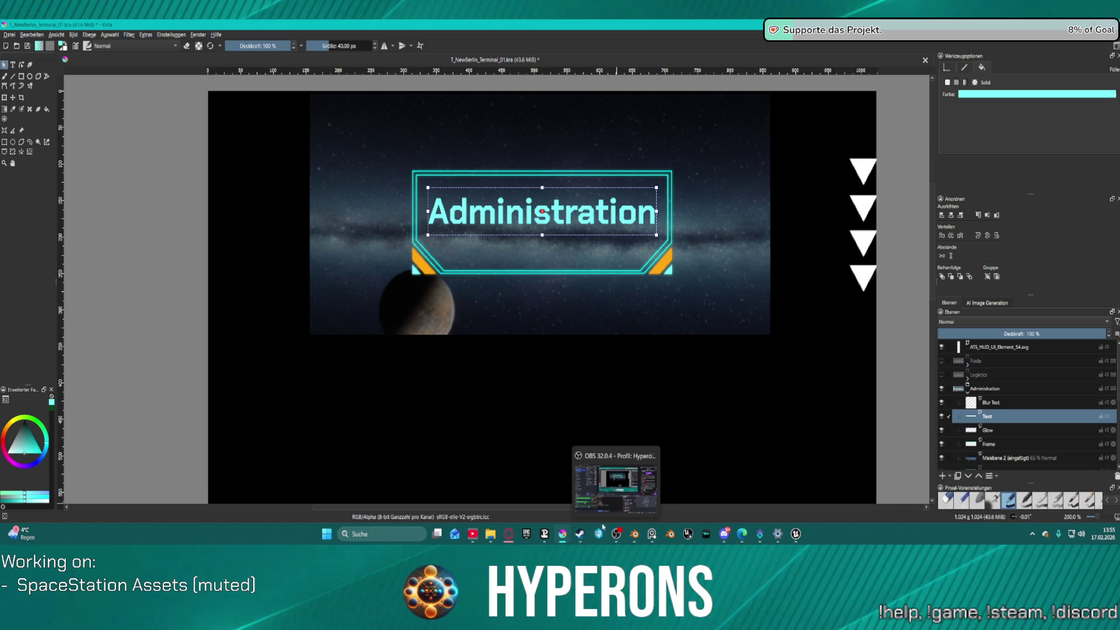
mouse_move(731, 547)
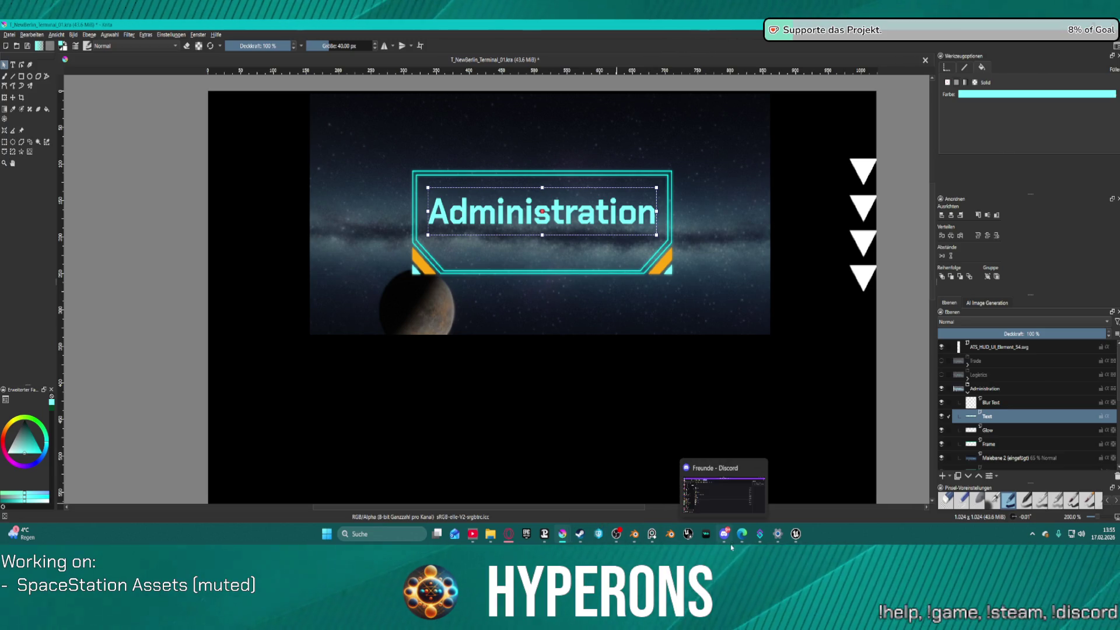
click(635, 535)
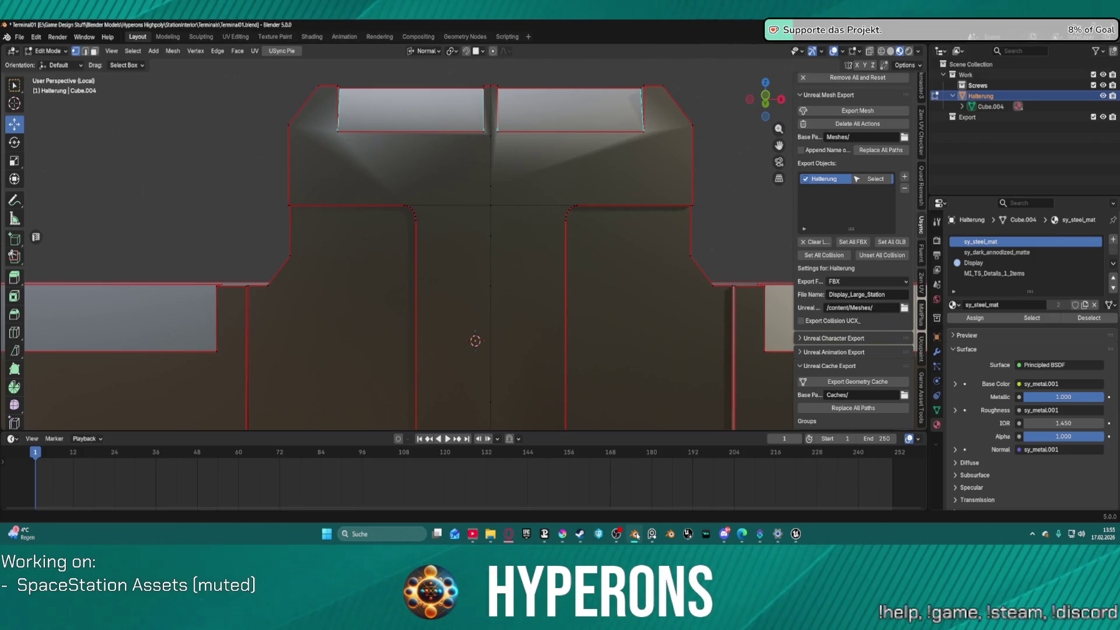
- Start a new General file and save Terminal01.blend's changes when prompted
click(19, 37)
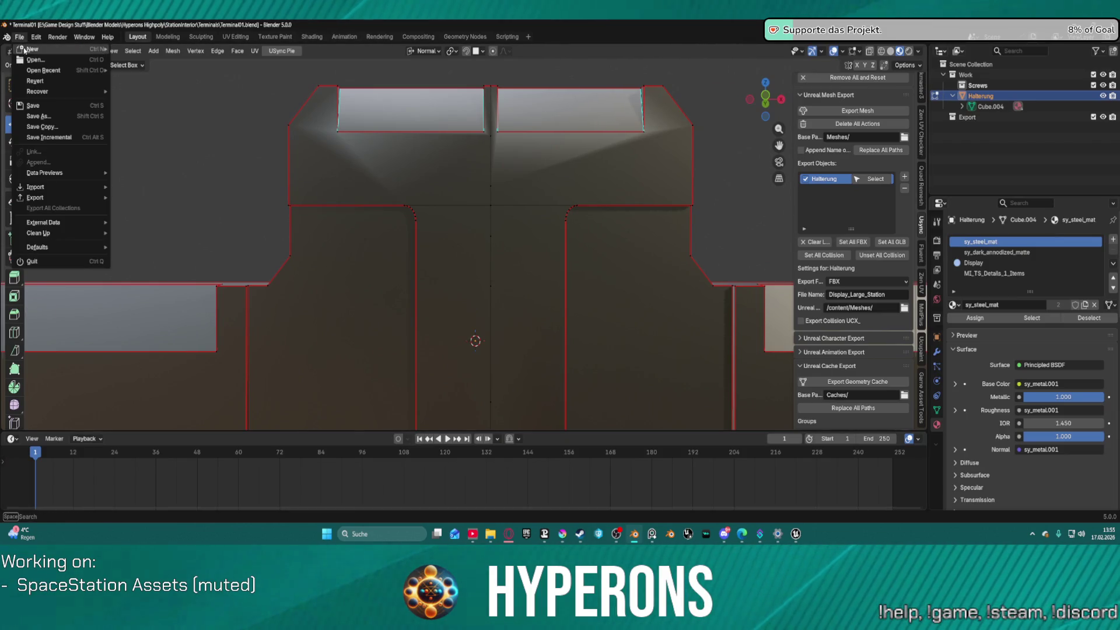
mouse_move(32, 50)
click(32, 261)
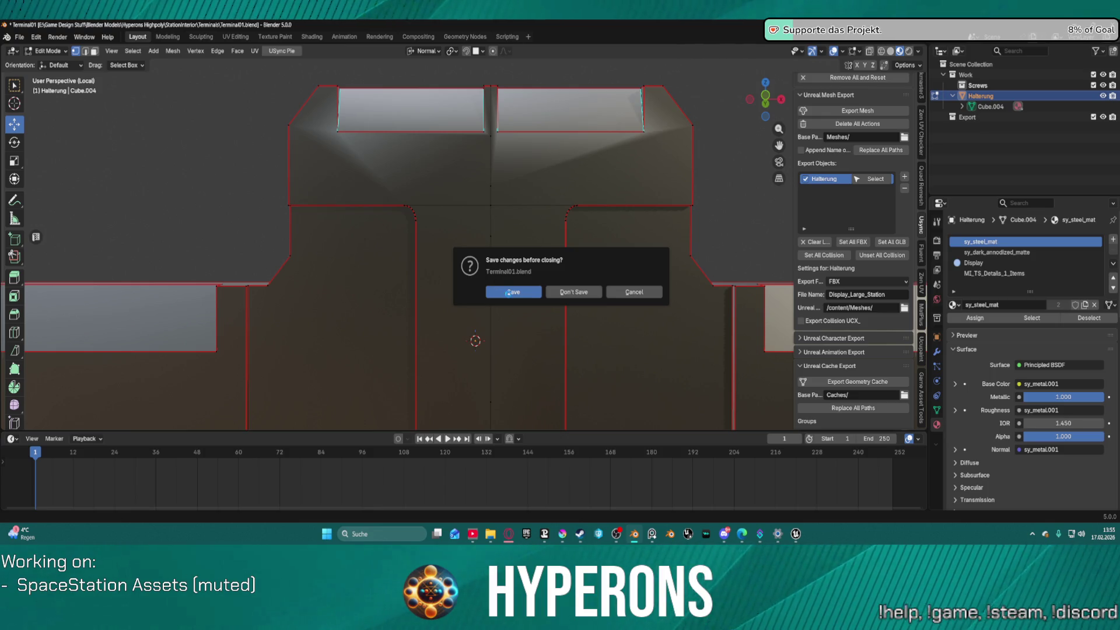
click(503, 292)
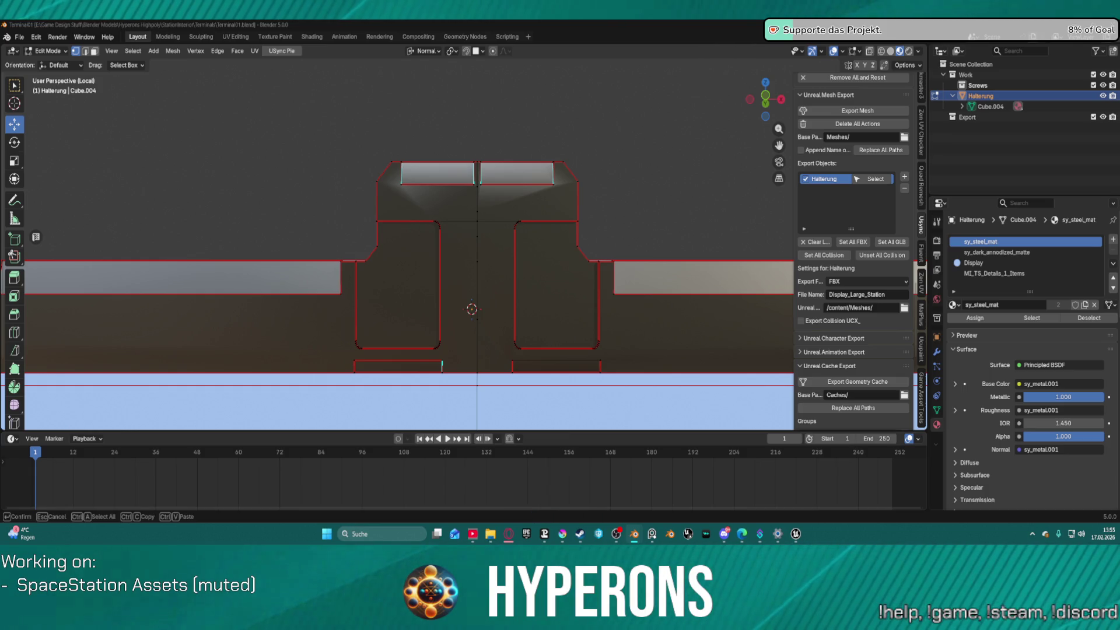
key(Return)
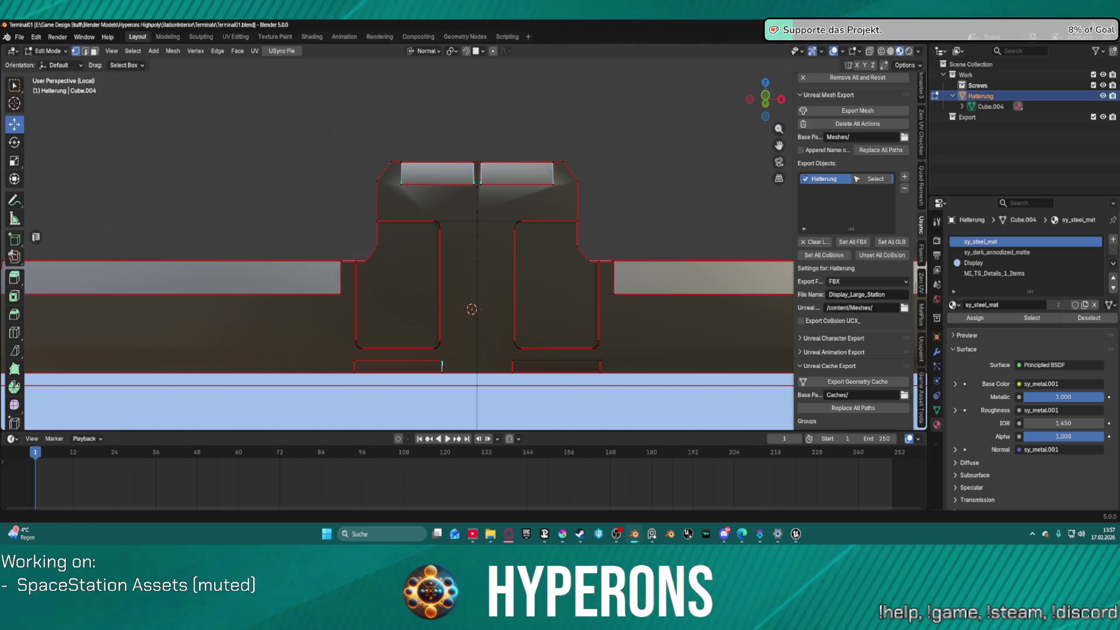
- Create a new empty General scene via File > New, then switch to the Krita window
click(19, 37)
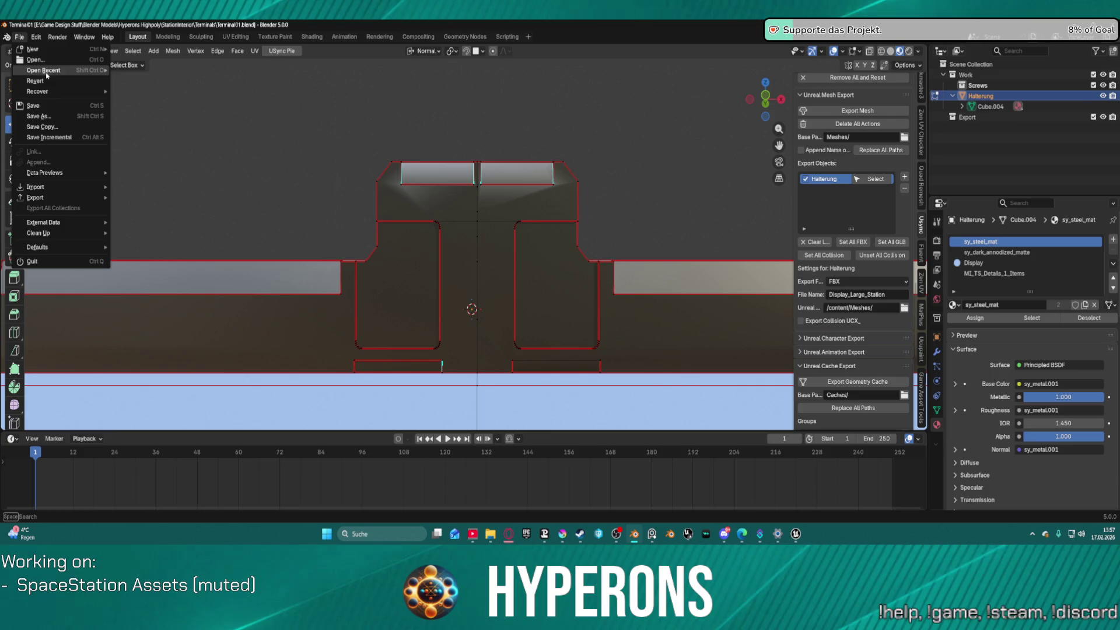
mouse_move(63, 53)
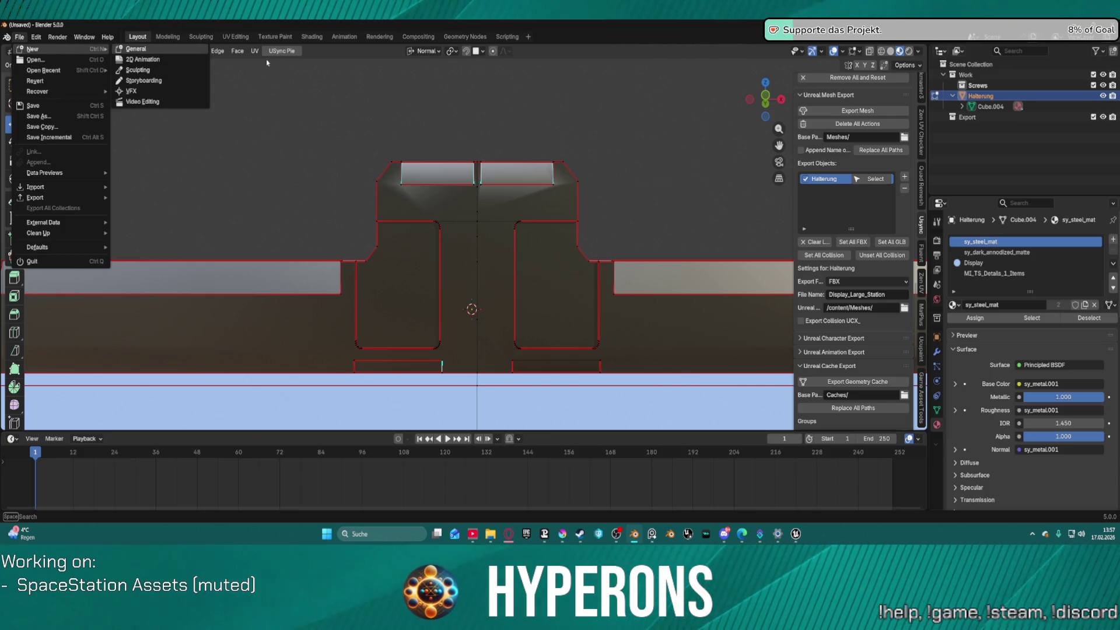
click(135, 49)
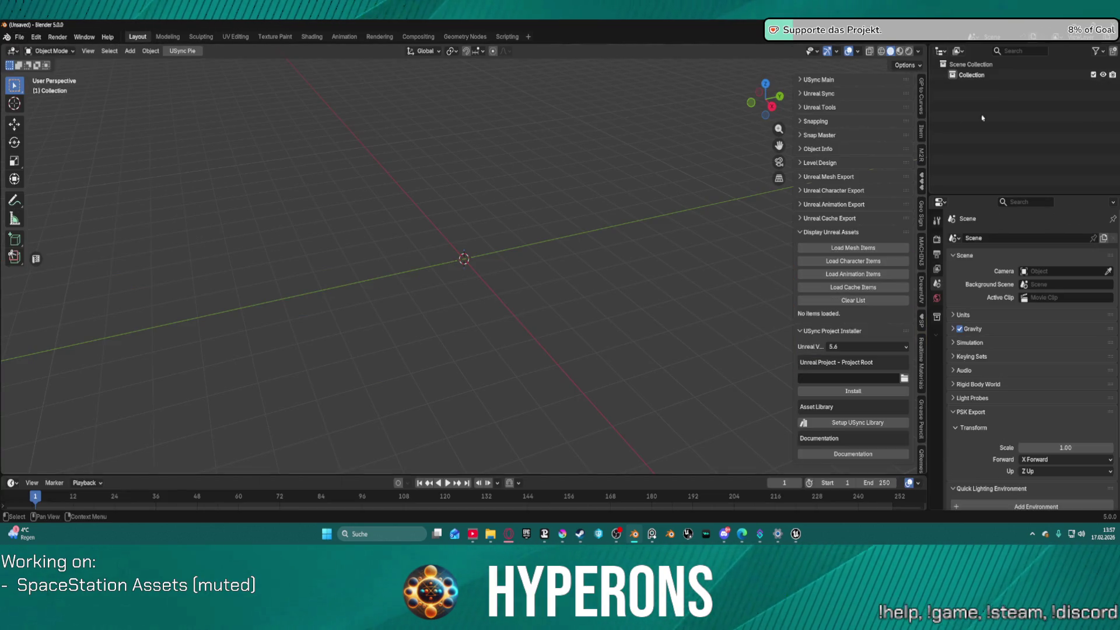
click(635, 536)
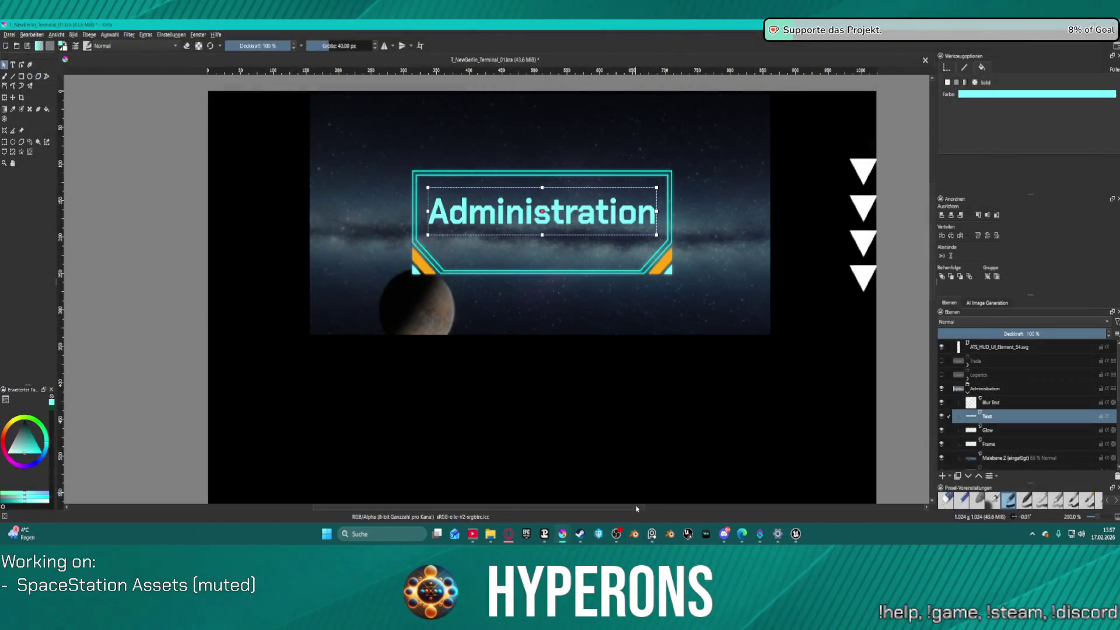
- Switch from Krita back to the Blender window with Alt+Tab
key(alt+Tab)
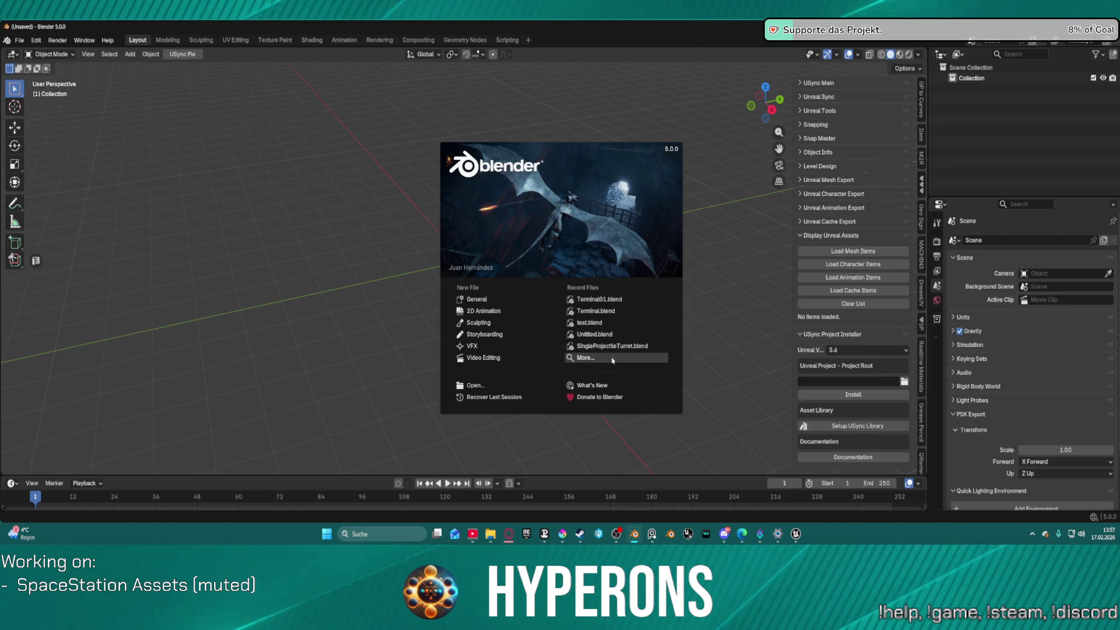
- Open Helmets04.blend from the splash screen's full recent-files list
click(592, 359)
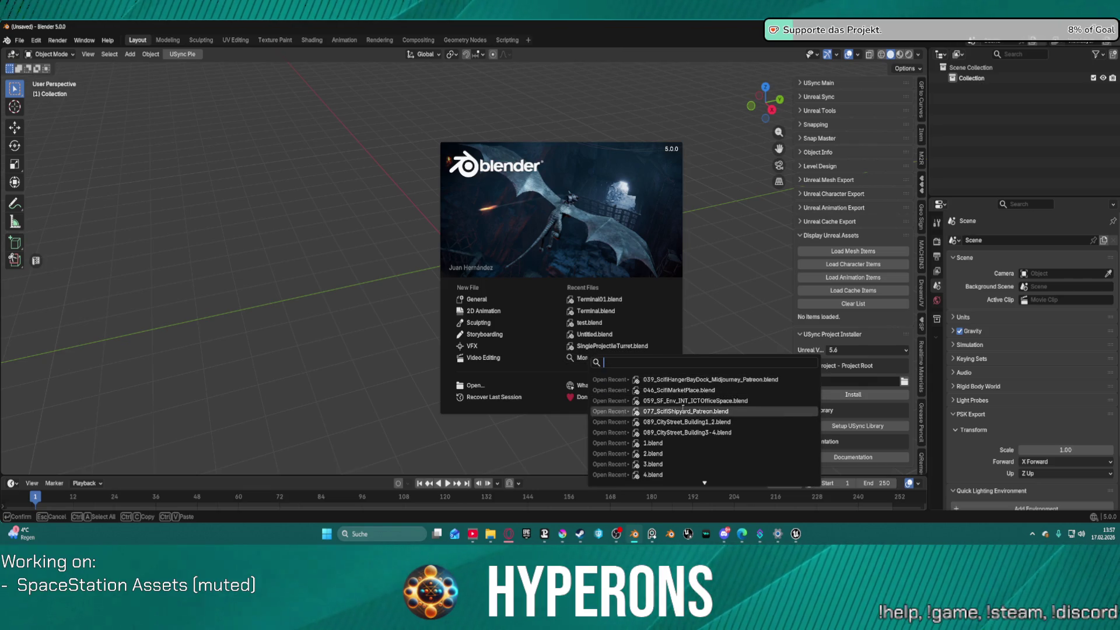
scroll(732, 429, down, 14)
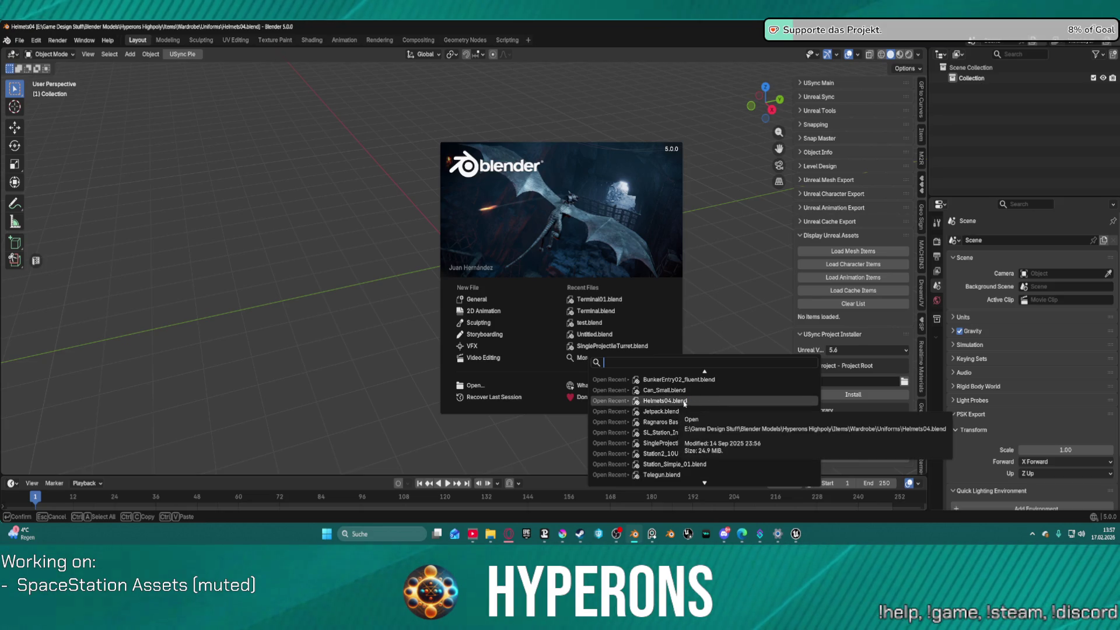
click(686, 402)
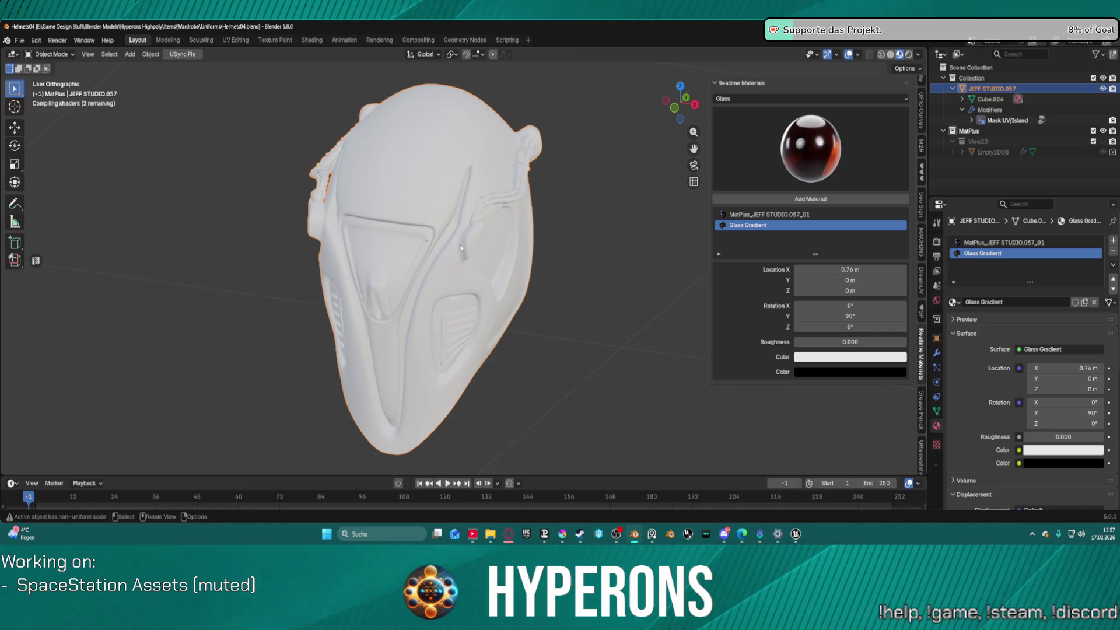
- Orbit around the helmet and switch to Material Preview shading to show its textures
scroll(399, 122, down, 3)
mouse_move(400, 122)
mouse_down()
mouse_move(534, 116)
mouse_move(412, 238)
mouse_move(718, 176)
mouse_up()
scroll(484, 163, up, 3)
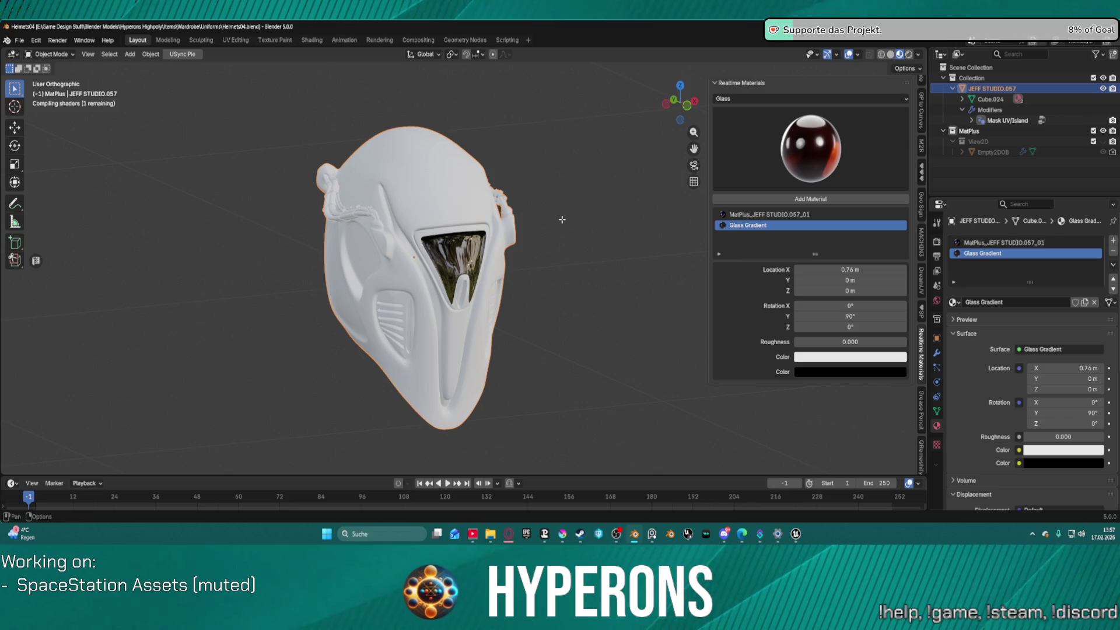
click(909, 54)
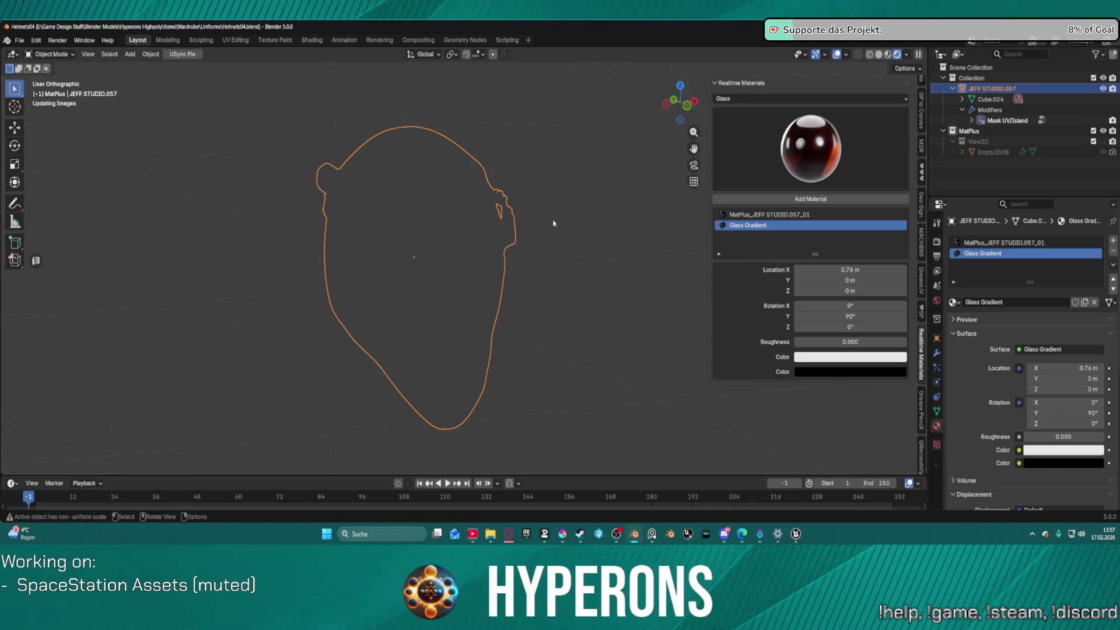
click(888, 54)
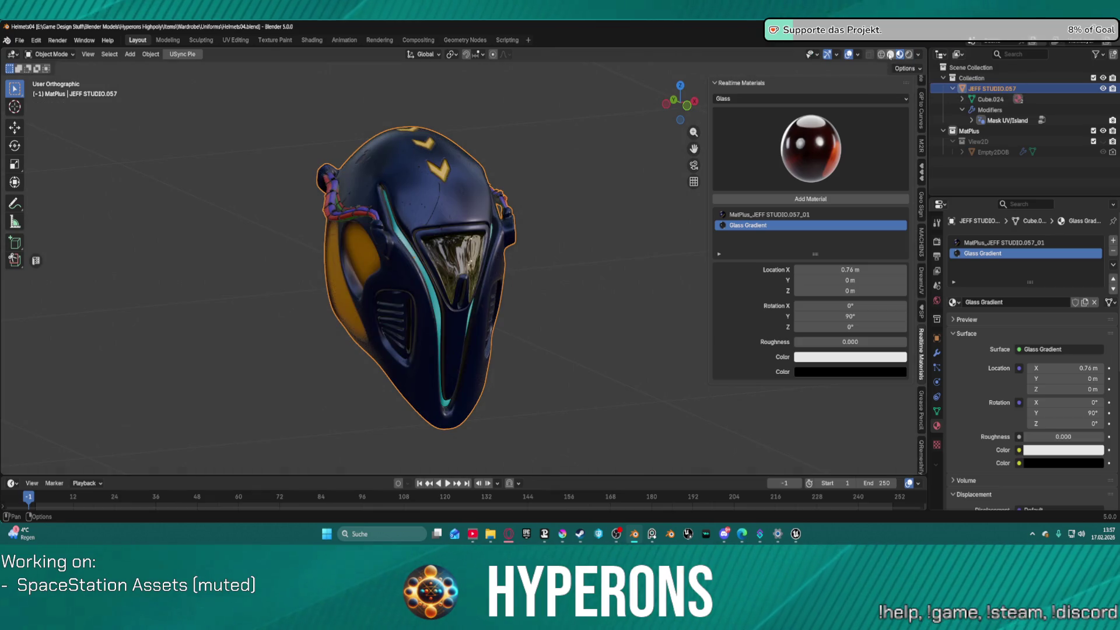
click(17, 40)
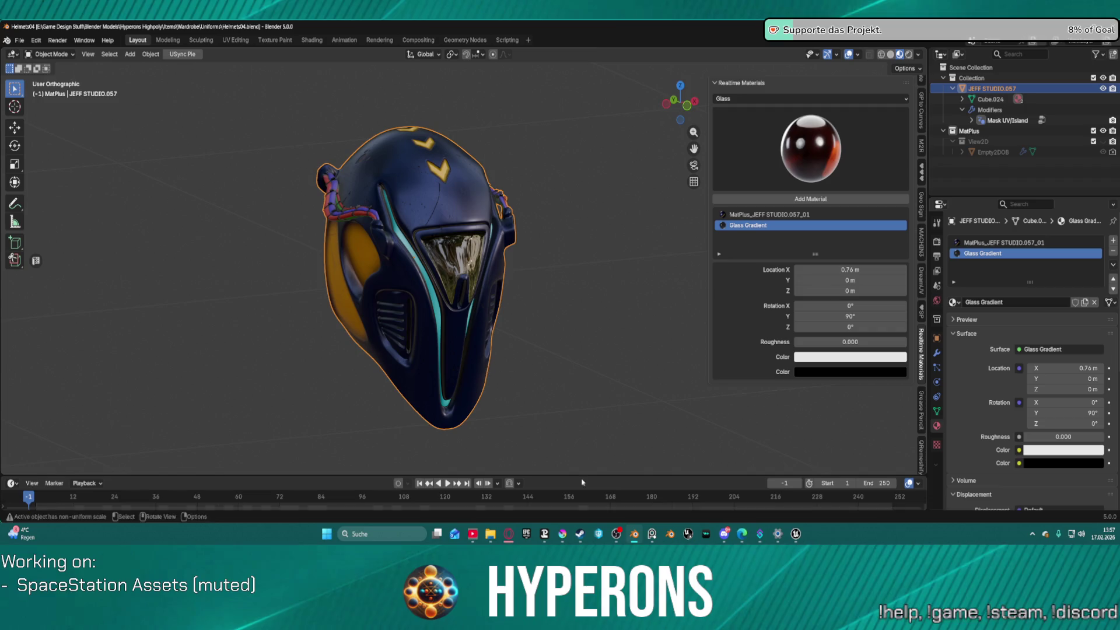
mouse_move(562, 537)
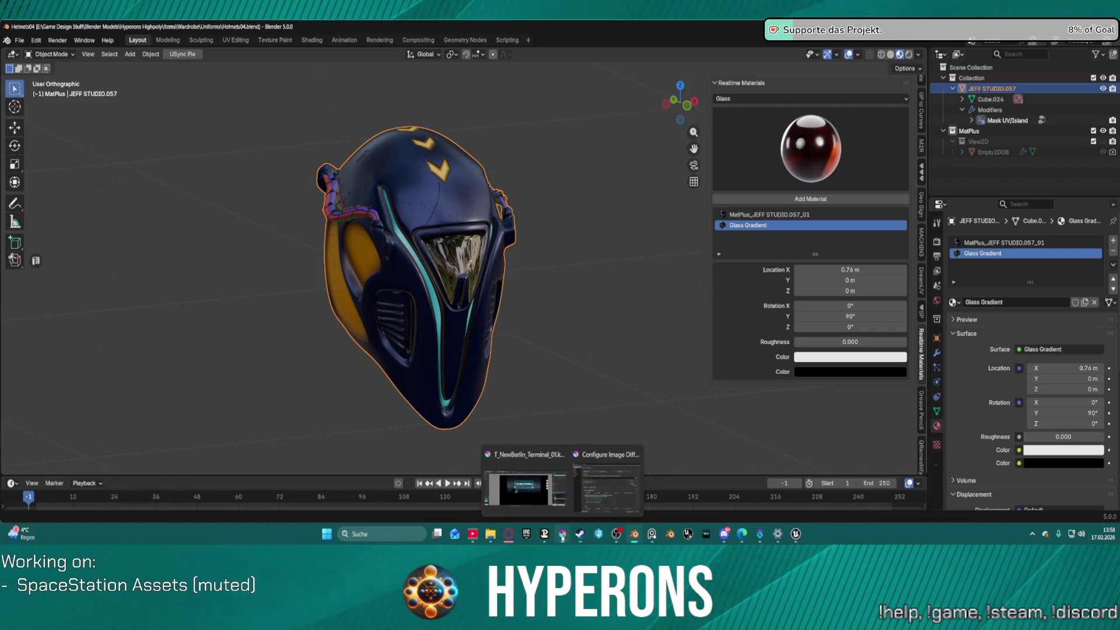